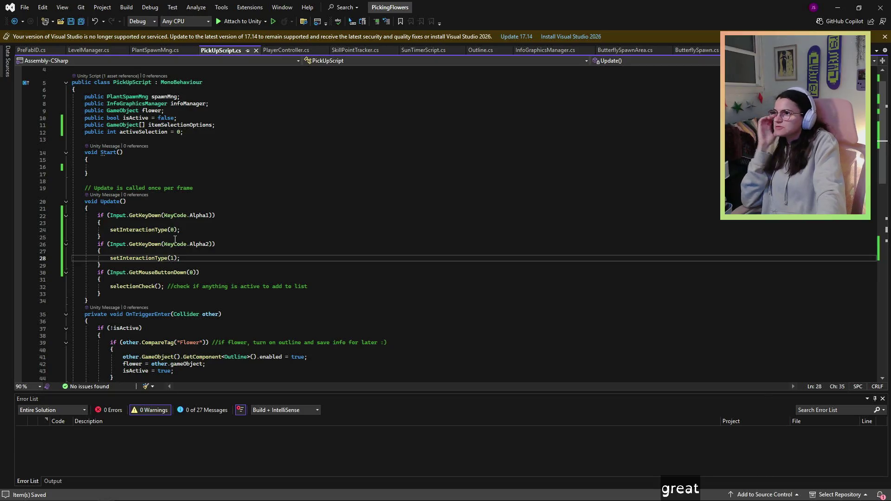
Copy the setInteractionType(0) call from Update into the empty Start method.
scroll(181, 229, down, 11)
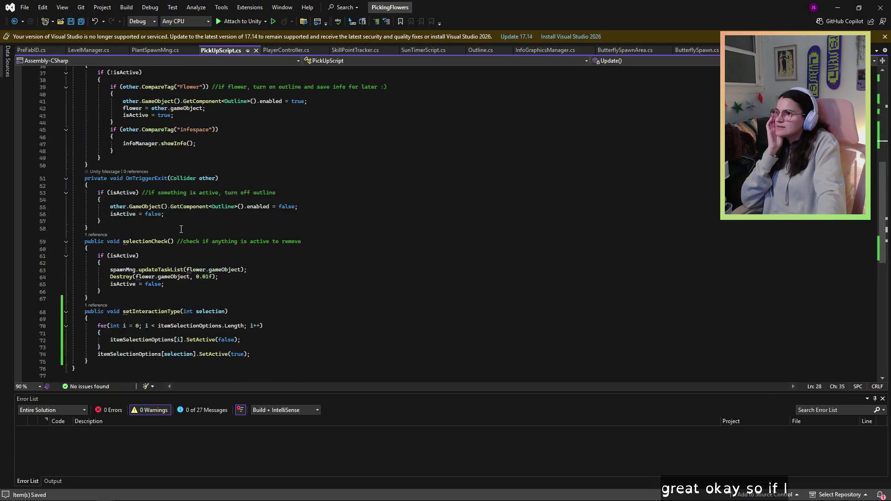
click(237, 333)
click(271, 341)
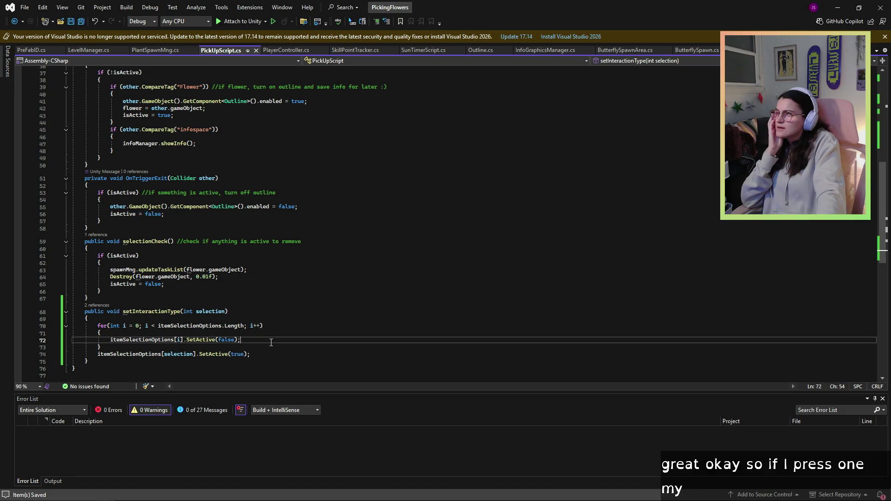
scroll(271, 343, down, 1)
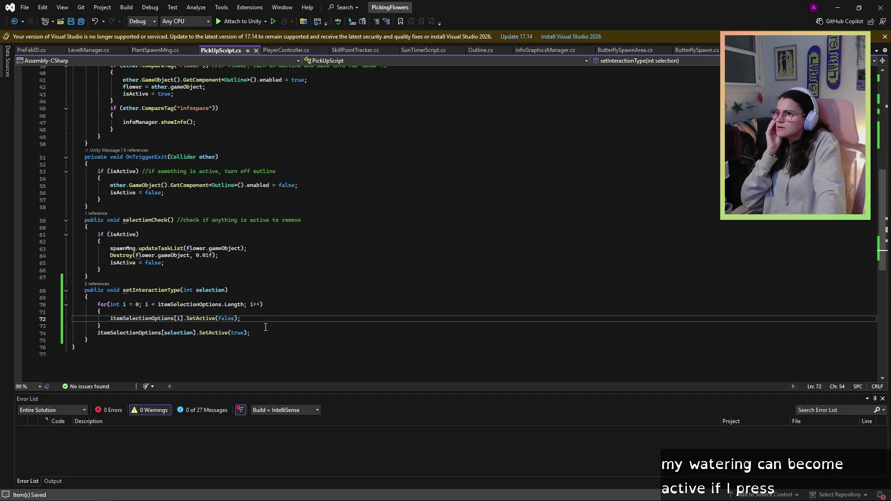
scroll(265, 327, up, 2)
scroll(265, 327, down, 4)
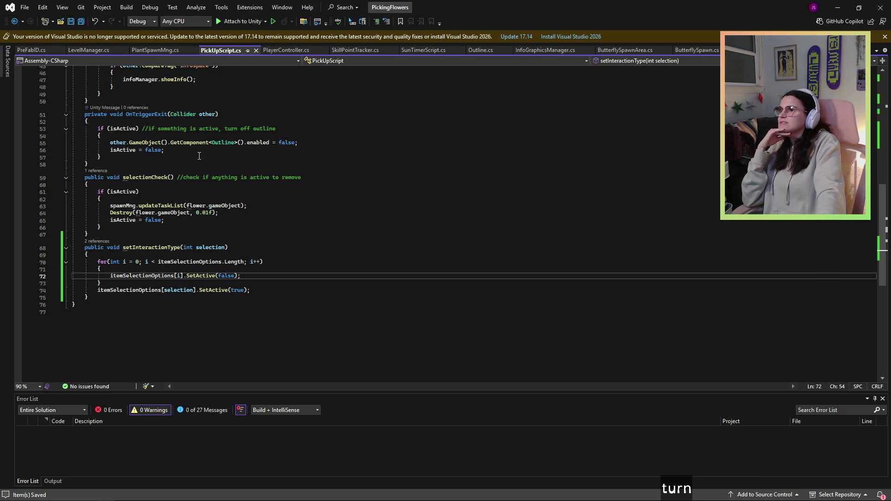
scroll(209, 162, up, 14)
scroll(210, 162, up, 1)
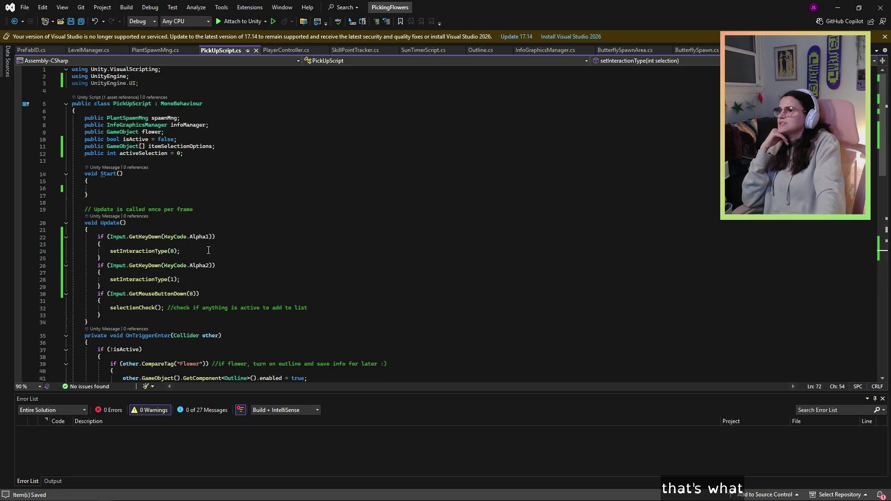
mouse_move(180, 251)
mouse_down()
mouse_move(72, 251)
mouse_move(111, 252)
mouse_up()
key(ctrl+c)
click(111, 188)
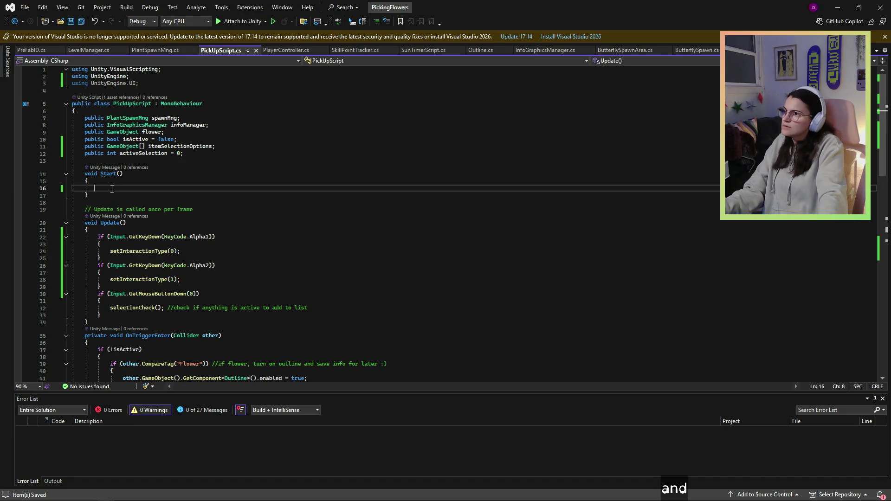
key(ctrl+v)
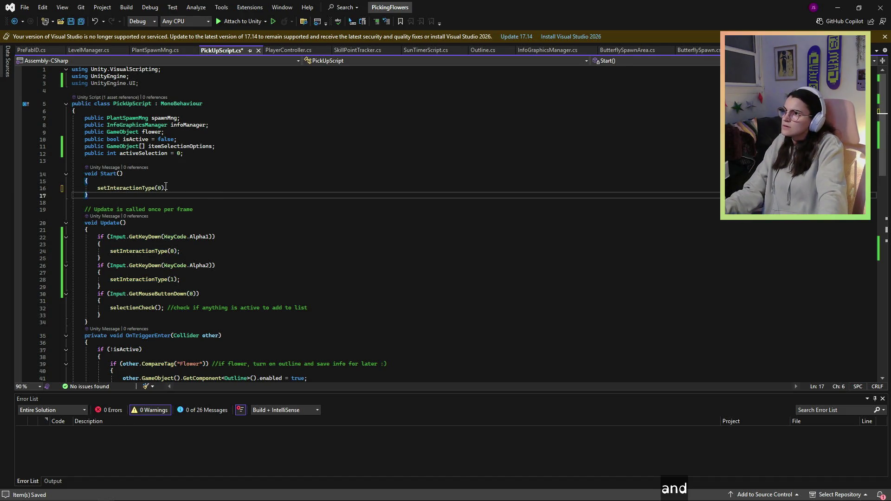
Change the pasted call's argument from 0 to activeSelection.
key(Up)
double_click(159, 188)
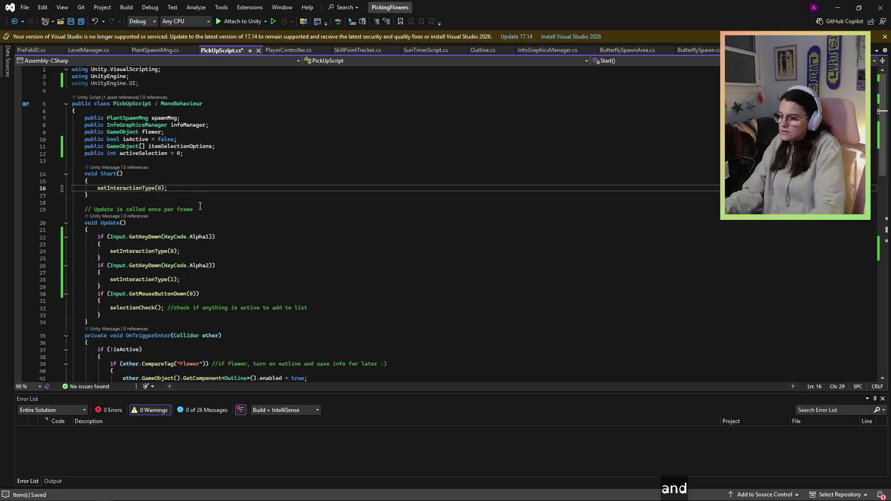
text(active)
key(Tab)
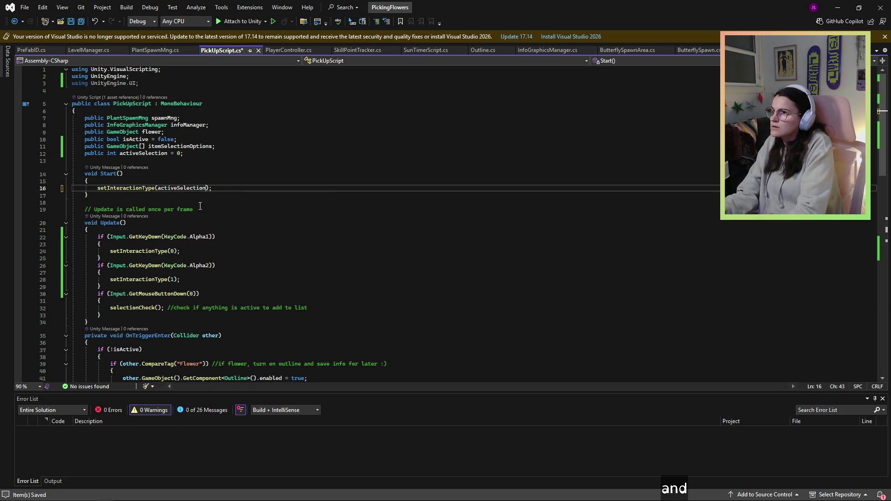
click(200, 209)
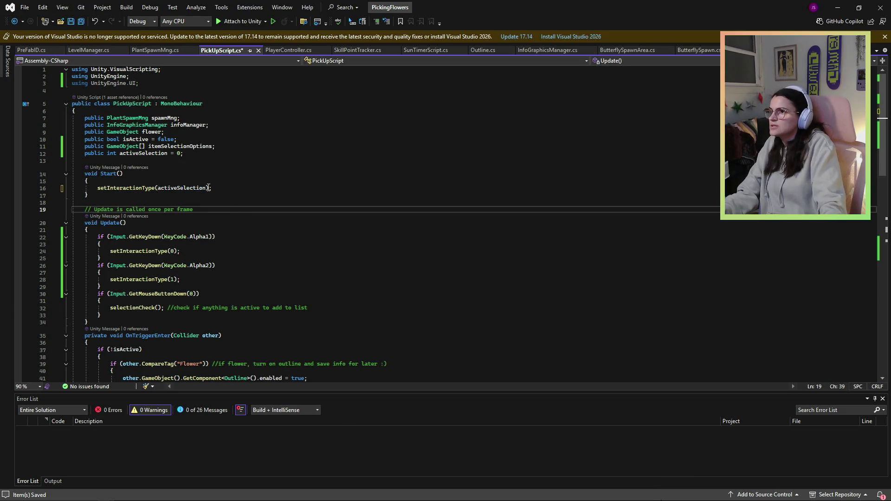
Add 'activeSelection = selection;' after SetActive(true) in setInteractionType and save PickUpScript.cs.
scroll(199, 177, down, 7)
scroll(198, 178, down, 8)
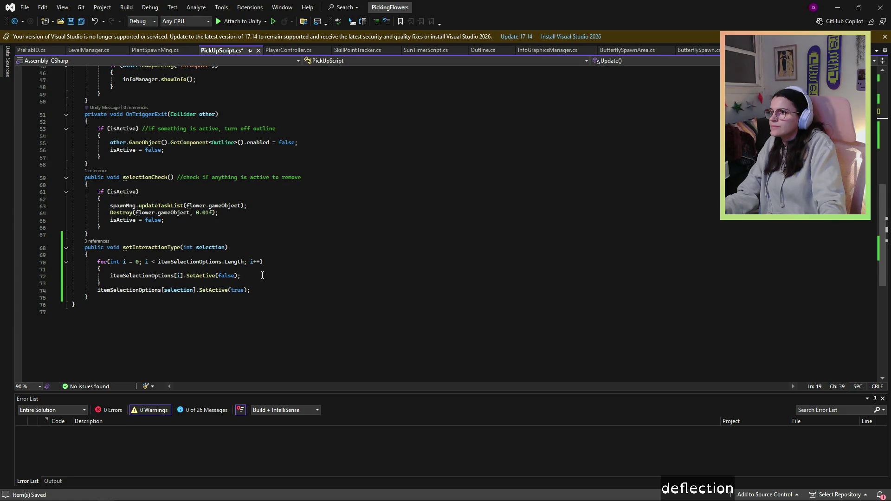
click(266, 292)
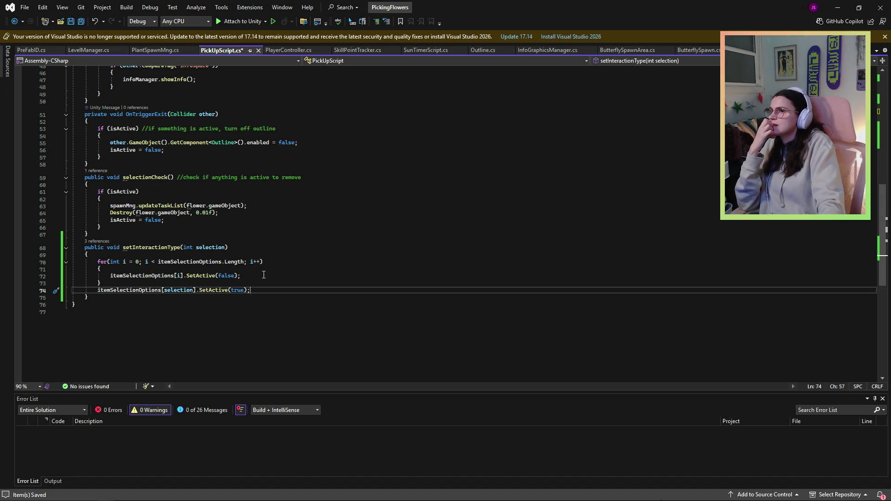
key(Return)
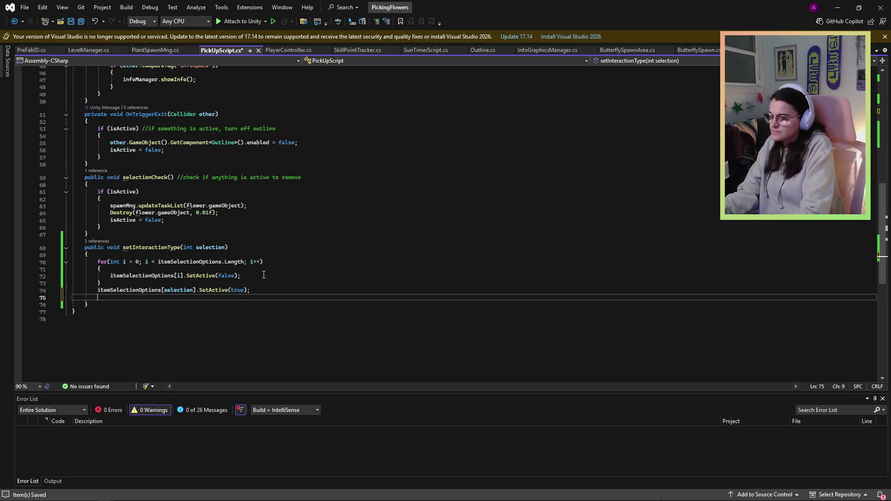
text(a)
key(Tab)
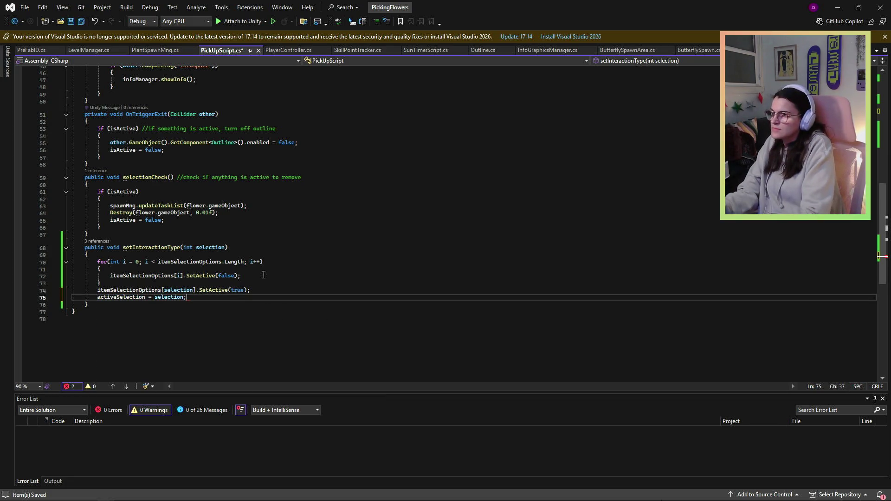
key(ctrl+s)
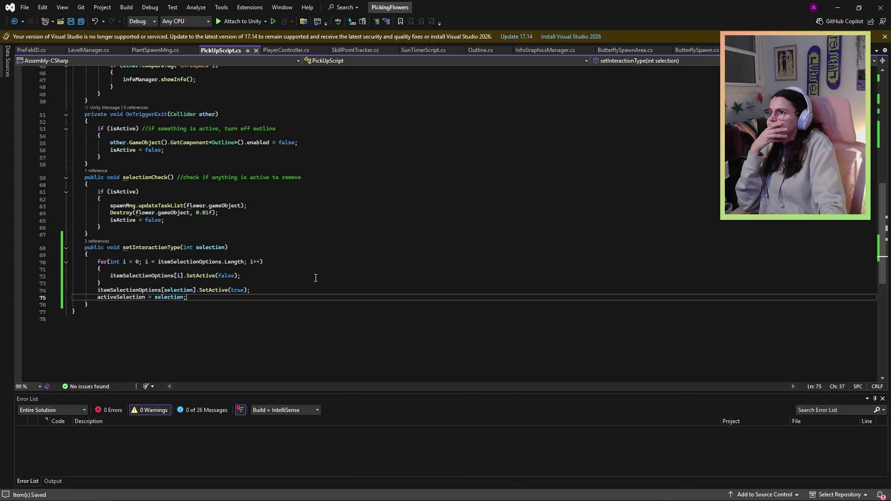
click(316, 276)
scroll(325, 260, down, 1)
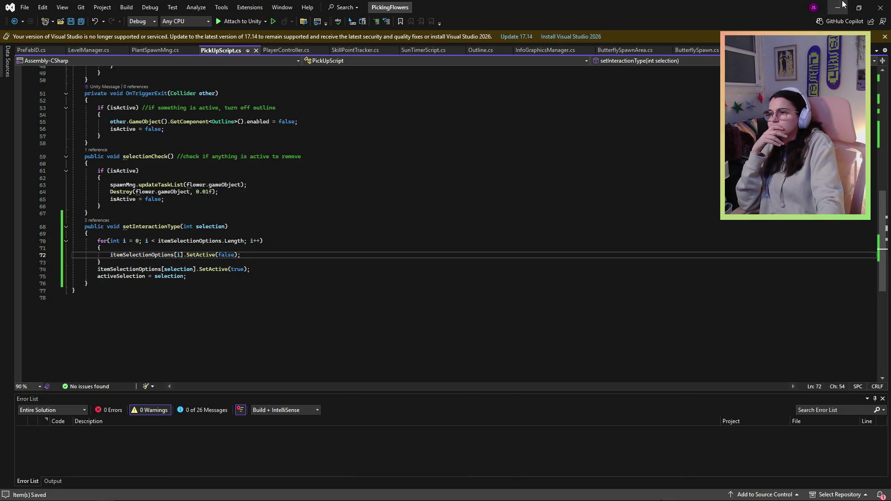
click(838, 8)
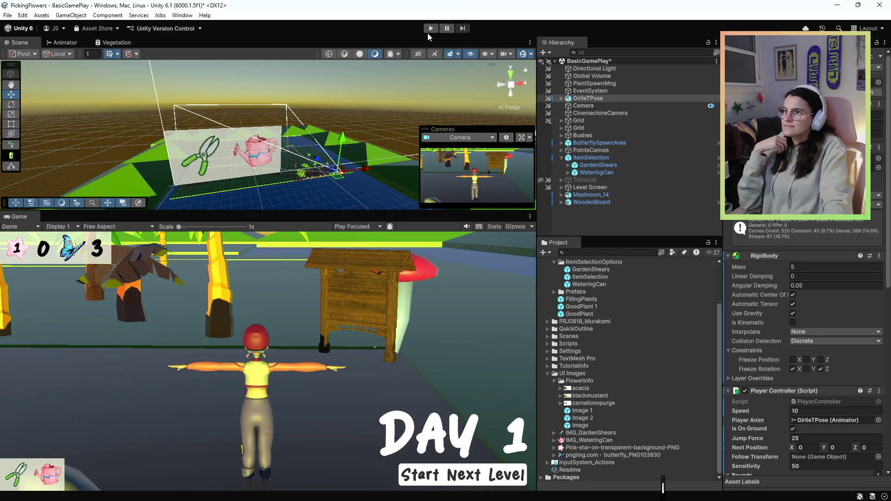
click(430, 29)
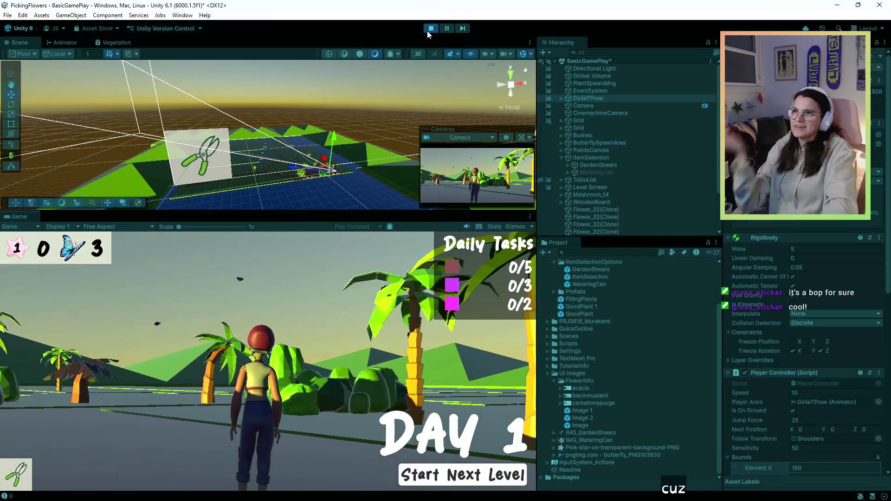
click(431, 29)
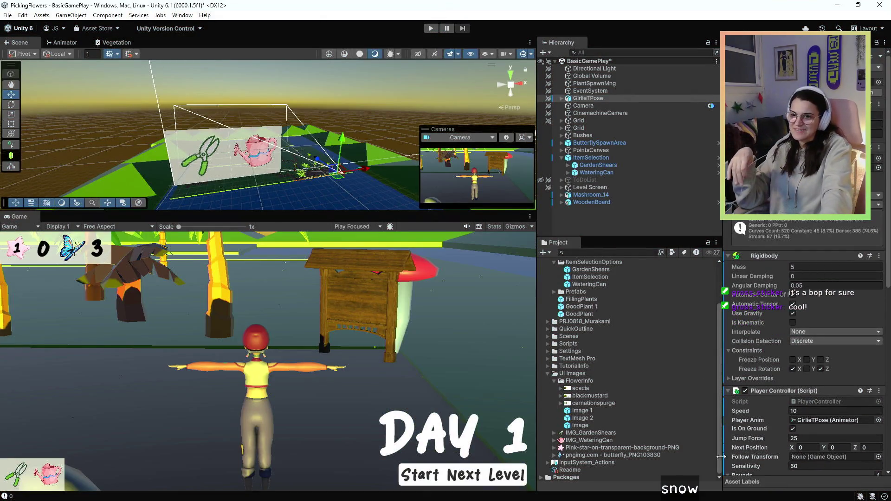
key(alt+Tab)
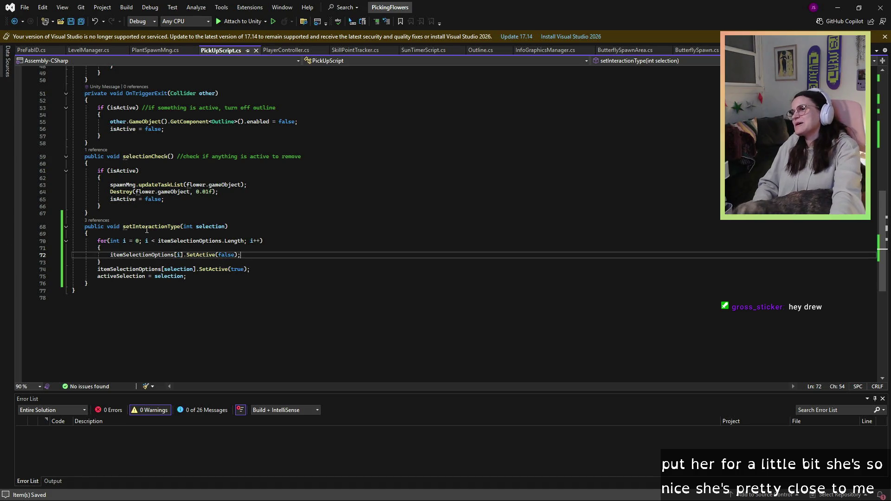
click(145, 227)
scroll(198, 172, up, 4)
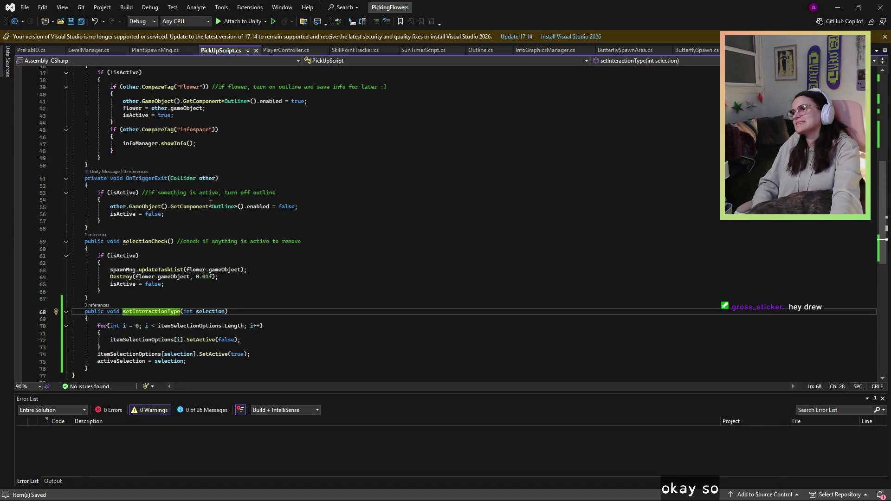
scroll(211, 204, up, 4)
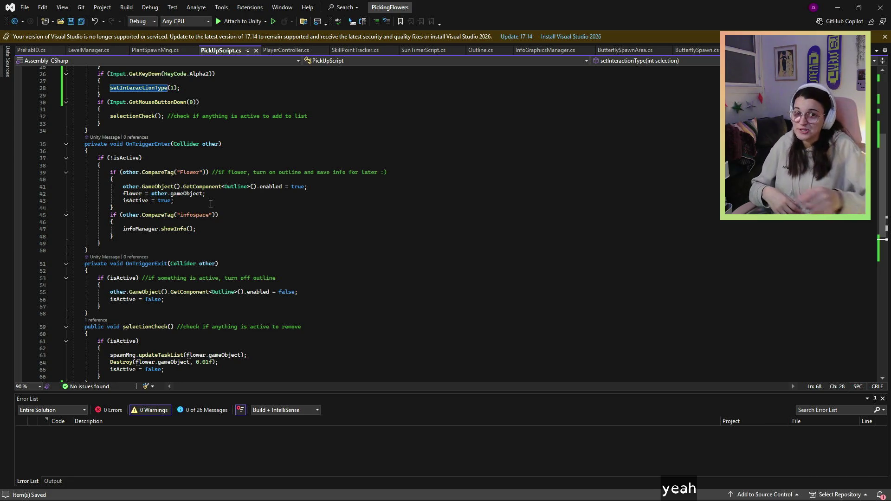
click(323, 200)
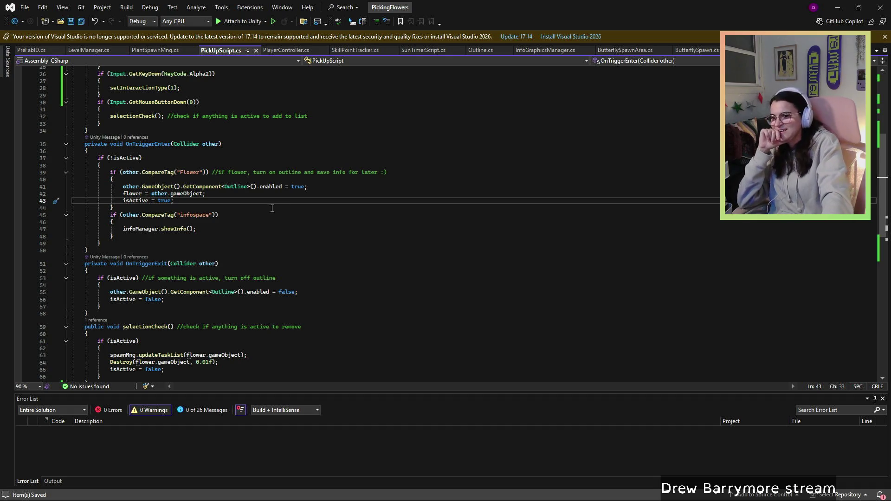
click(300, 229)
click(143, 195)
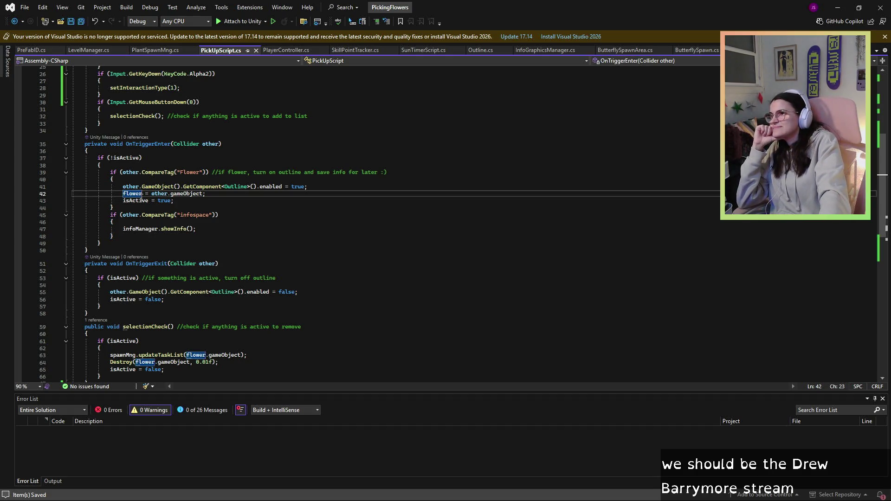
key(ctrl+Right)
key(ctrl+Right)
key(ctrl+Right)
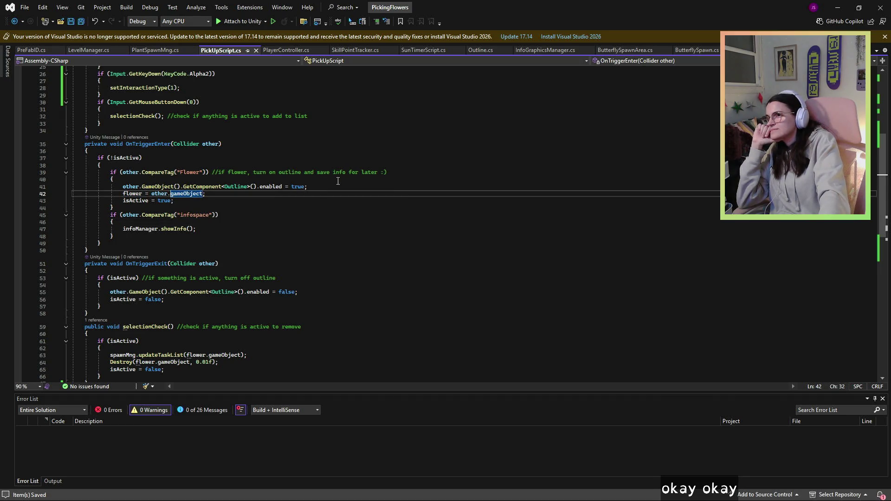
click(323, 187)
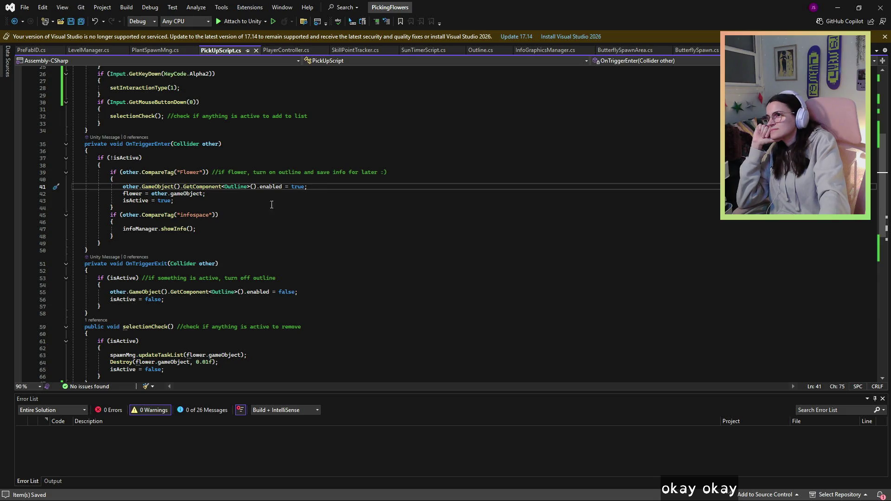
scroll(306, 238, up, 6)
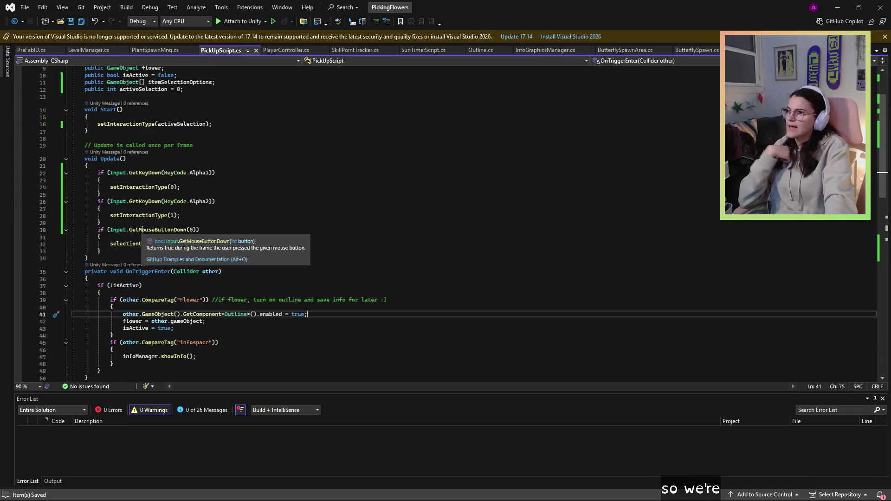
scroll(141, 237, down, 9)
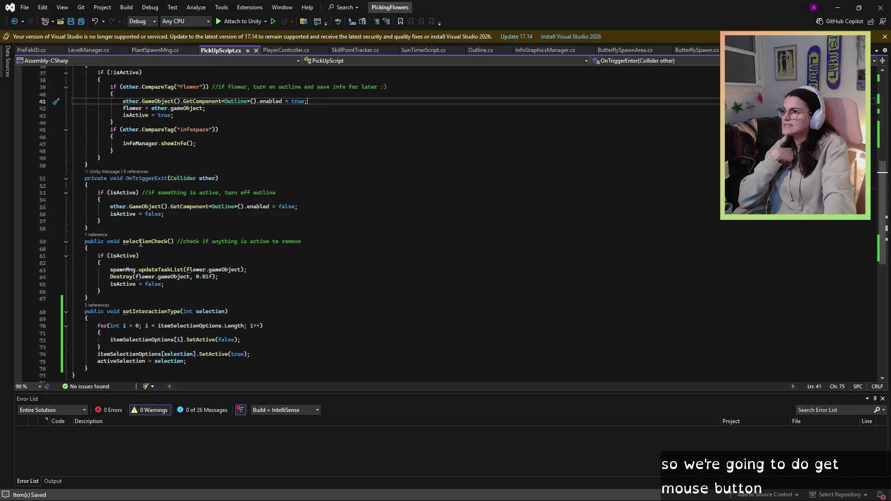
click(112, 263)
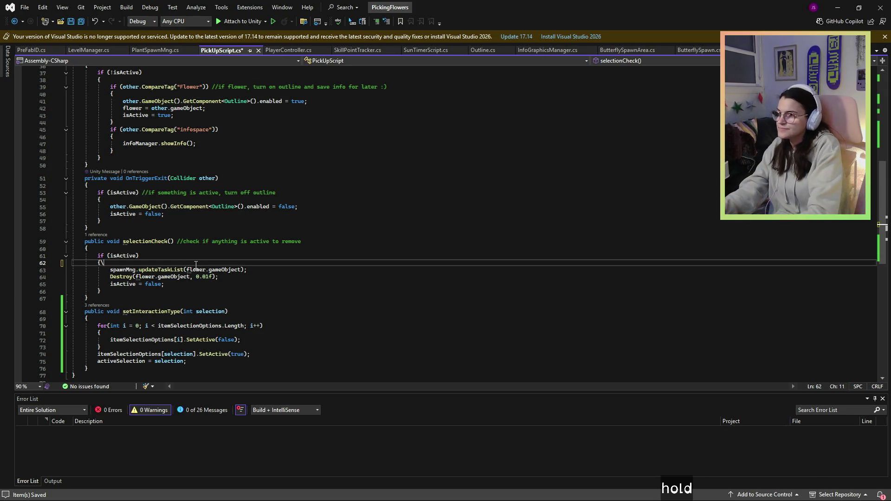
Add an if(selectionCheck ==0) condition with an opening brace inside selectionCheck.
key(Return)
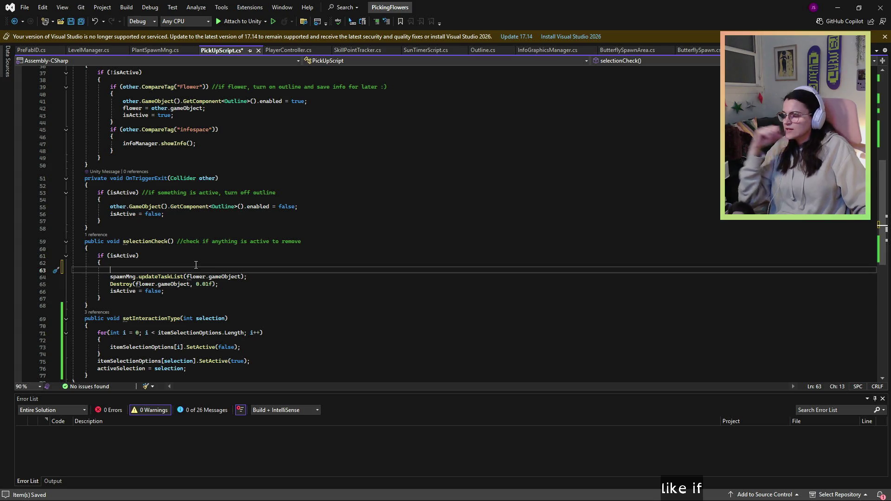
text(if)
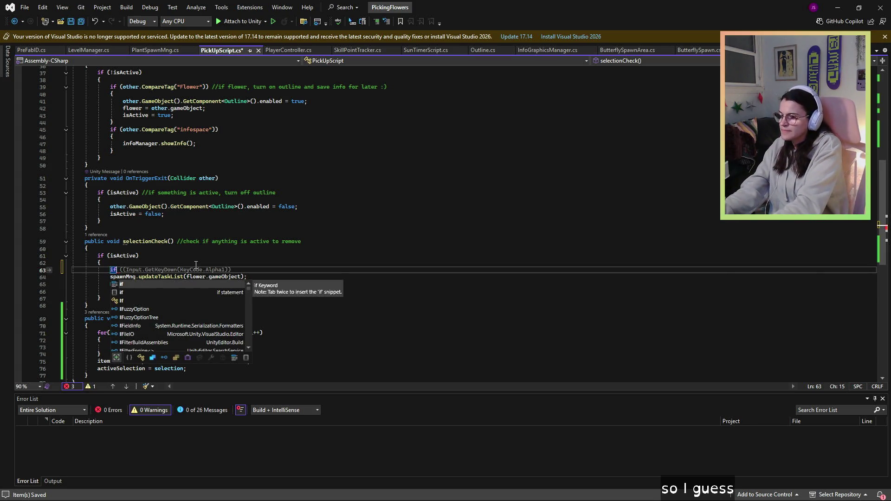
text((selectionCheck )
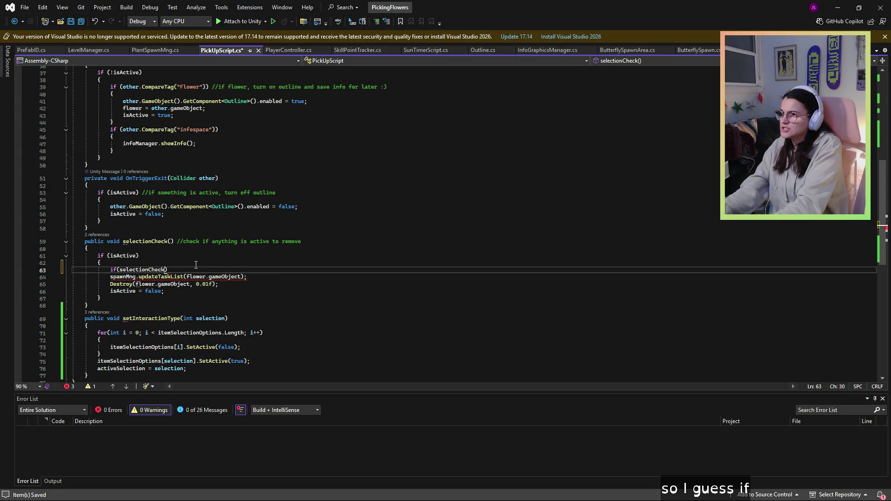
text(==0)
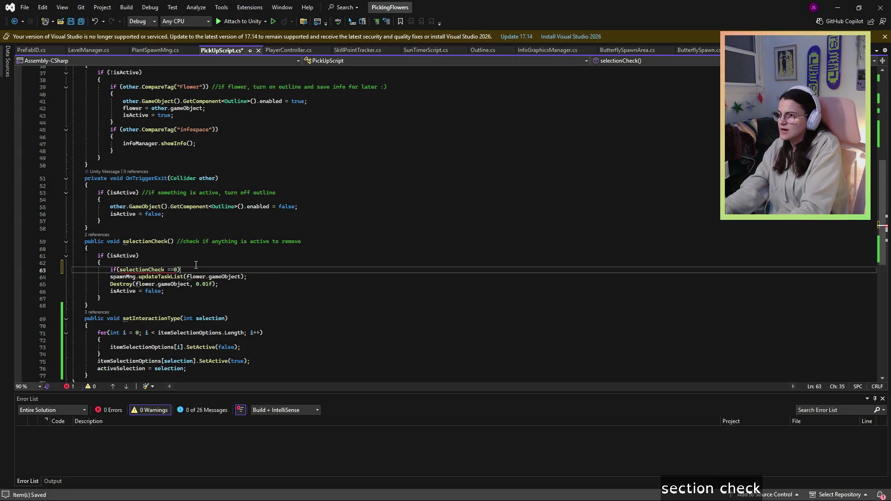
key(Return)
text({)
key(Return)
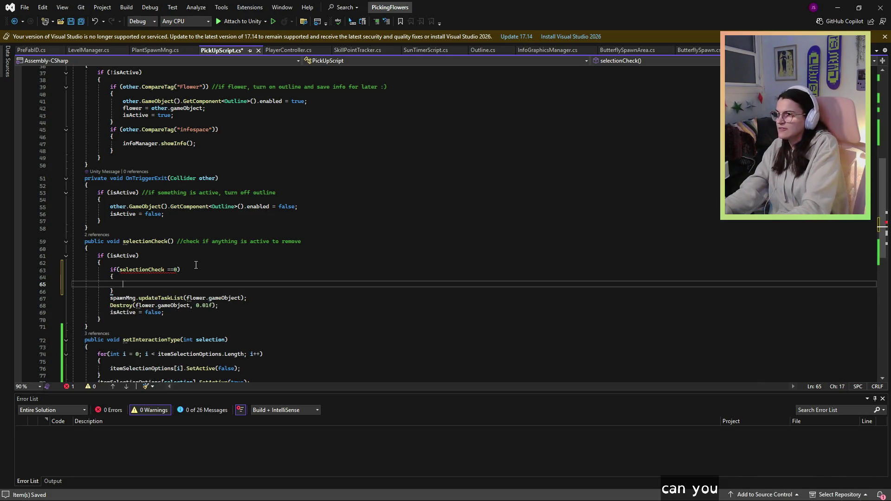
Copy the three flower-removal lines into the new if block.
click(176, 306)
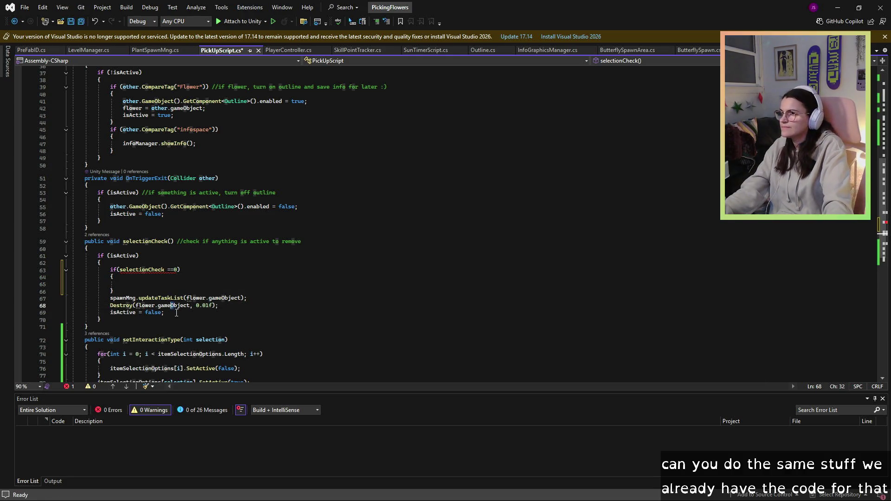
drag(165, 313, 110, 302)
key(ctrl+c)
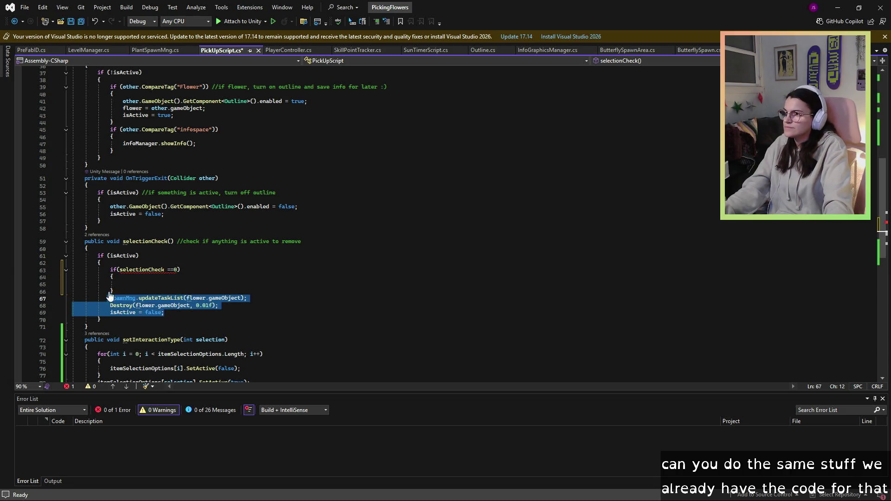
click(134, 284)
key(ctrl+v)
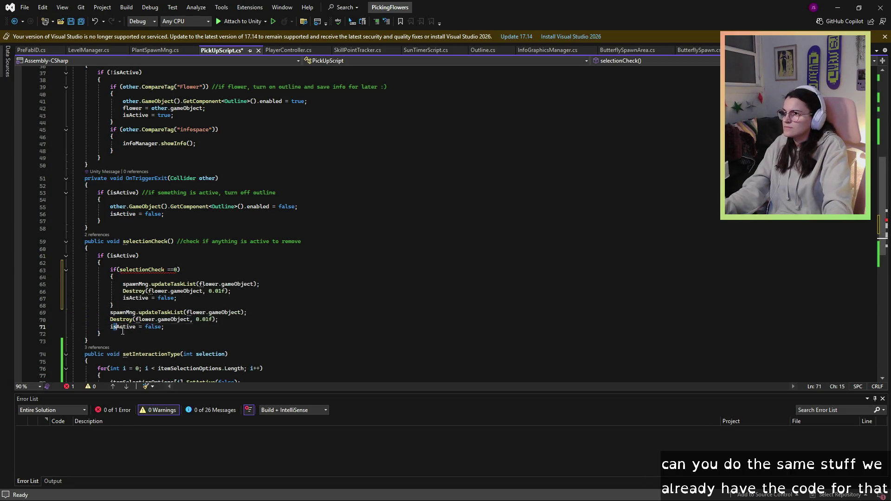
drag(165, 327, 110, 319)
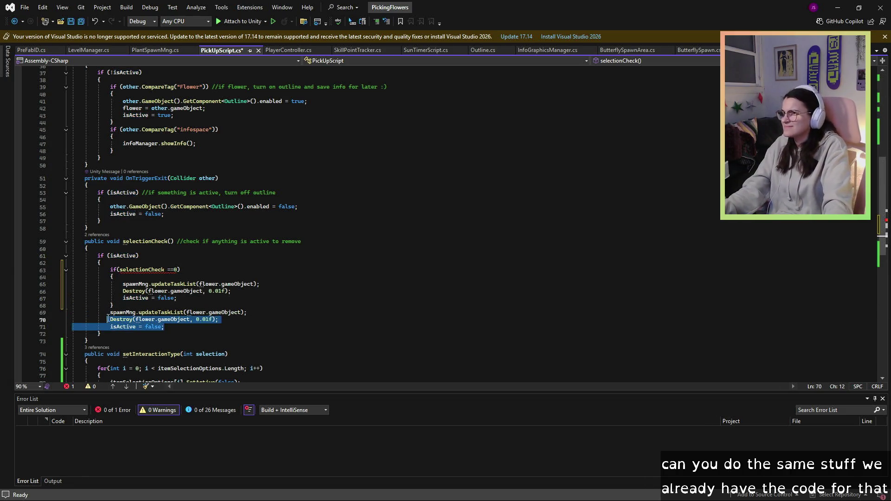
Fix the condition to test activeSelection ==0 instead of selectionCheck.
click(170, 270)
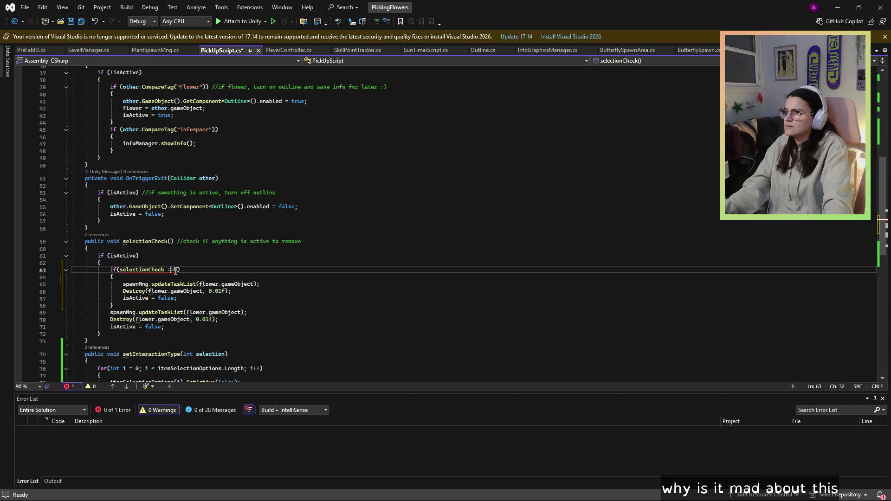
click(165, 270)
scroll(226, 293, up, 12)
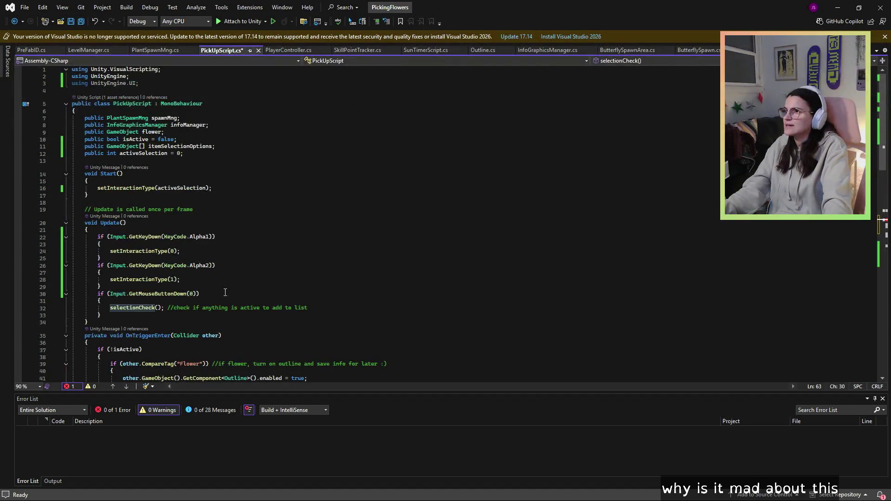
key(ctrl+shift+Left)
text(ac)
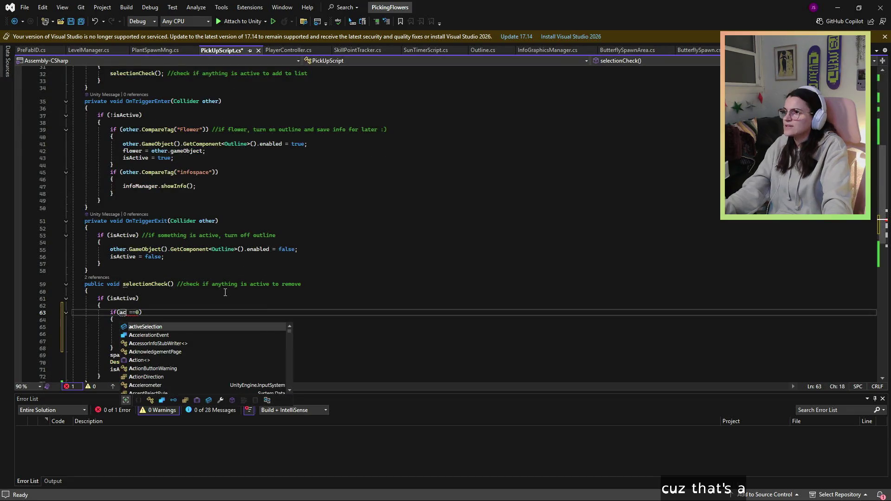
key(Tab)
click(206, 328)
scroll(202, 330, down, 1)
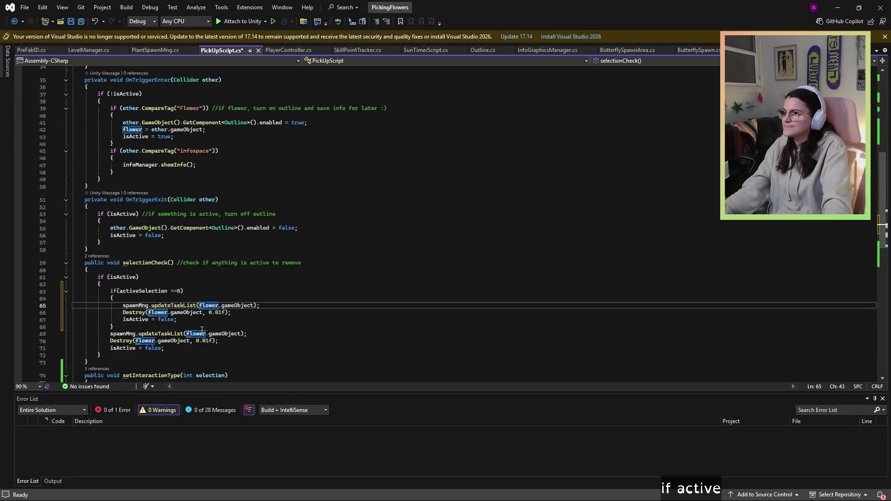
Replace the leftover removal lines with an if (activeSelection ==1) block.
mouse_move(164, 348)
mouse_down()
mouse_move(75, 341)
mouse_move(111, 334)
mouse_up()
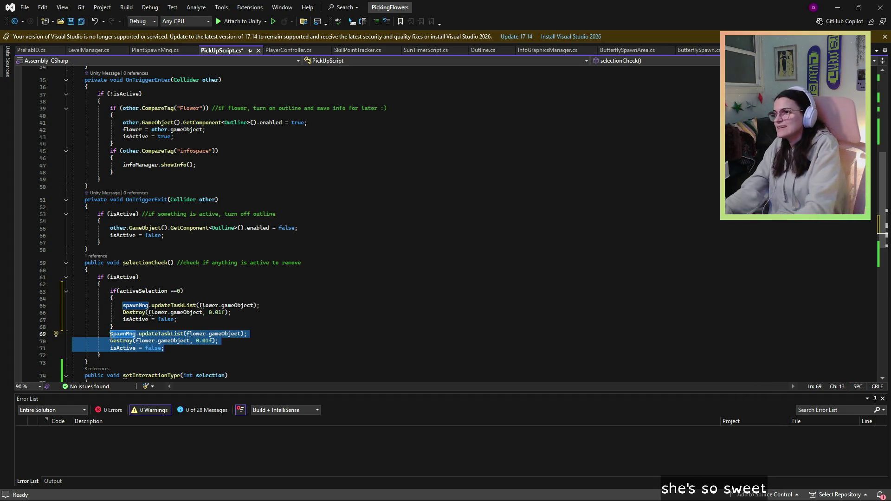
text(if()
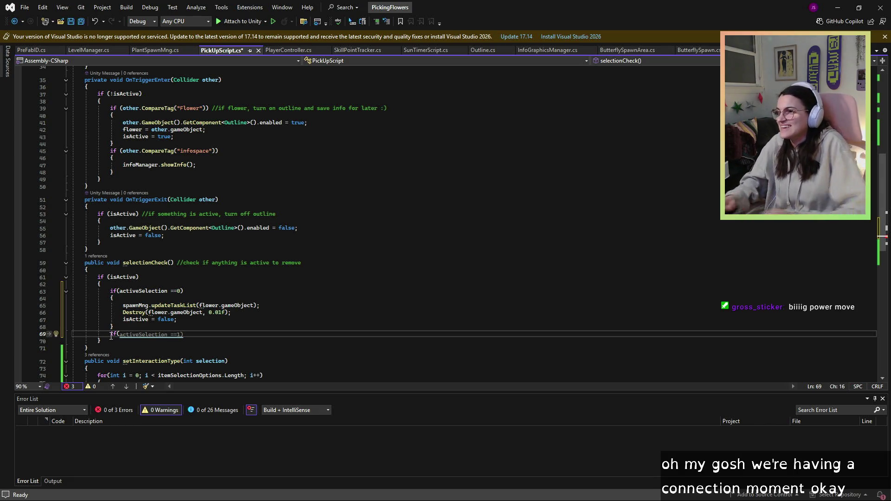
key(Tab)
key(Return)
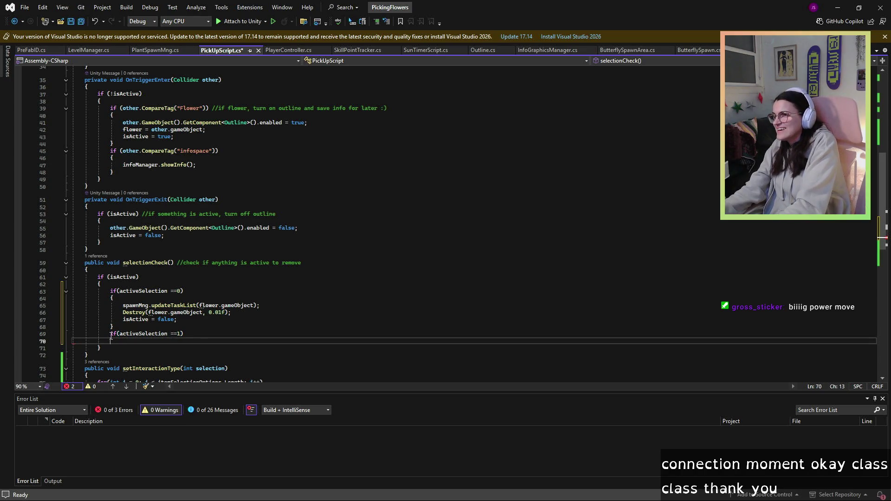
text({)
key(Return)
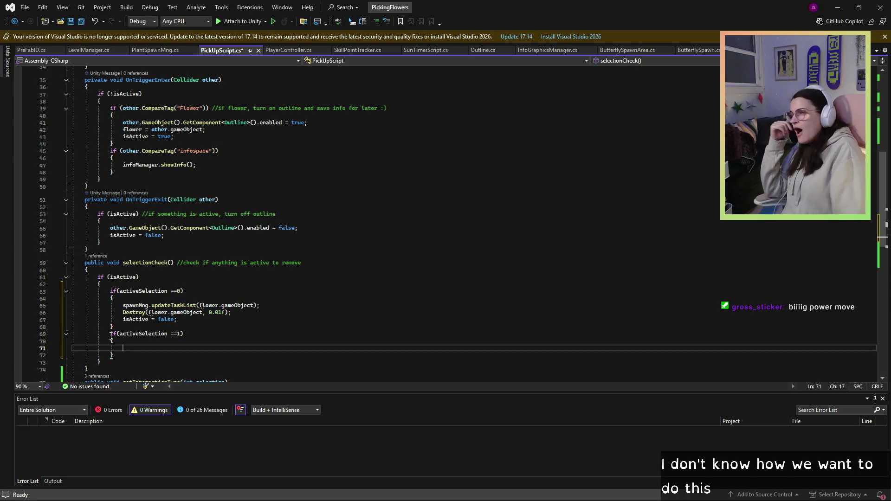
Paste the removal lines into the activeSelection ==1 branch, then shrink Visual Studio to reveal Unity.
drag(193, 320, 117, 307)
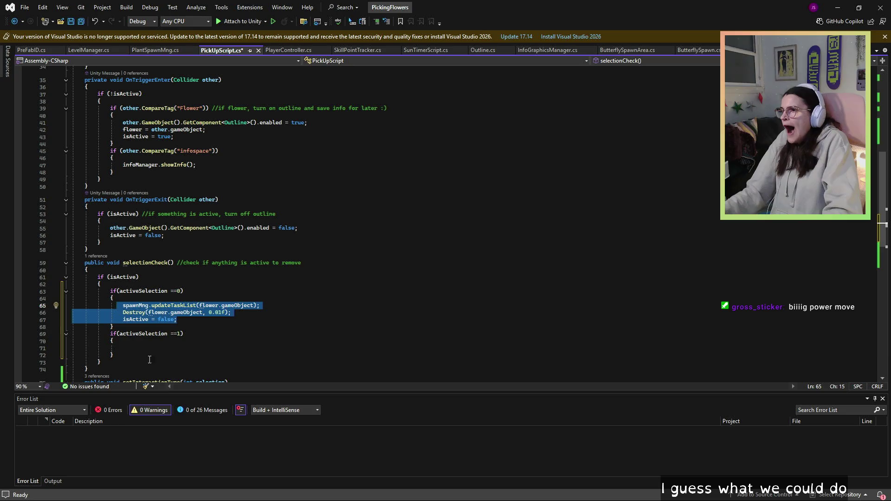
click(140, 348)
key(ctrl+v)
click(183, 348)
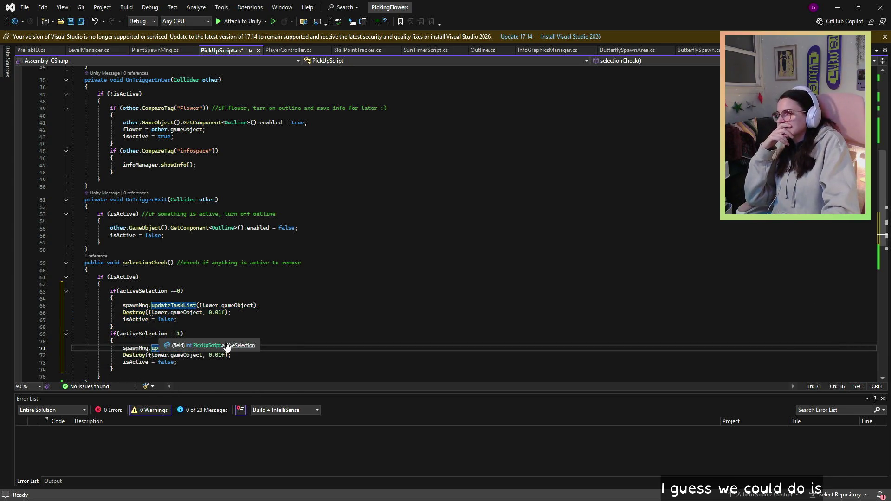
click(241, 363)
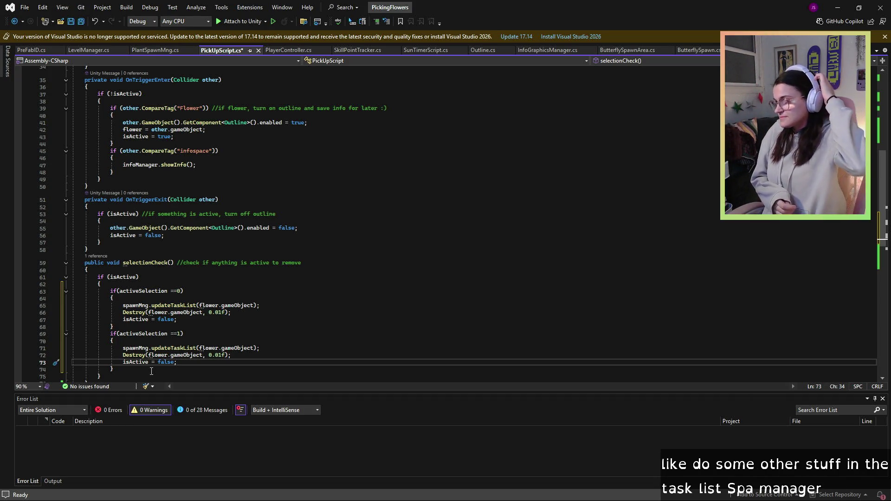
scroll(151, 371, up, 1)
scroll(203, 351, down, 3)
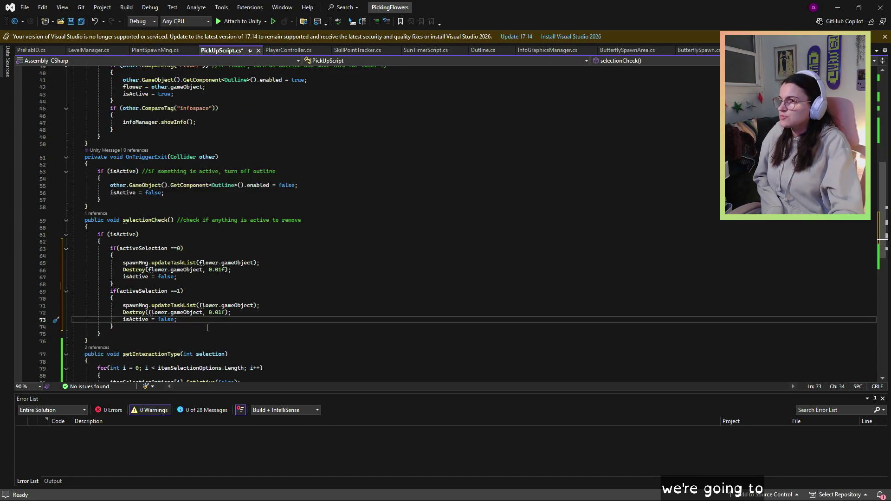
click(205, 314)
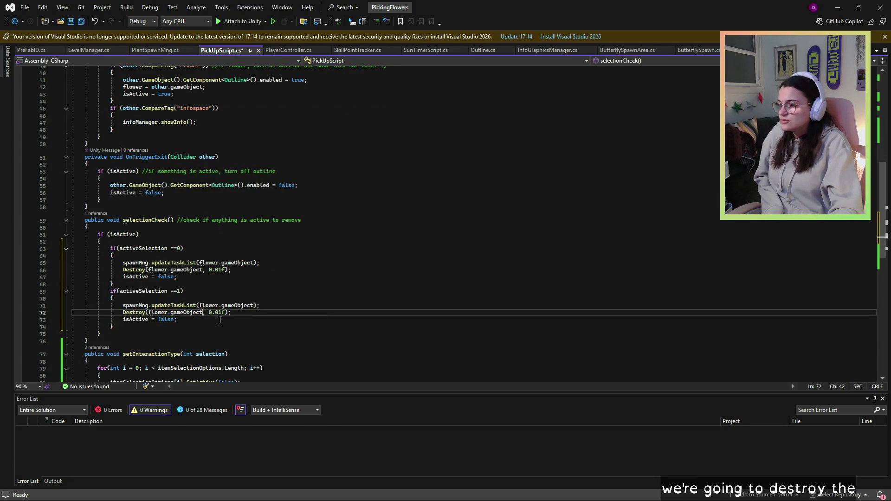
text(.to)
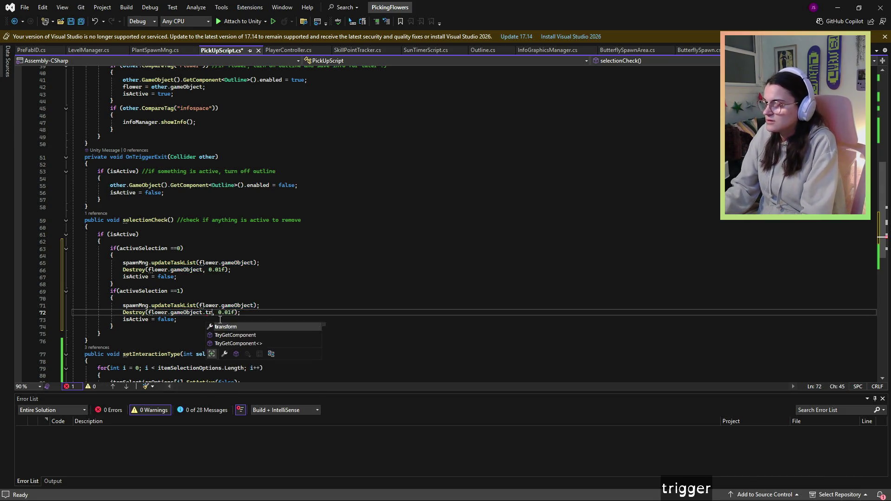
key(BackSpace)
key(BackSpace)
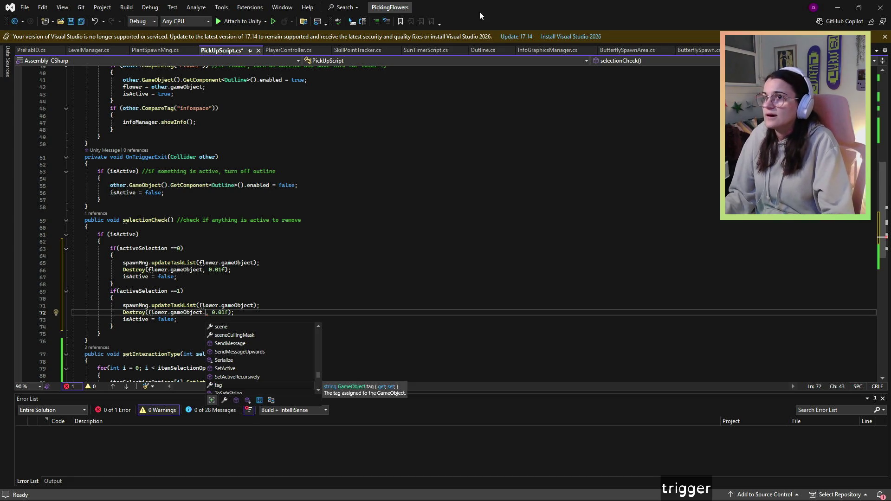
mouse_move(533, 5)
mouse_down()
mouse_move(367, 135)
mouse_move(267, 84)
mouse_move(265, 57)
mouse_up()
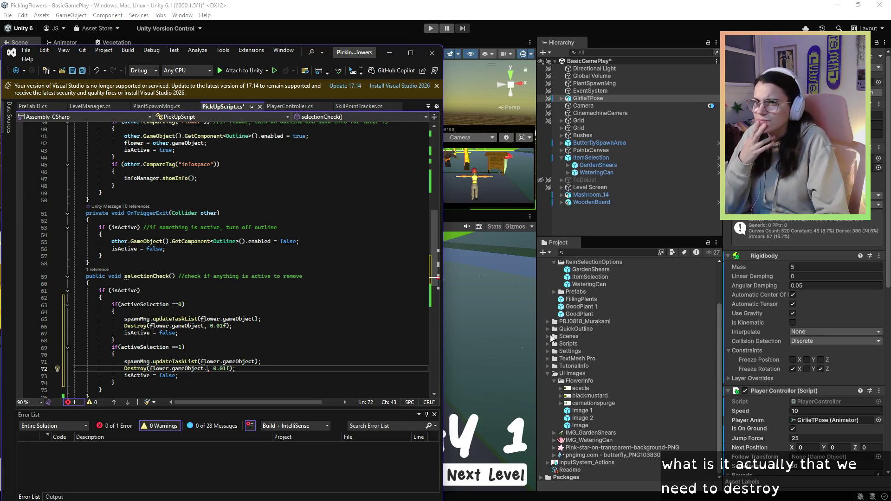
click(581, 299)
Uncheck Is Trigger on the Flower_33 prefab's Mesh Collider.
scroll(588, 366, up, 1)
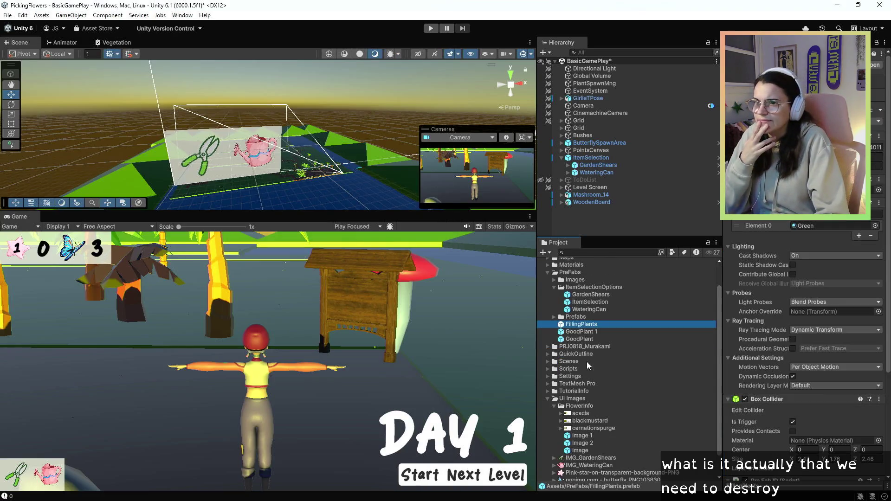
scroll(588, 366, up, 1)
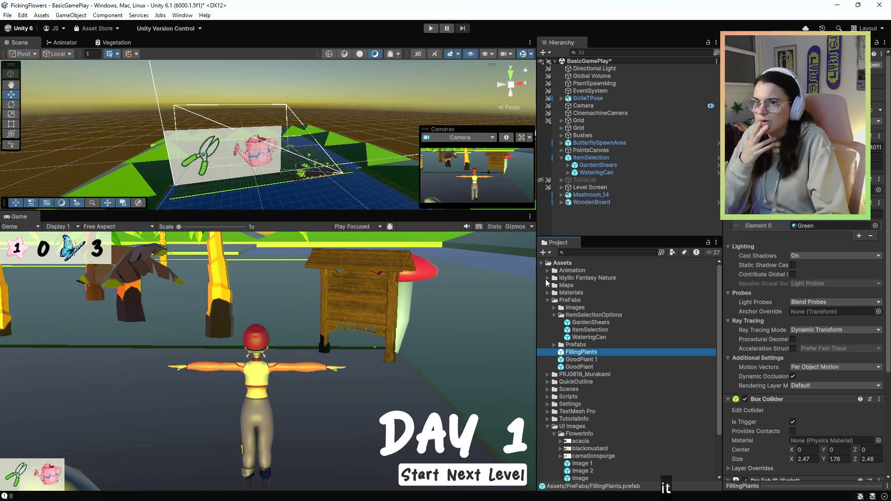
click(548, 278)
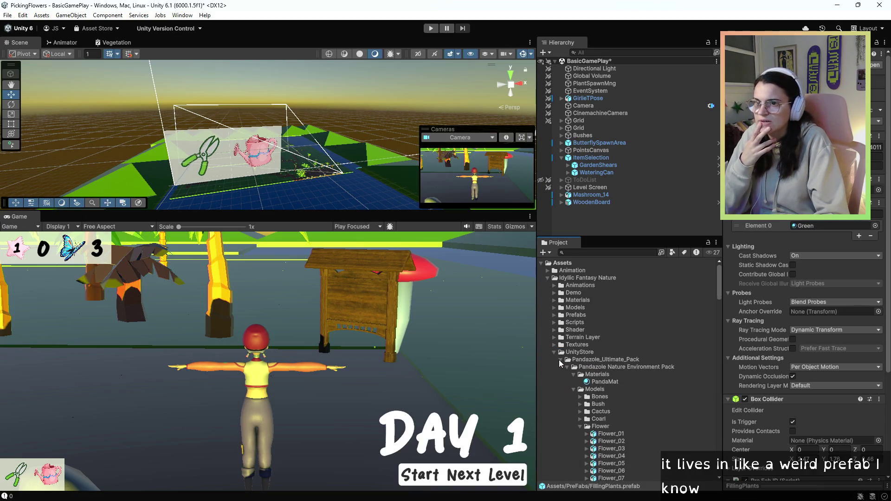
scroll(560, 364, down, 3)
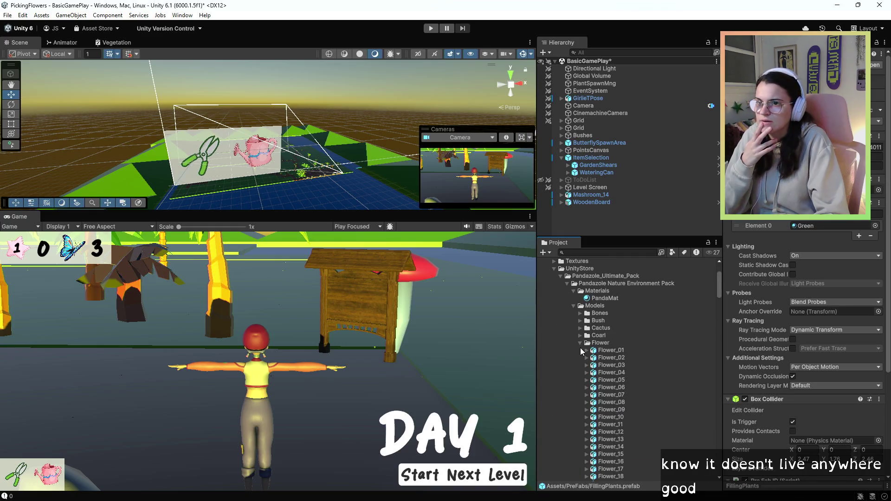
scroll(583, 377, down, 10)
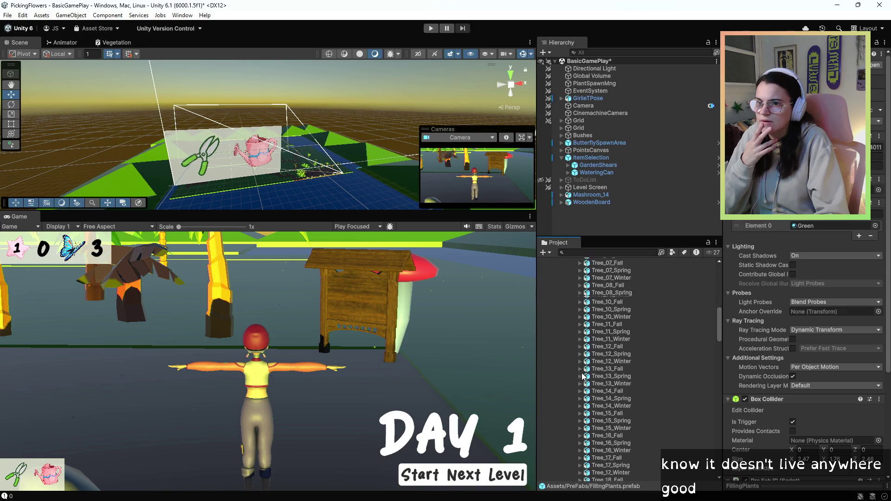
scroll(582, 377, down, 15)
scroll(583, 377, down, 5)
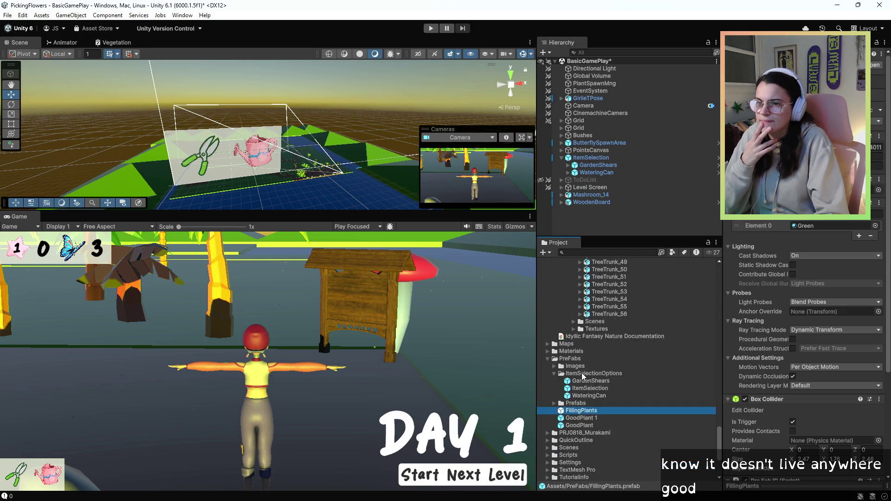
click(555, 376)
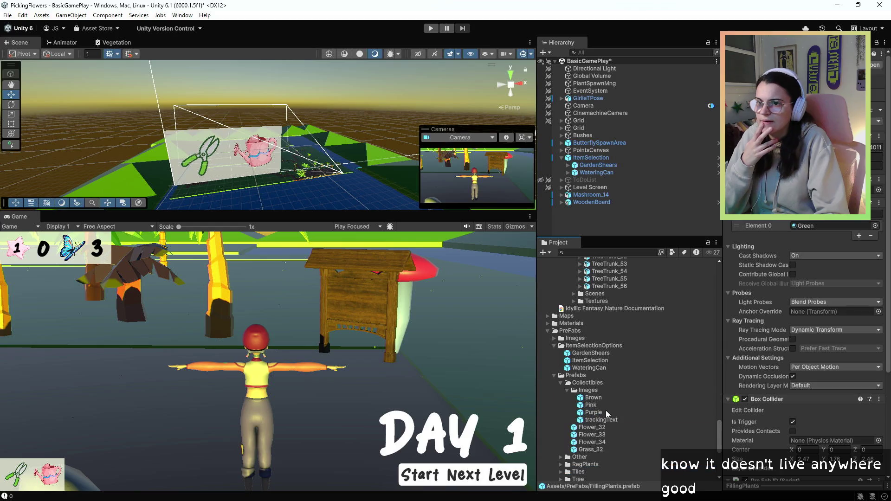
click(593, 436)
scroll(596, 435, down, 2)
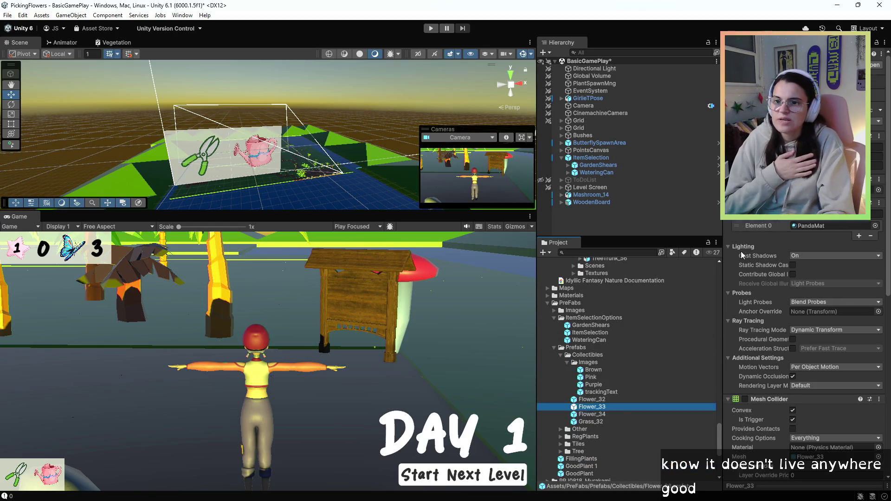
scroll(779, 302, down, 10)
scroll(779, 302, up, 8)
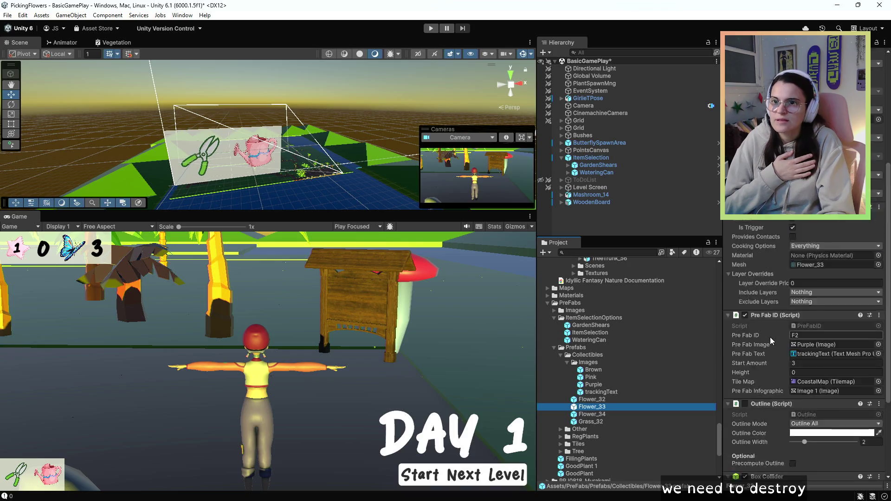
scroll(771, 341, down, 2)
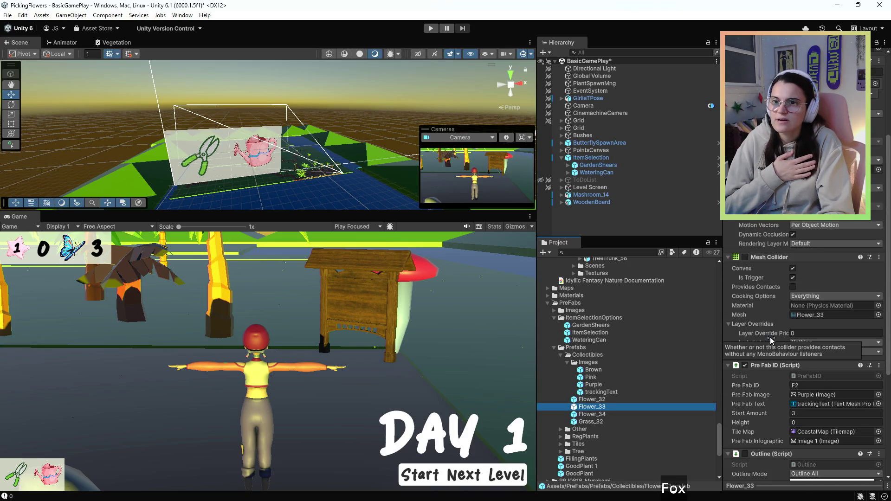
click(793, 277)
Check the Flower_32 and Flower_34 collider settings, then switch back to Visual Studio.
click(592, 400)
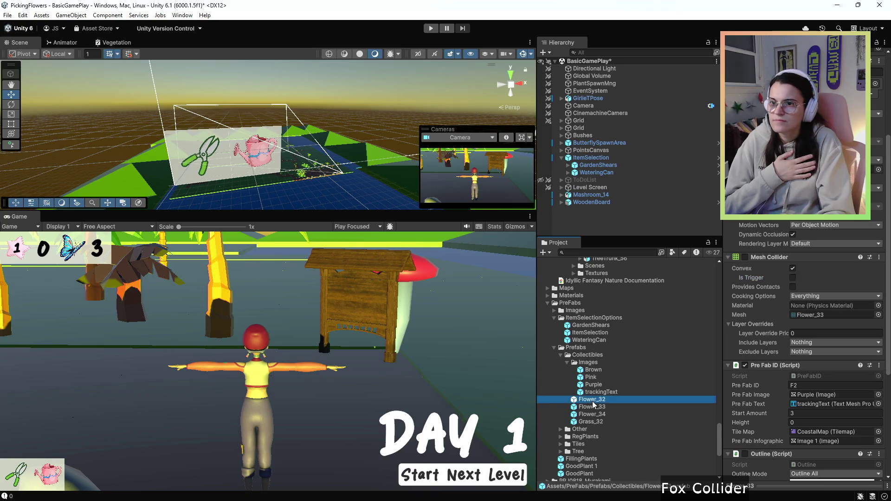
click(793, 277)
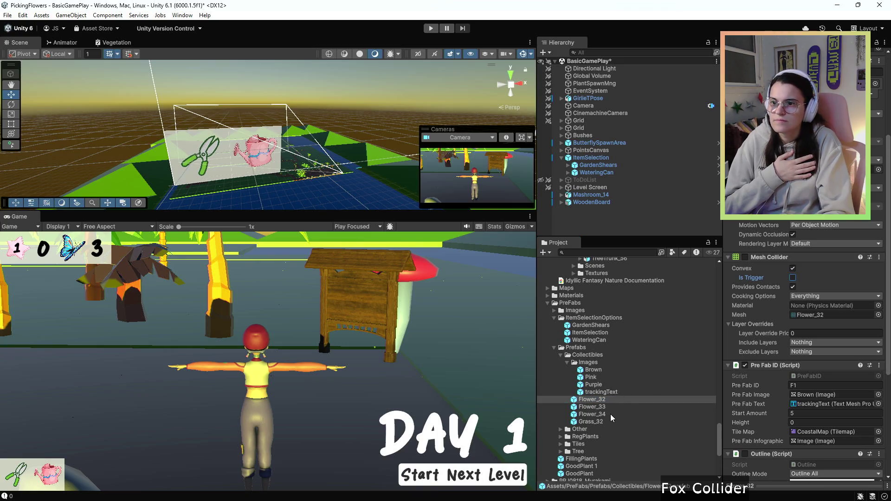
click(599, 415)
click(792, 278)
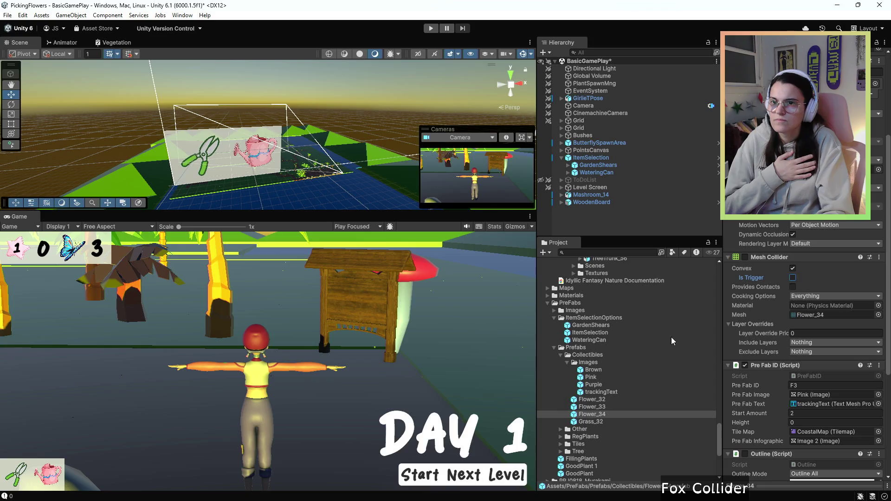
click(578, 400)
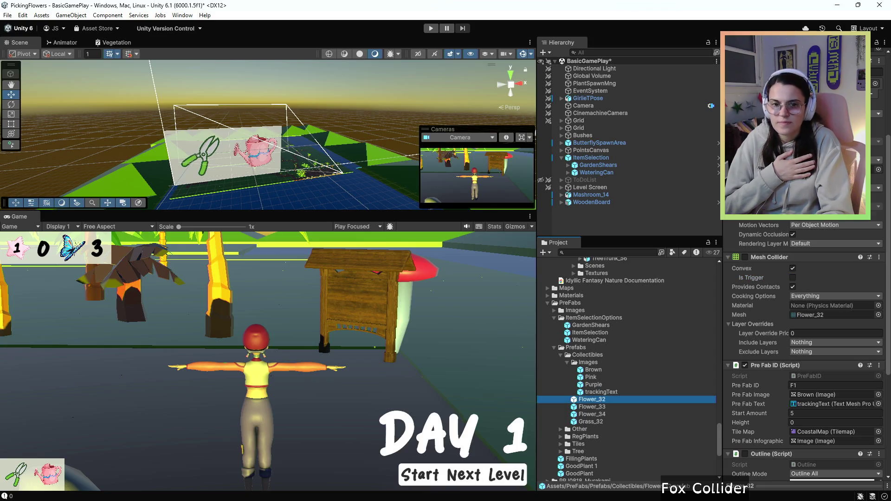
key(alt+Tab)
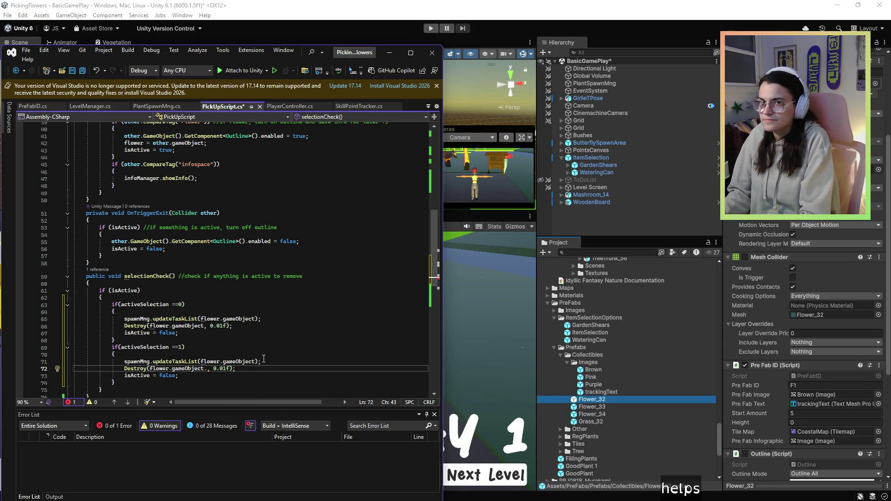
Type BoxCollider after flower.gameObject. in line 72's Destroy call and review the CS1061 error.
text(BoxColl)
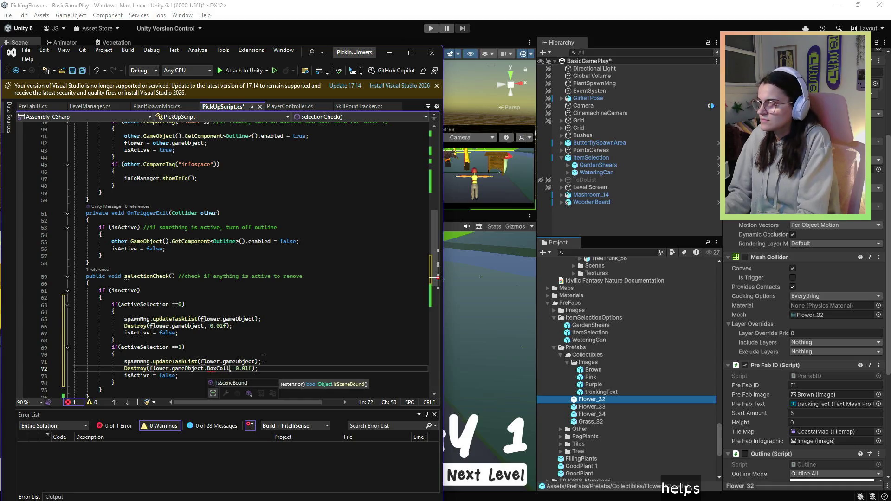
text(ider)
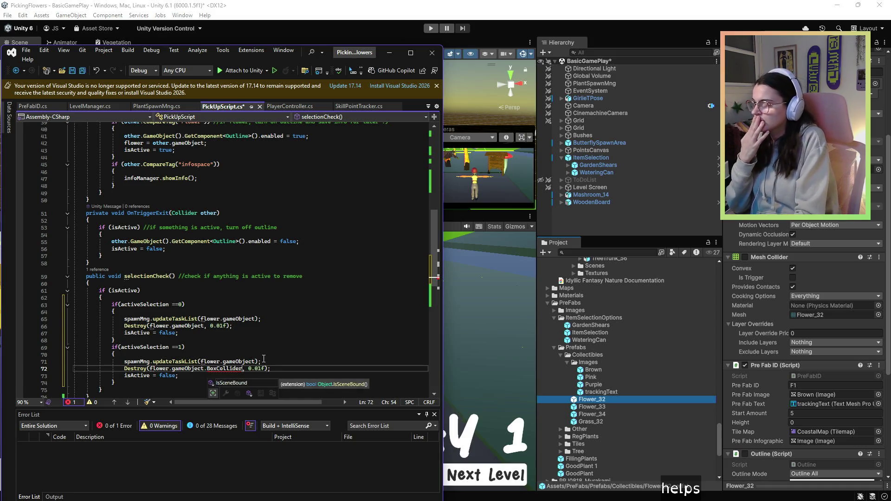
click(159, 282)
mouse_move(230, 372)
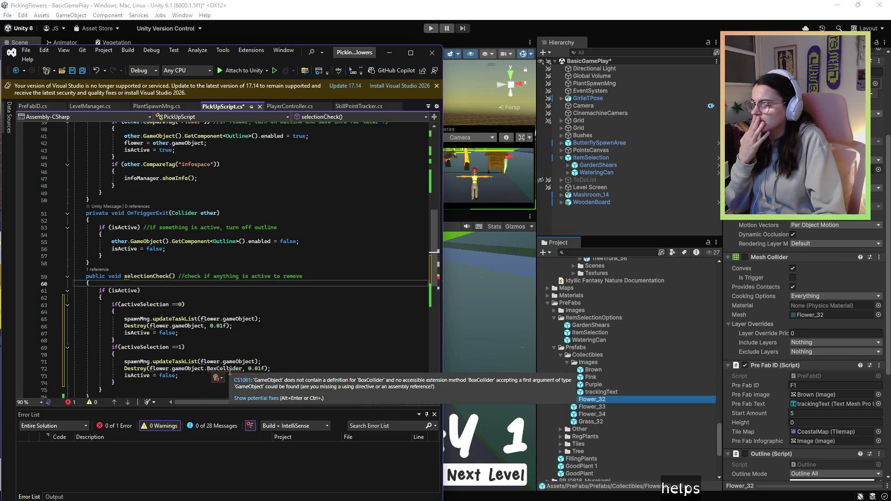
scroll(771, 335, down, 5)
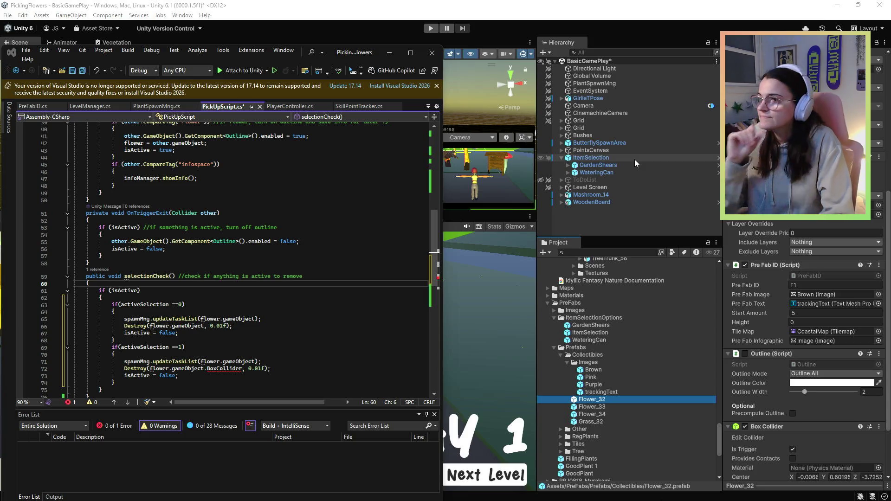
double_click(226, 370)
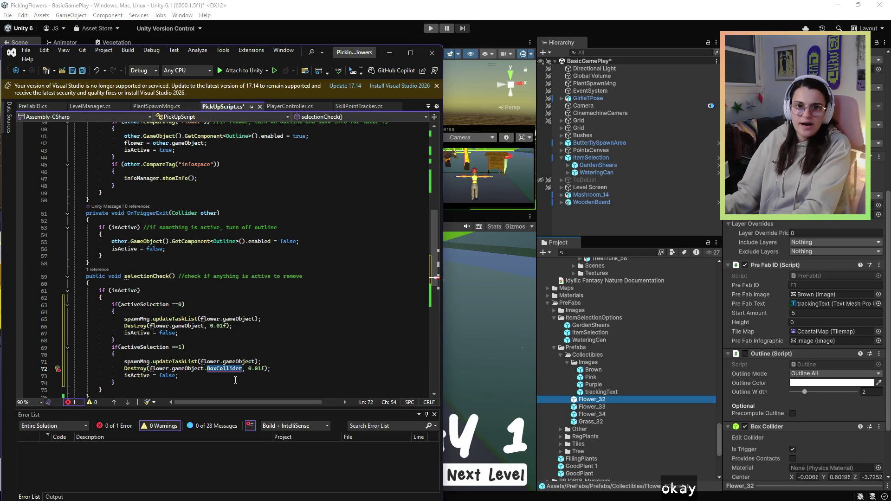
Rewrite line 72 as Destroy(flower.gameObject.GetComponent<BoxCollider>(), 0.01f), save, and return to Unity.
key(BackSpace)
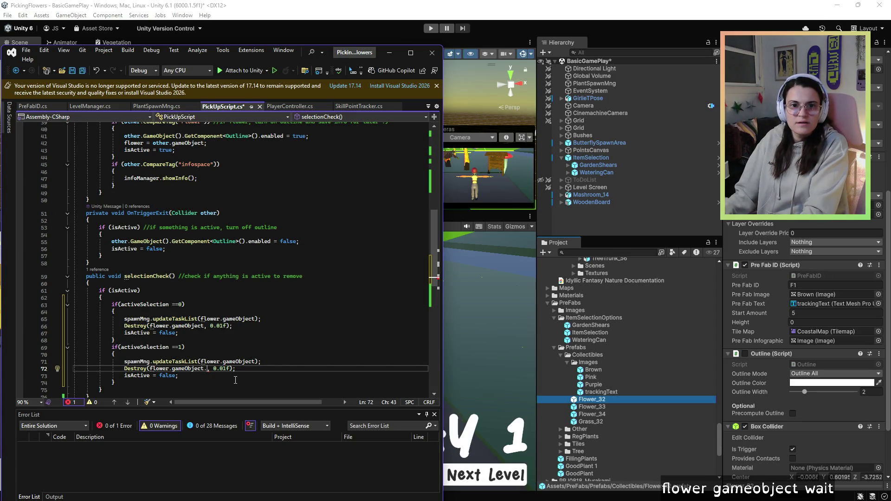
text(GetCom)
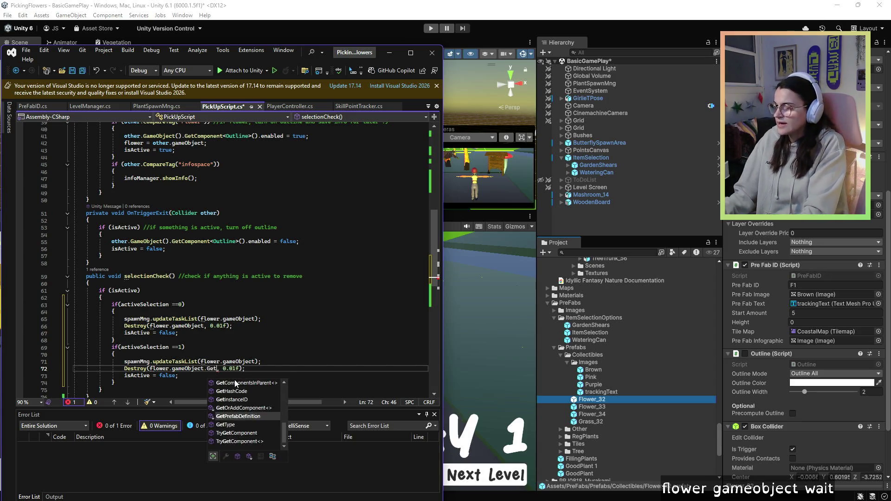
key(Tab)
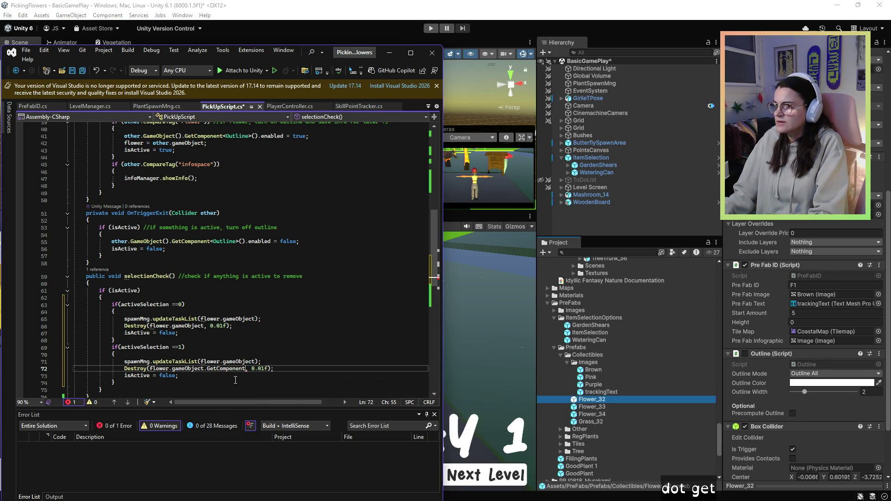
text(BoxColl)
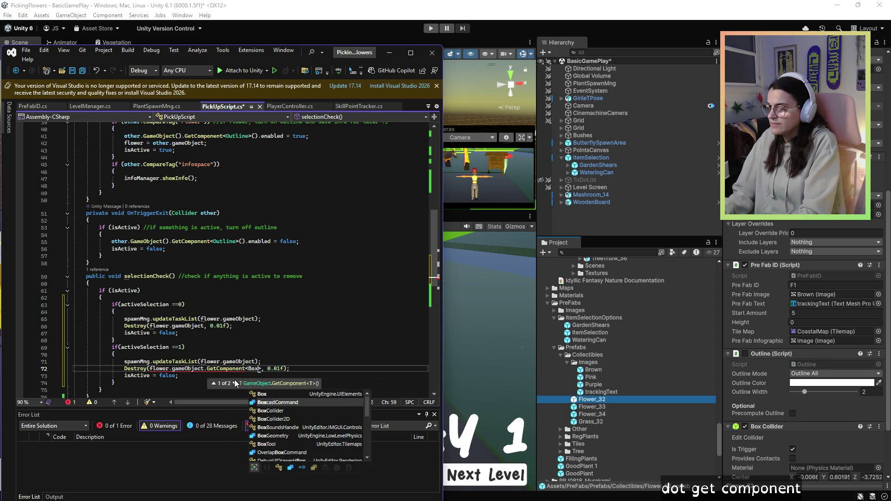
key(Tab)
key(Right)
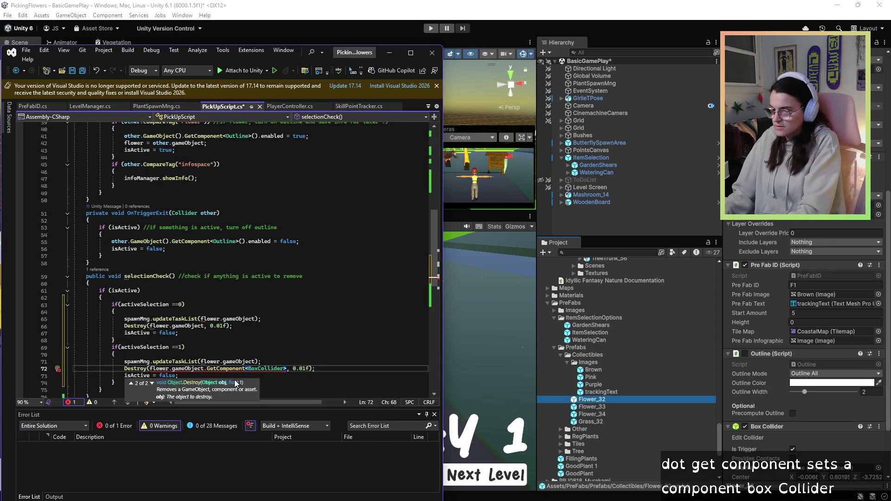
text(())
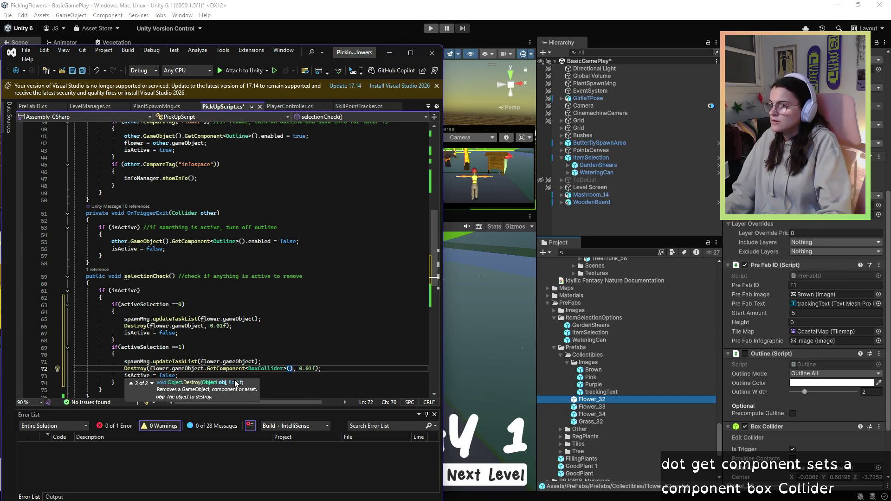
scroll(166, 363, down, 1)
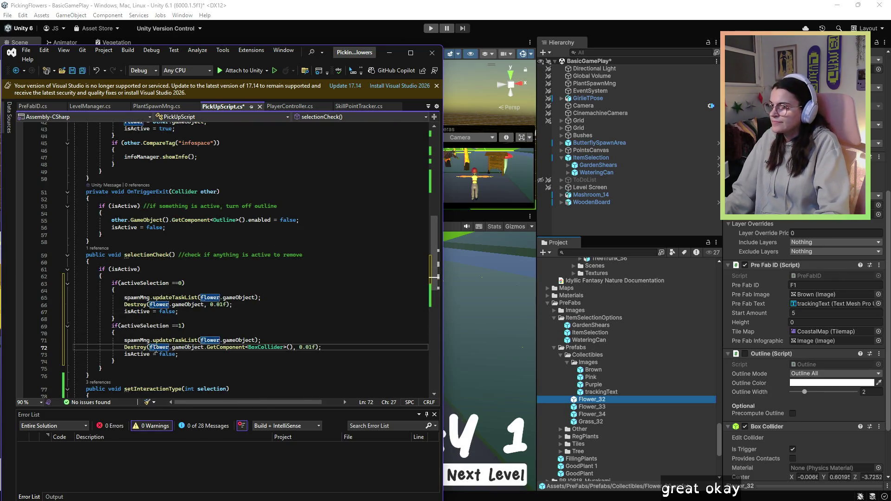
click(166, 363)
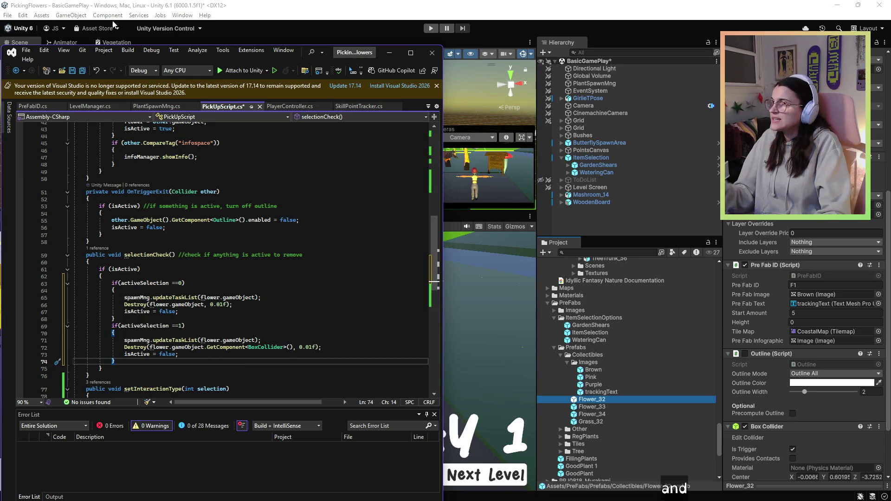
key(ctrl+s)
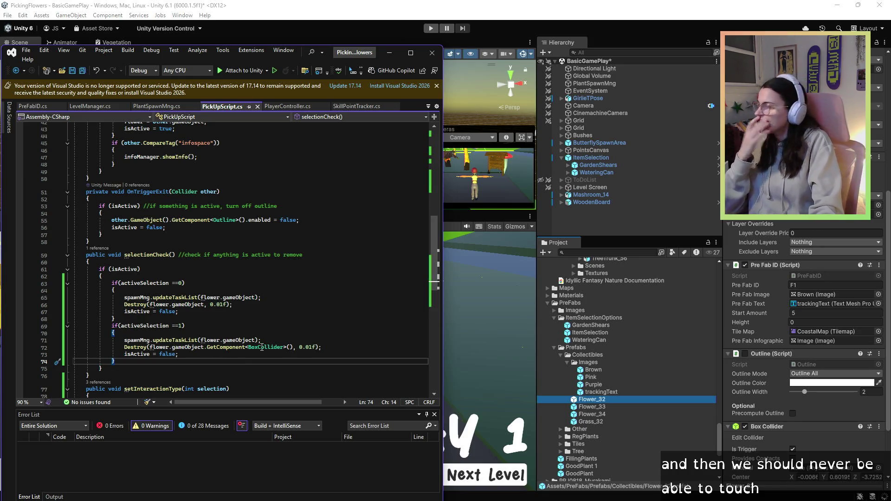
click(392, 51)
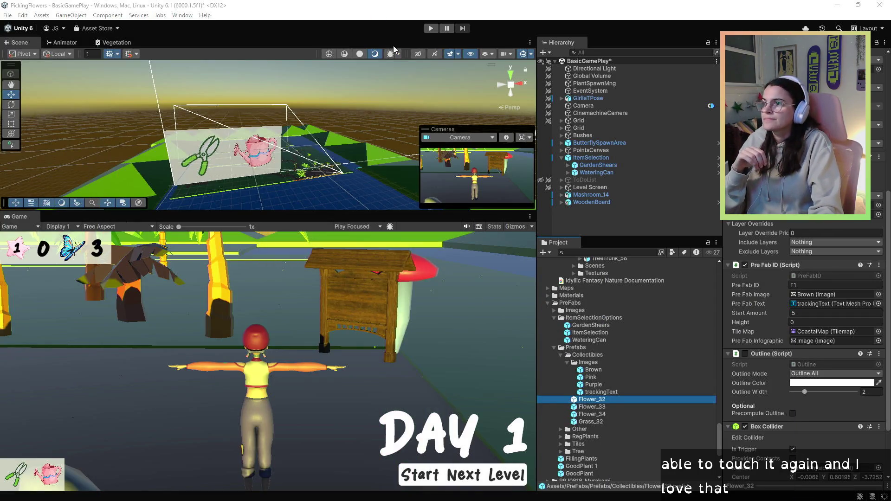
Enter Play mode, start Day 1, and walk the character around collecting flowers.
click(431, 28)
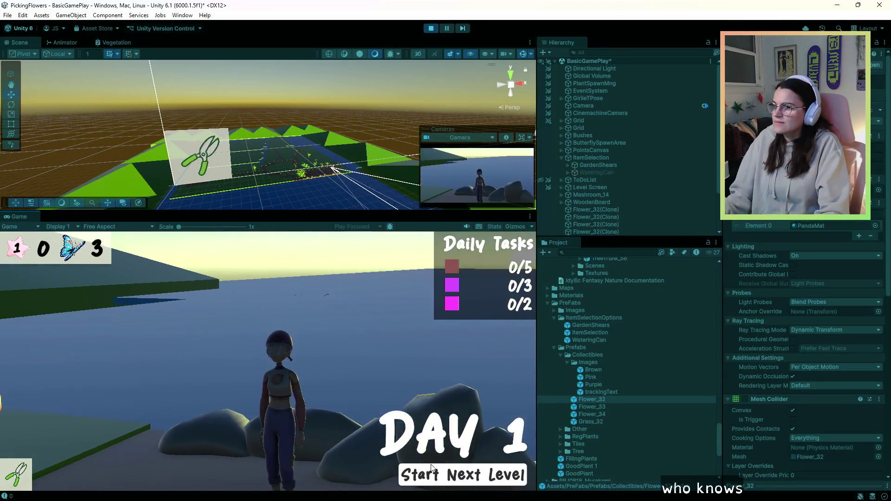
click(417, 468)
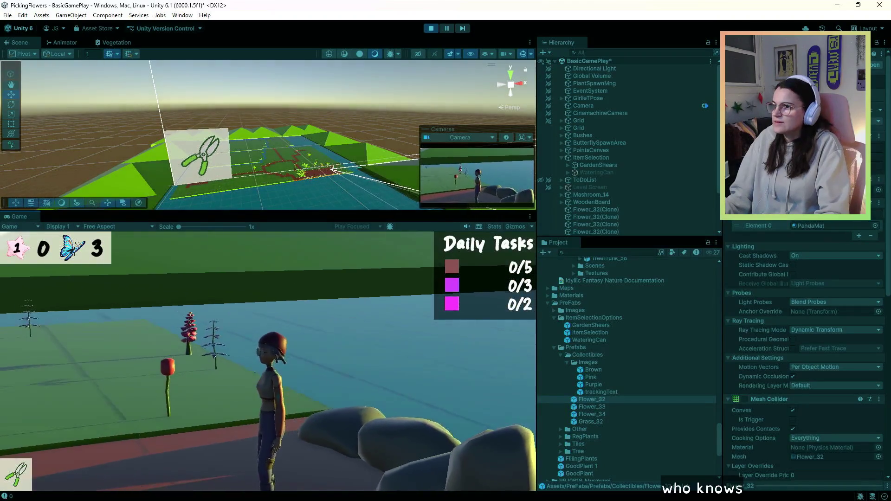
key(w)
key(w)
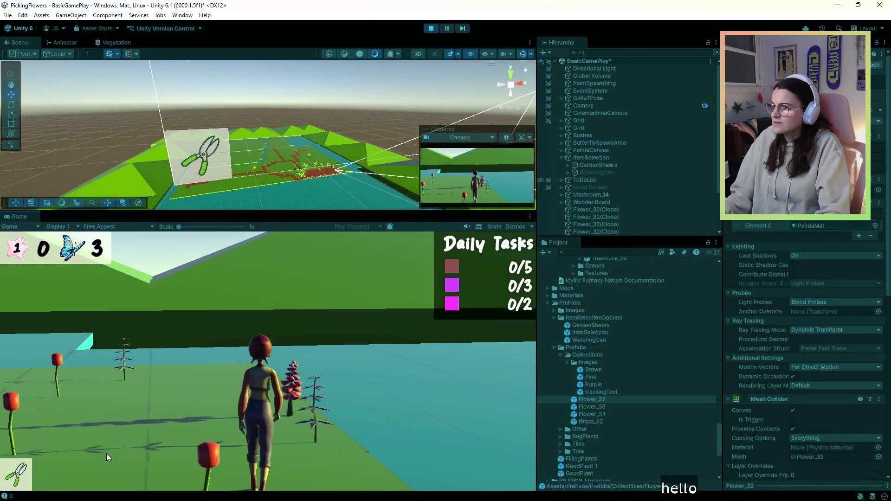
scroll(247, 442, down, 1)
key(w)
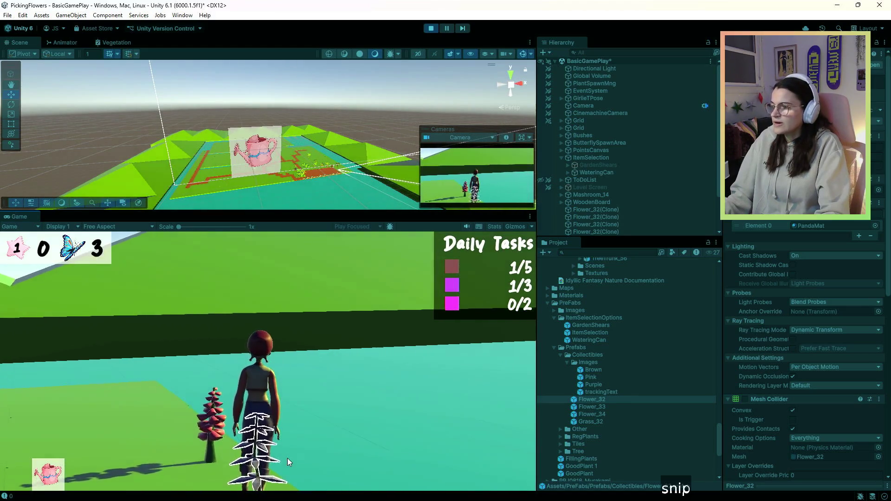
key(a)
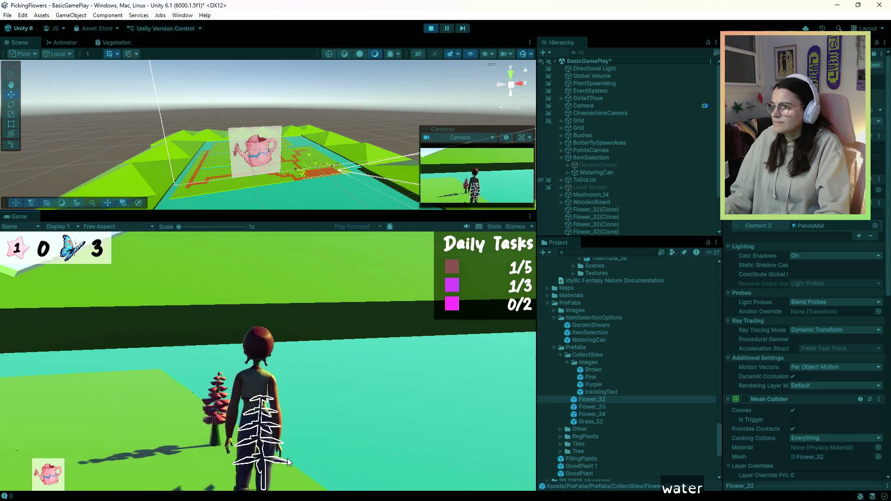
key(w)
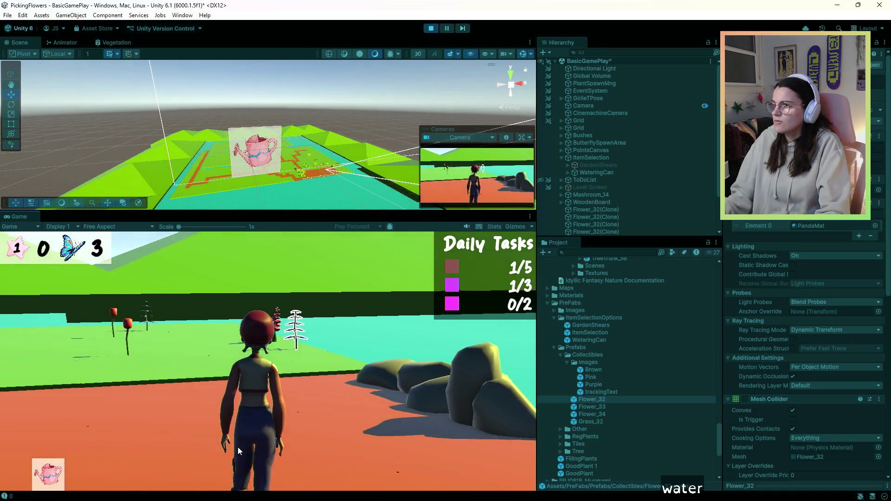
key(w)
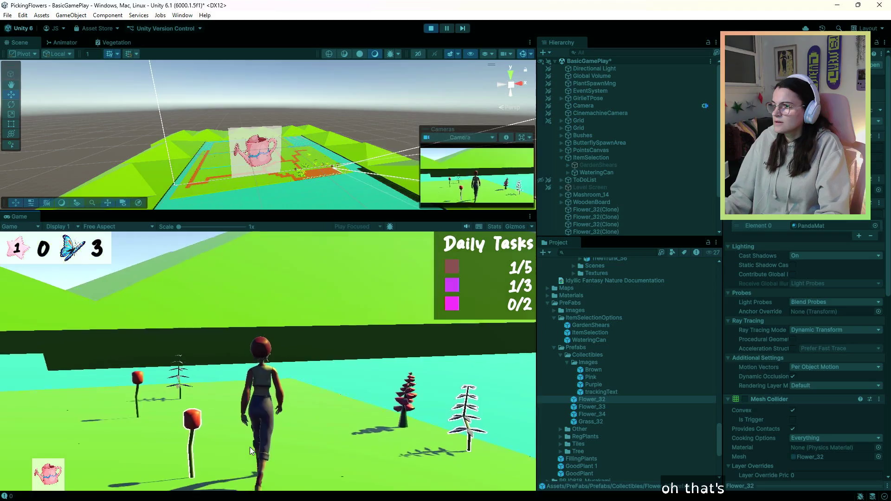
key(w)
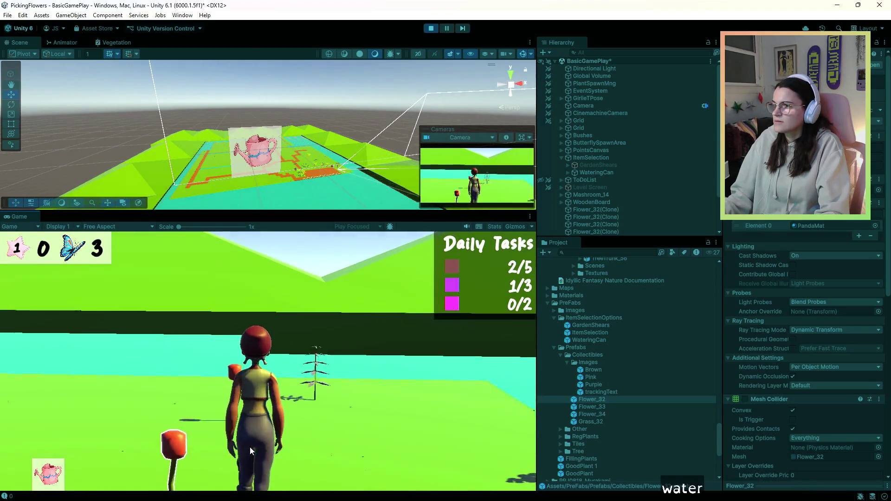
key(w)
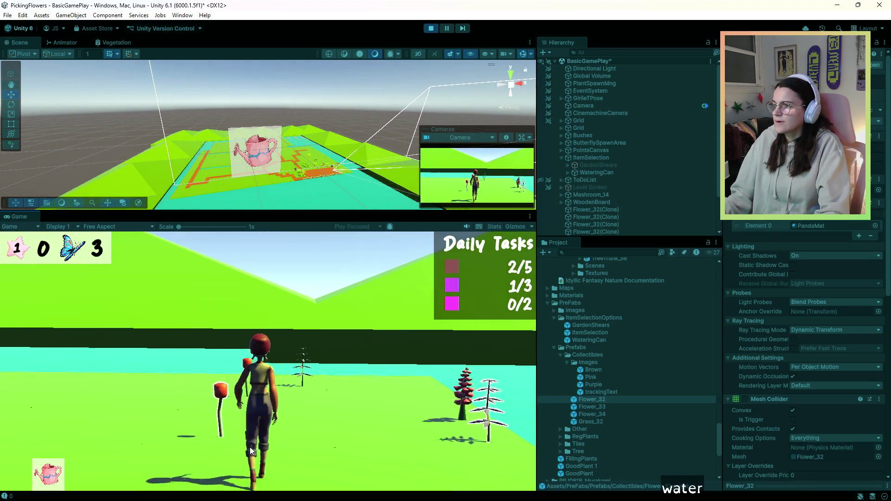
key(w)
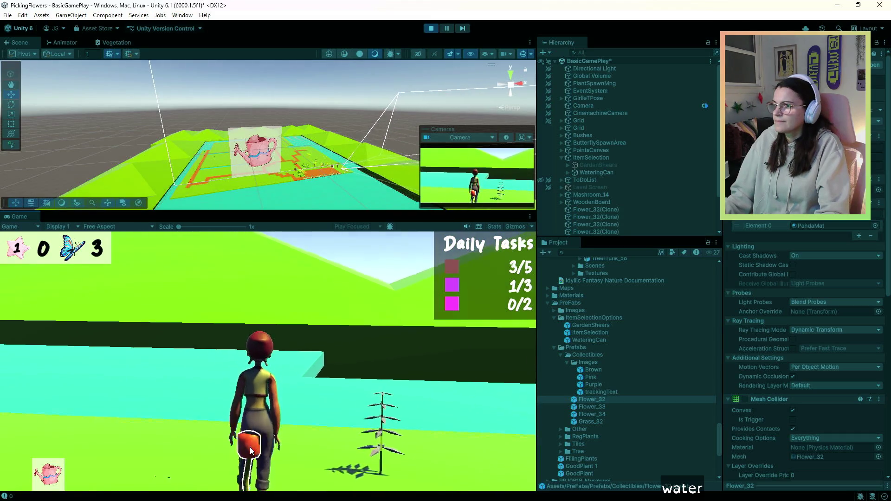
Switch between shears and watering can, water a flower, then stop Play mode.
key(w)
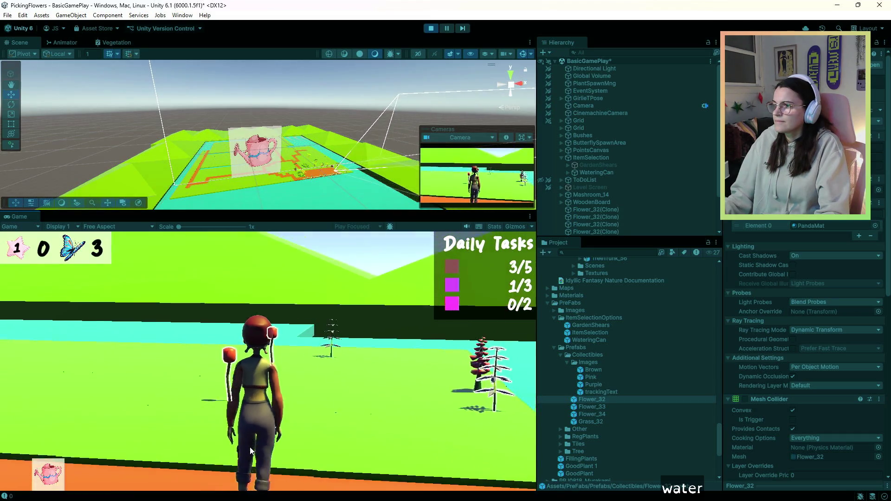
scroll(250, 447, down, 1)
key(w)
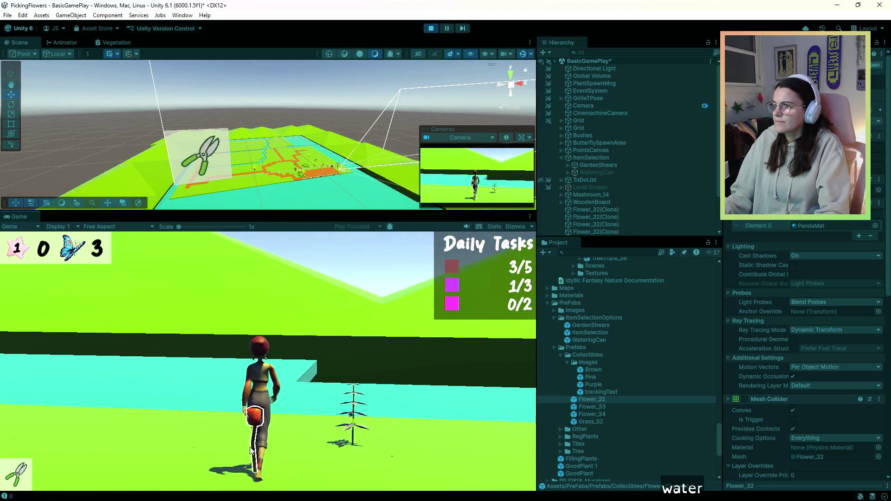
key(w)
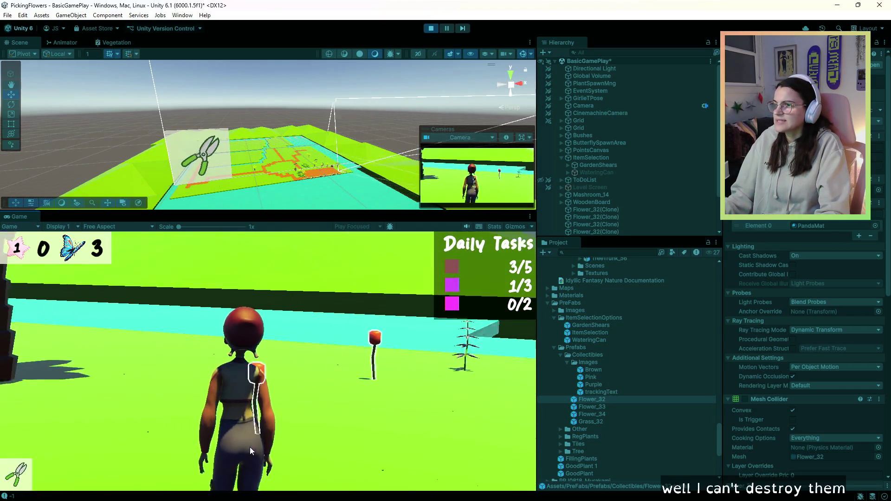
key(w)
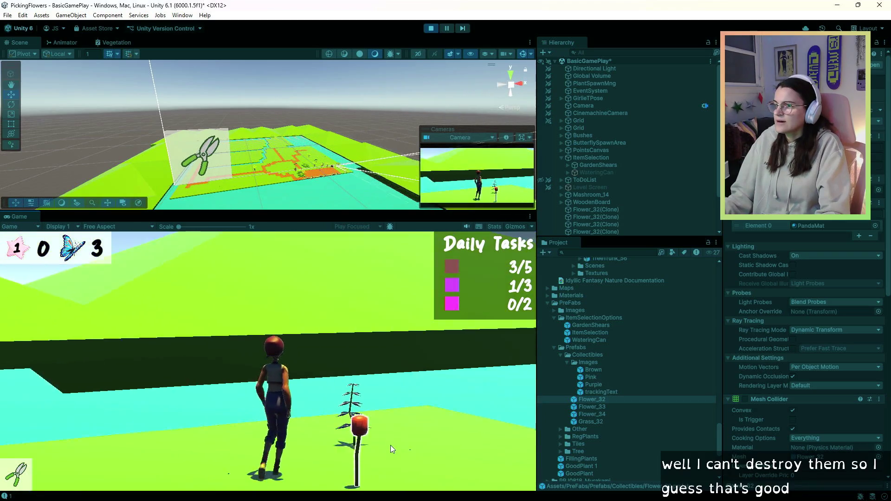
key(d)
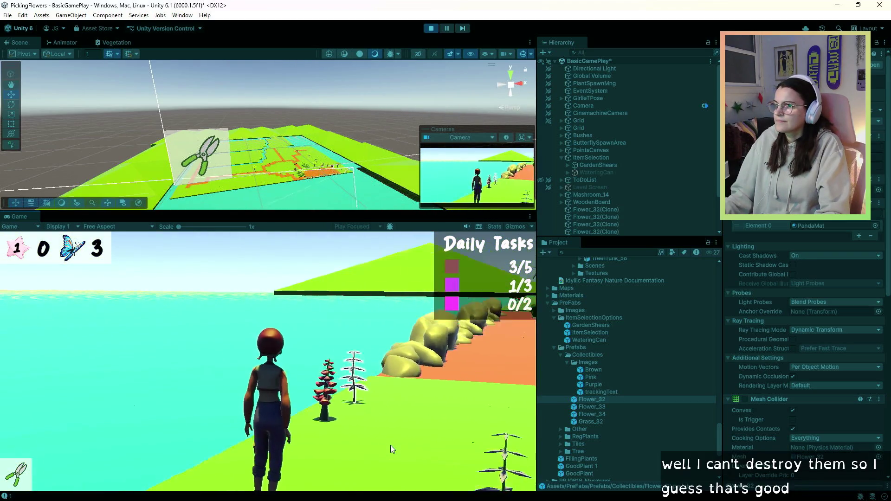
key(2)
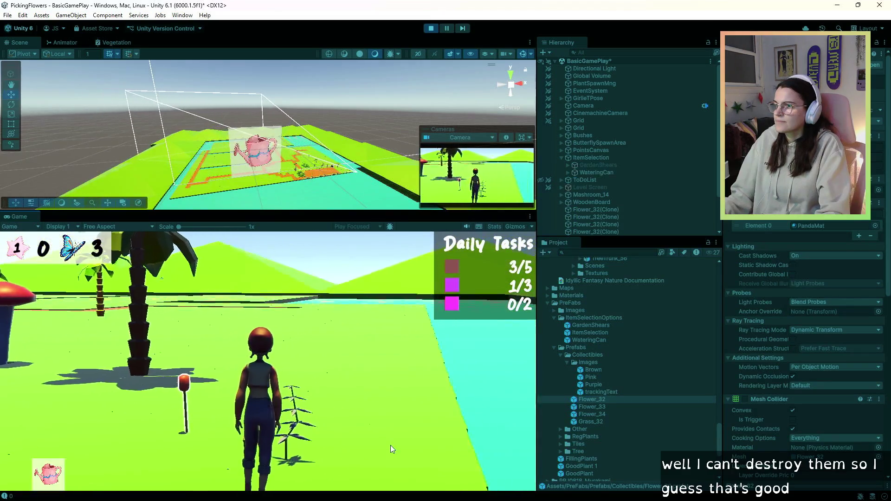
key(a)
key(a)
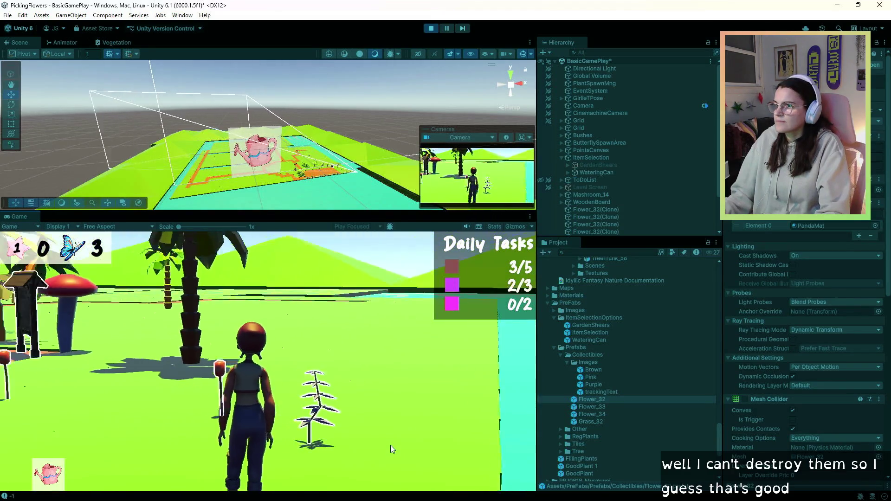
click(352, 442)
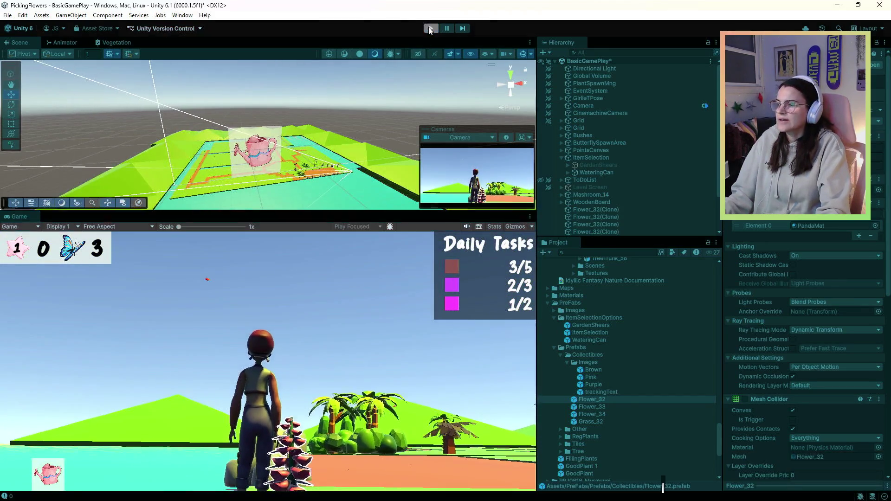
click(430, 28)
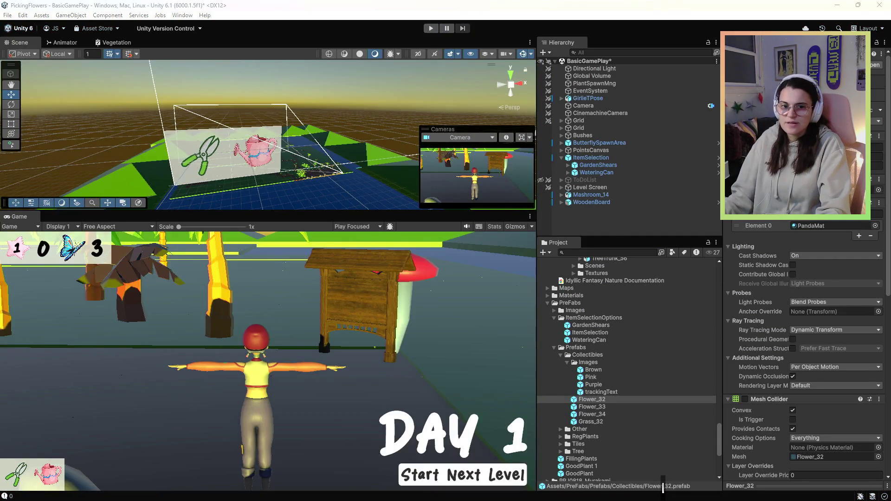
Copy the Outline-disabling statement from line 55 of PickUpScript.cs.
key(alt+Tab)
click(166, 328)
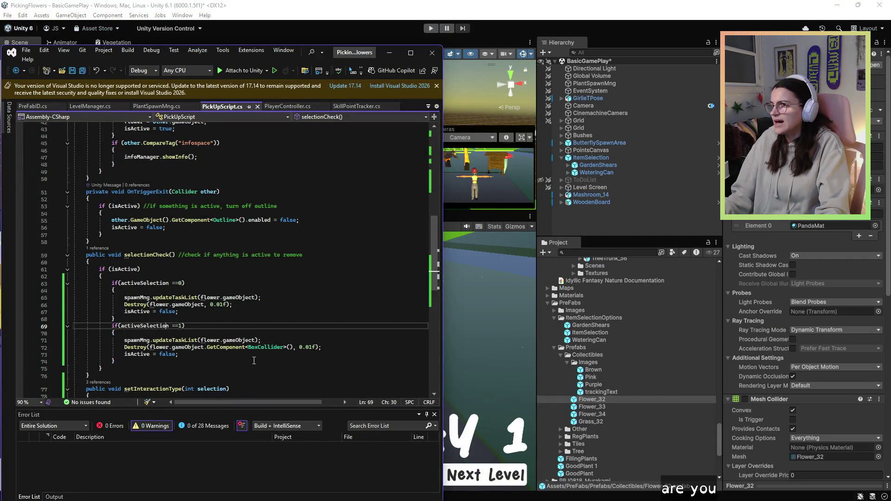
click(179, 311)
scroll(133, 322, down, 7)
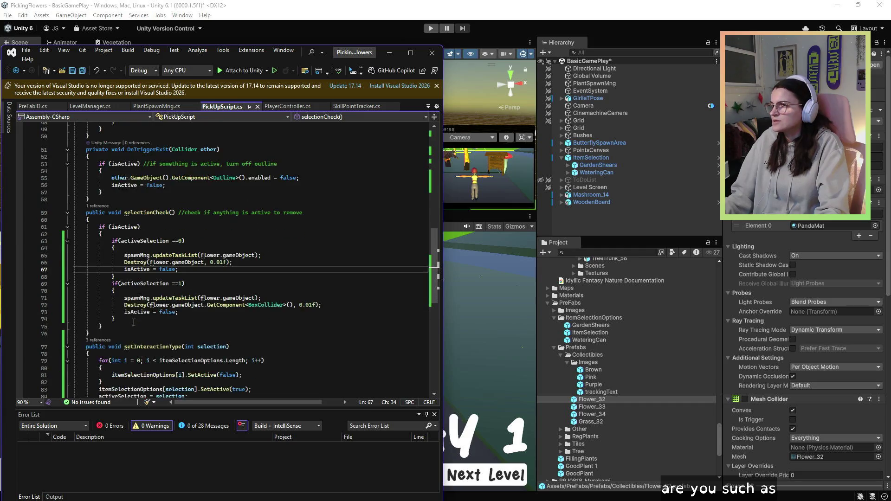
scroll(134, 322, up, 9)
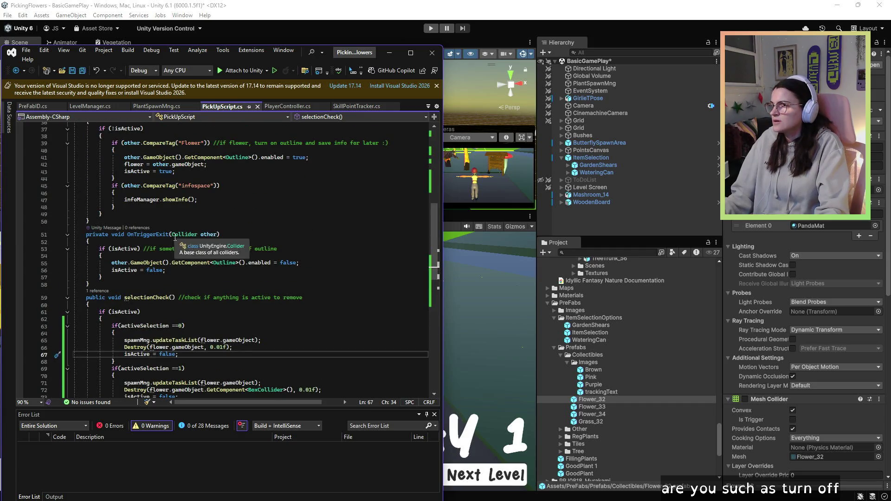
drag(304, 262, 111, 263)
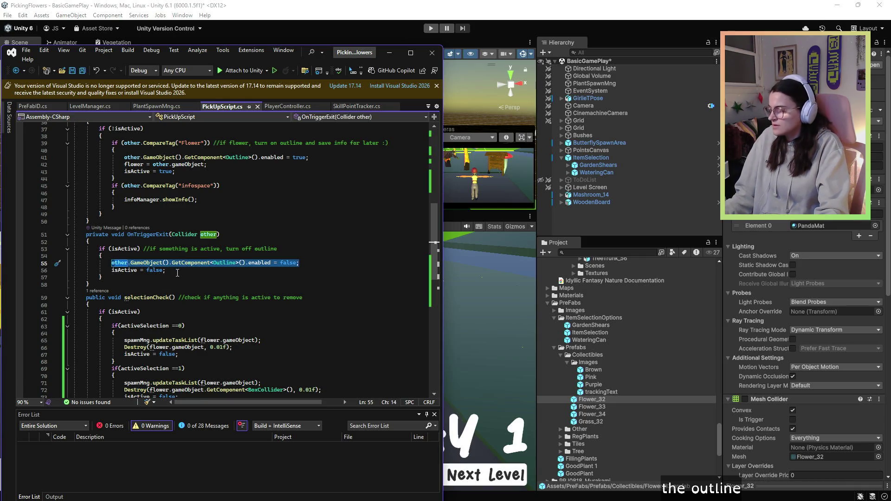
scroll(197, 271, down, 2)
key(shift+Left)
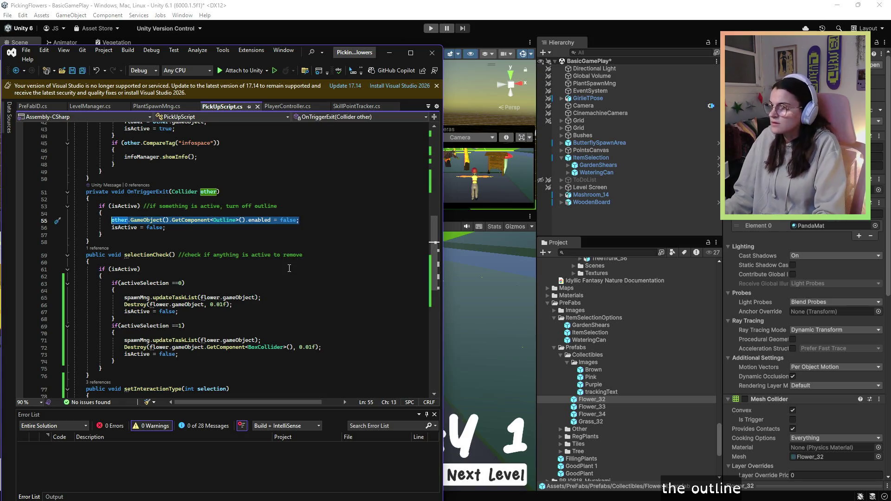
Paste the statement at line 71 inside the activeSelection == 1 branch.
scroll(289, 268, down, 4)
scroll(206, 263, up, 1)
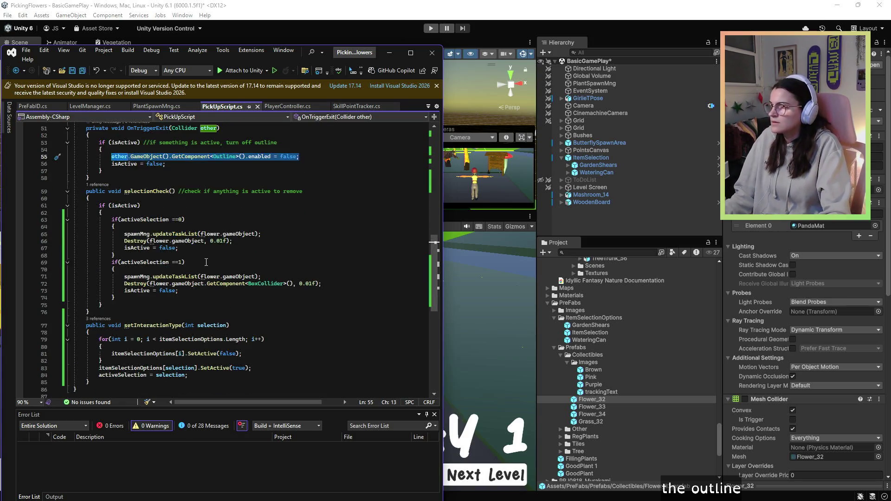
click(209, 277)
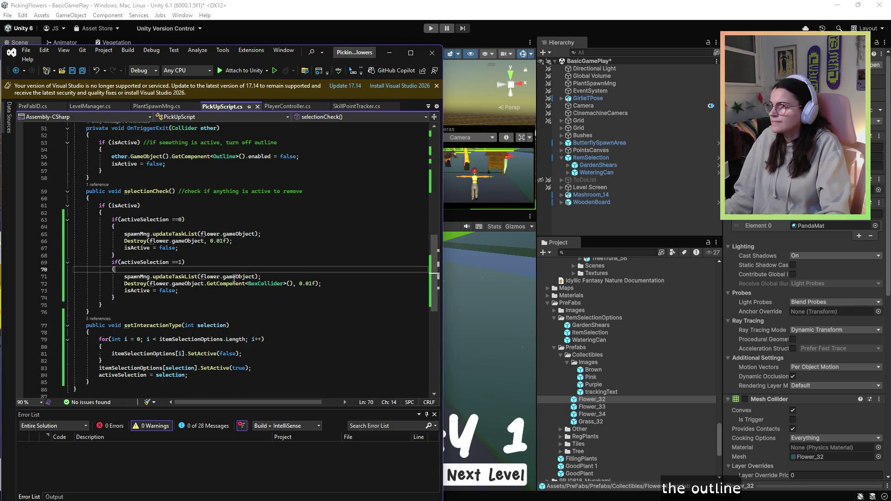
click(115, 291)
click(339, 283)
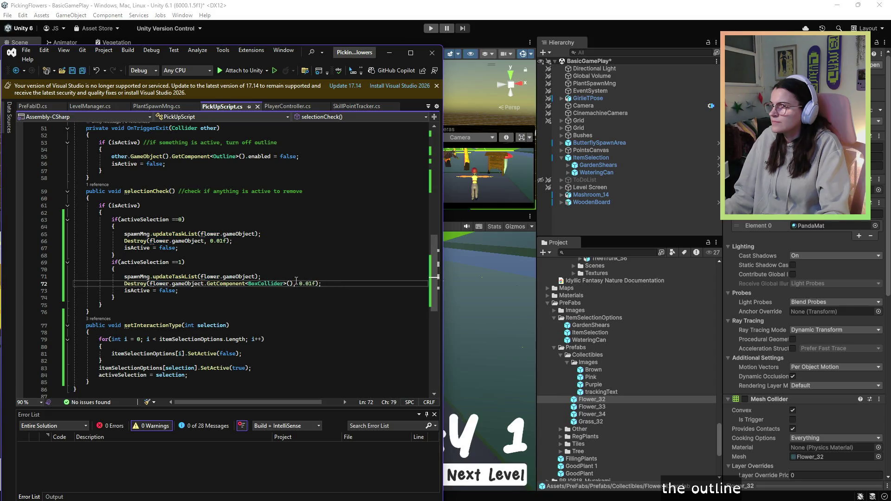
click(281, 272)
click(285, 277)
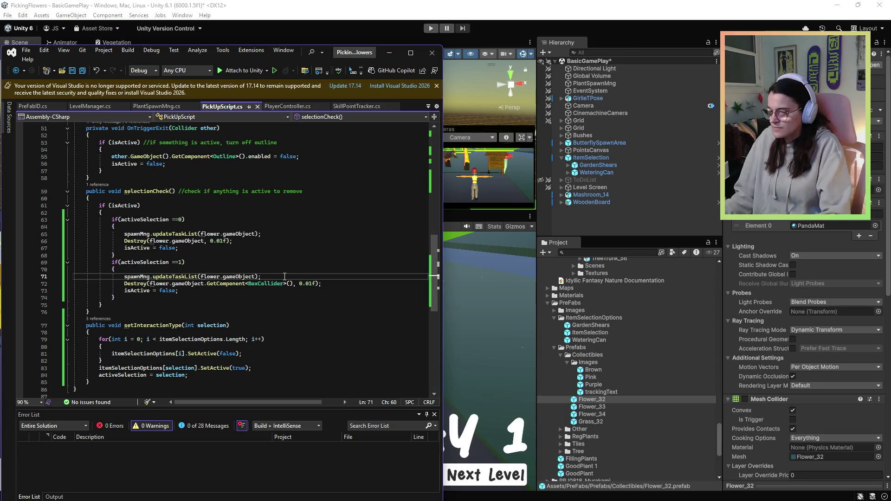
key(ctrl+v)
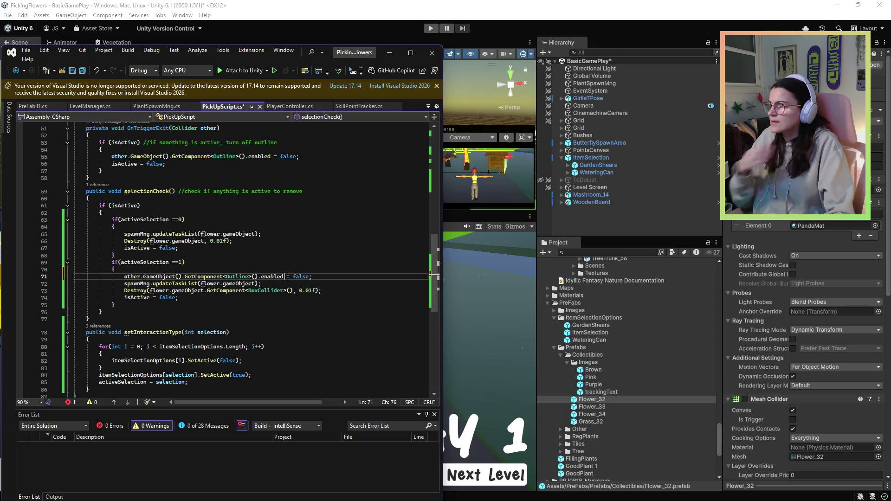
Change other to flower in the pasted line 71.
scroll(285, 277, up, 1)
click(140, 305)
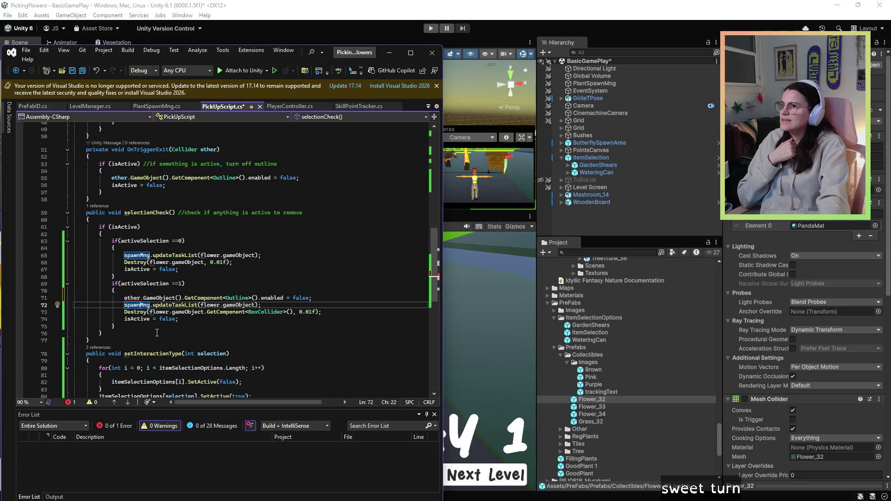
key(Up)
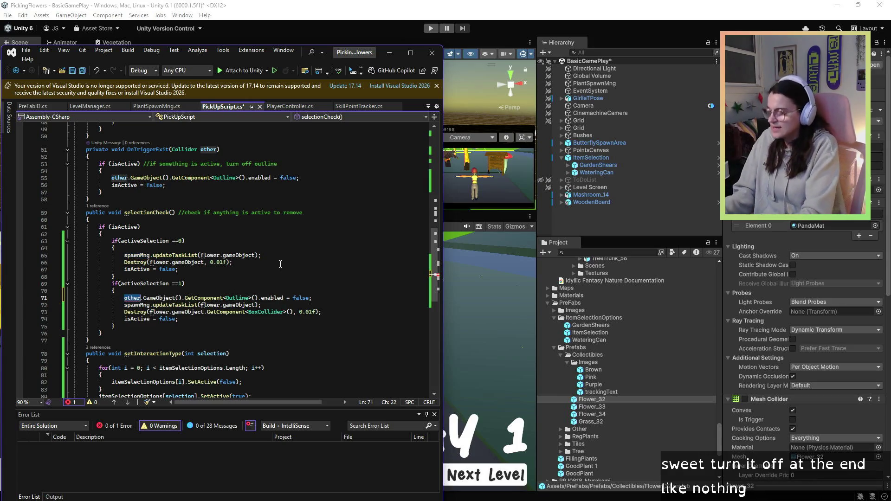
key(ctrl+BackSpace)
text(flower)
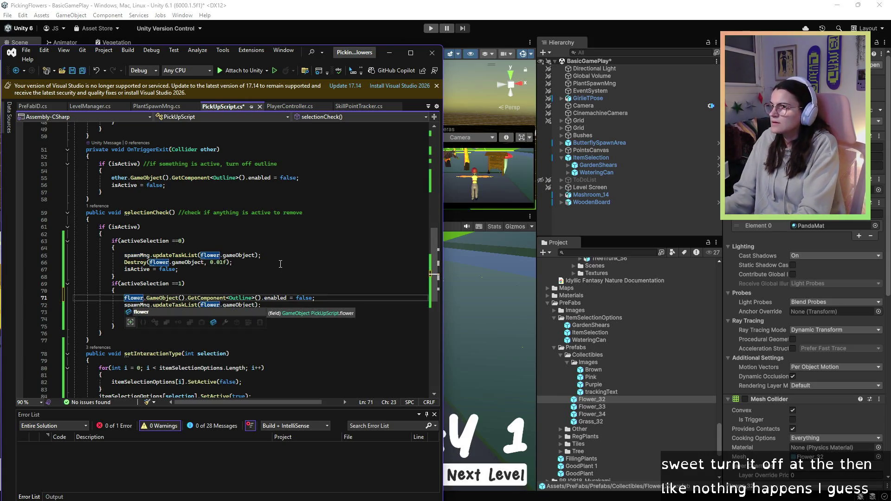
scroll(278, 253, up, 13)
click(276, 242)
scroll(276, 243, down, 12)
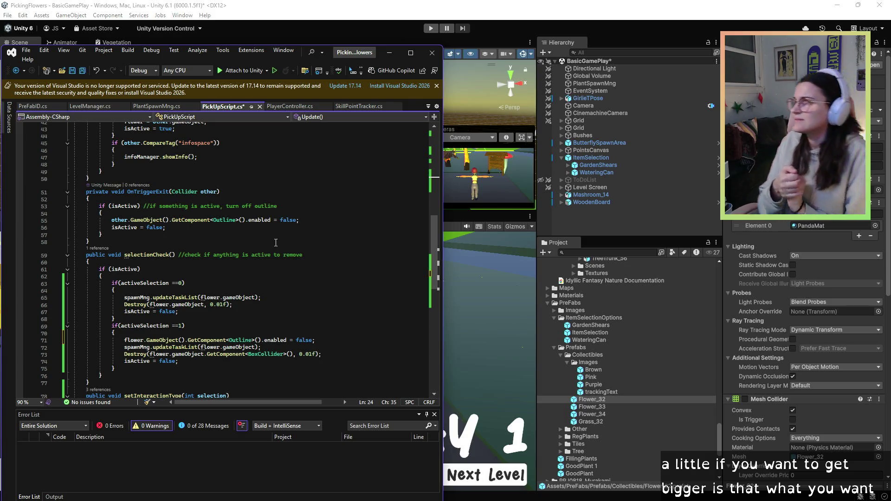
Finish line 73 as Destroy(flower.gameObject.GetComponent<BoxCollider>(), 0.01f); and verify its closing brace.
scroll(275, 243, down, 4)
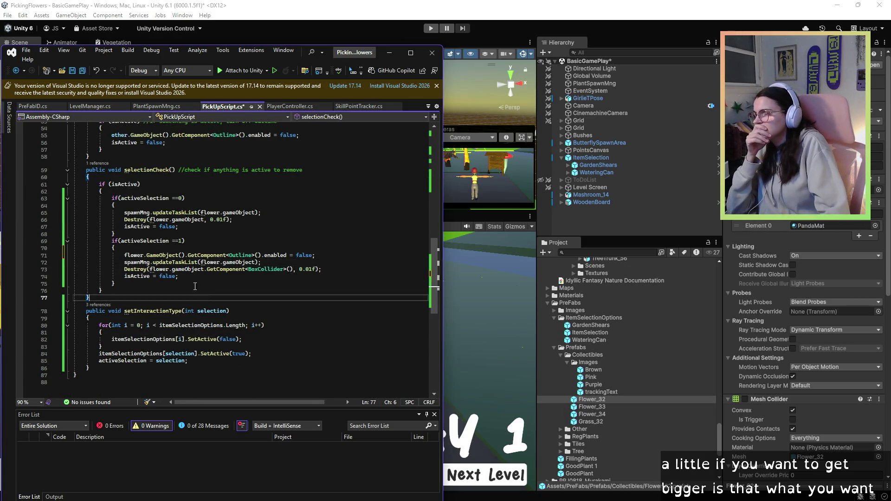
click(183, 276)
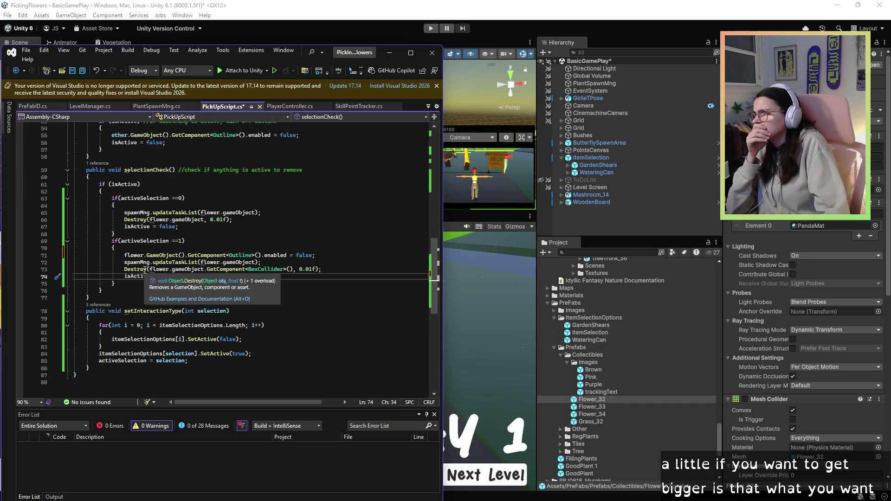
click(389, 271)
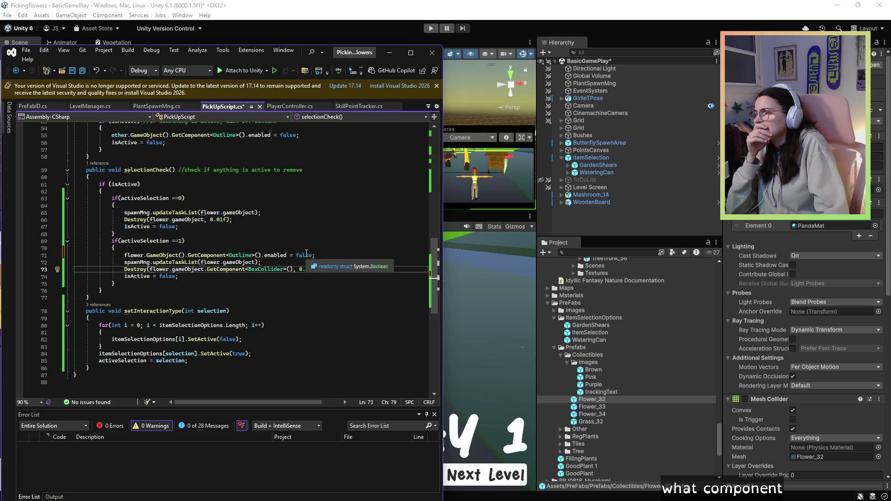
click(243, 288)
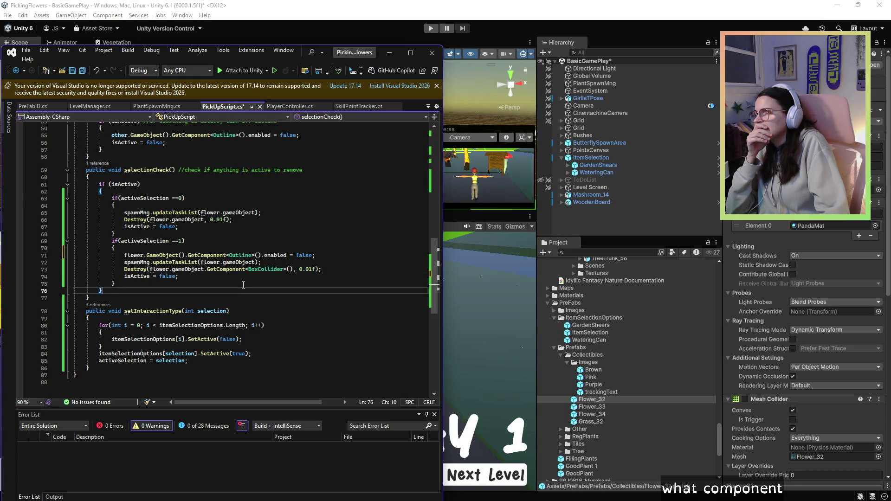
click(372, 269)
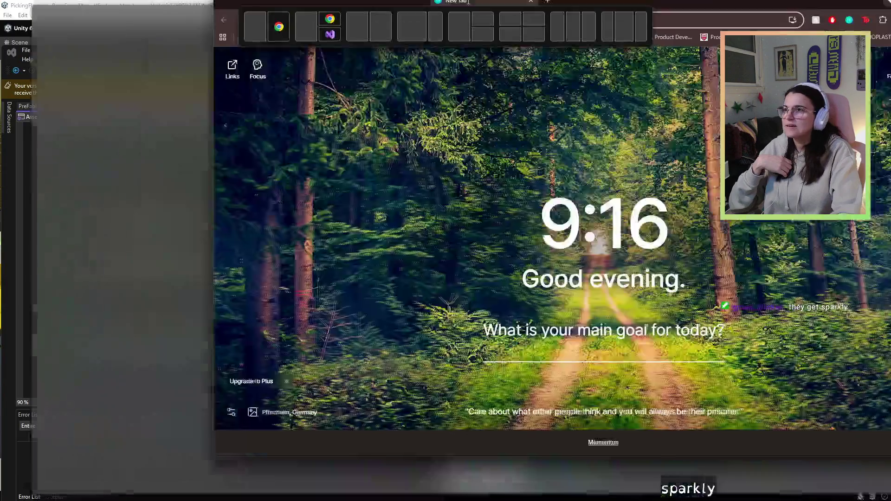
Discard the half-typed 'spa' search, close Chrome, and minimize Visual Studio to show Unity.
text(spa)
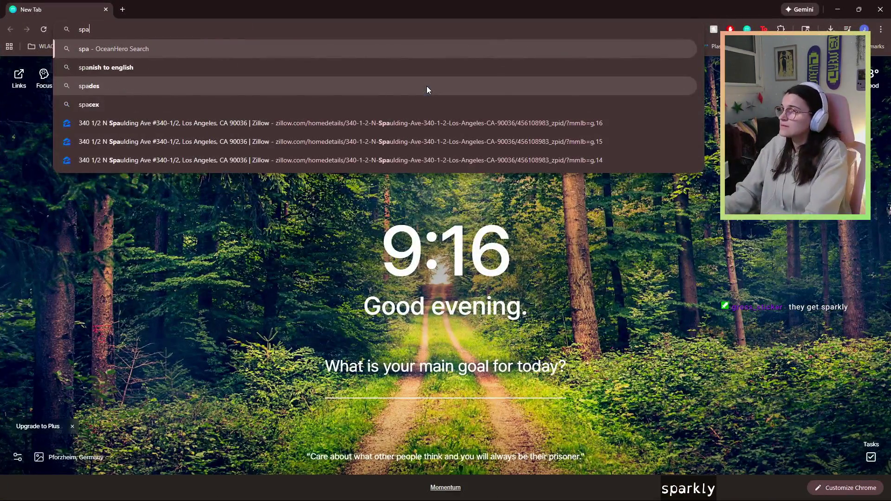
key(BackSpace)
key(BackSpace)
key(BackSpace)
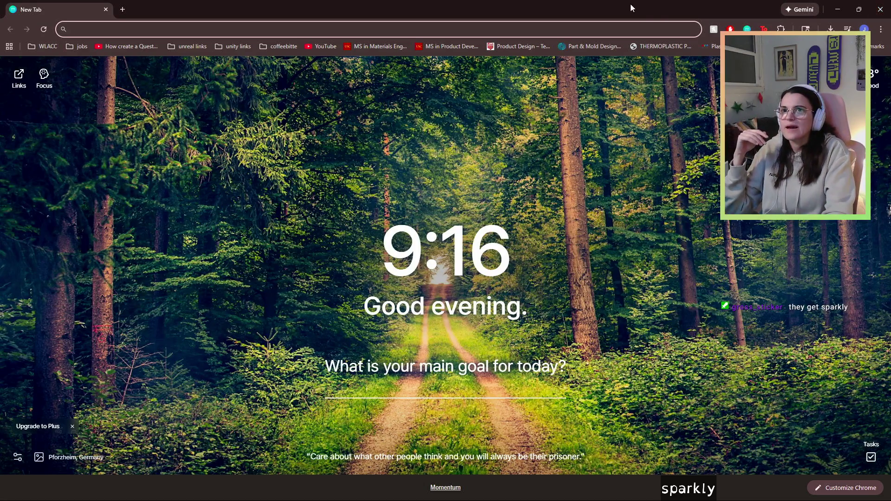
click(881, 9)
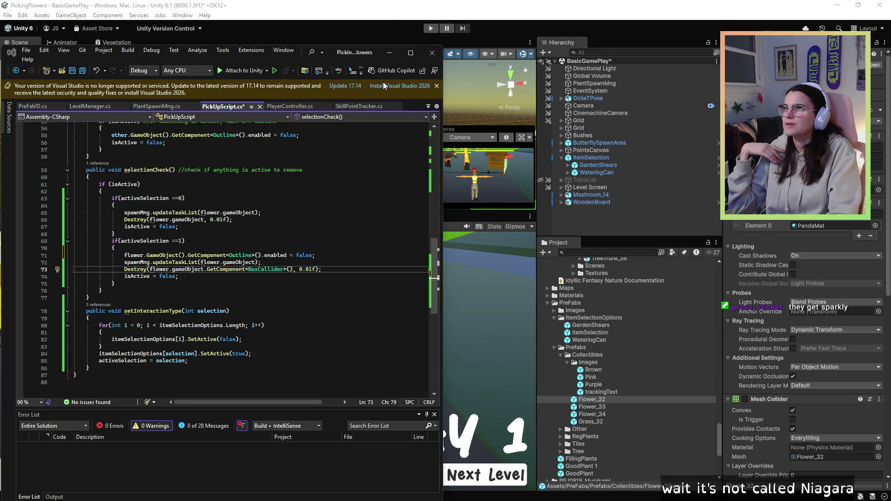
click(390, 52)
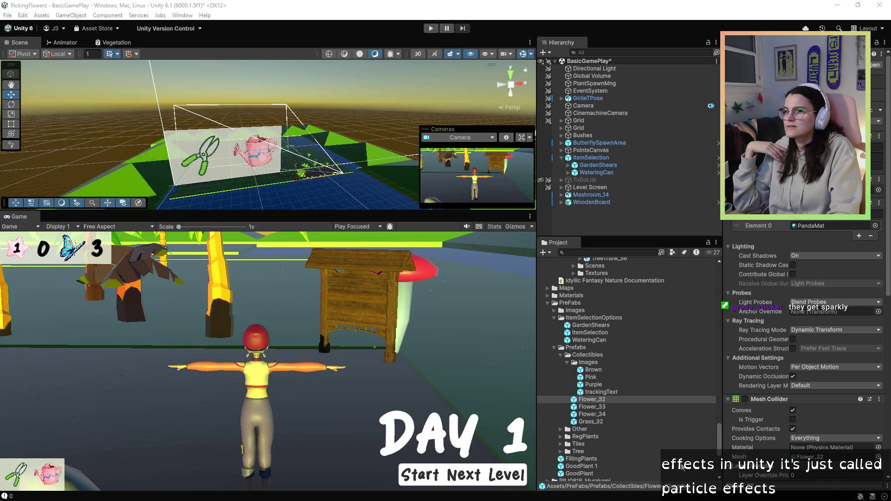
Collapse the PreFabs and Idyllic Fantasy Nature folders and select Assets in the Project window.
click(554, 347)
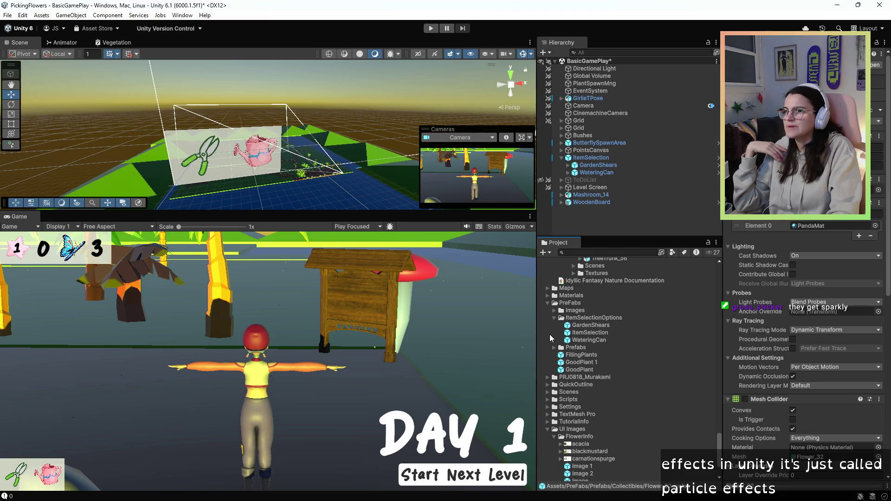
click(548, 303)
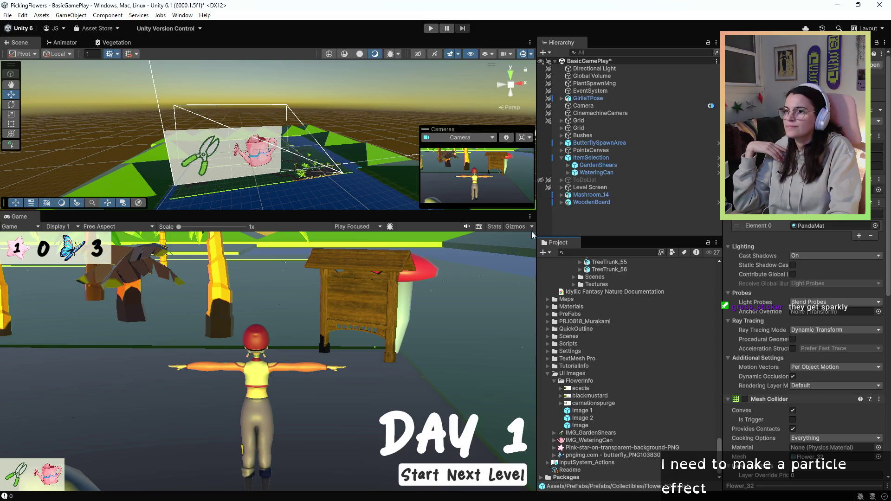
scroll(559, 306, up, 15)
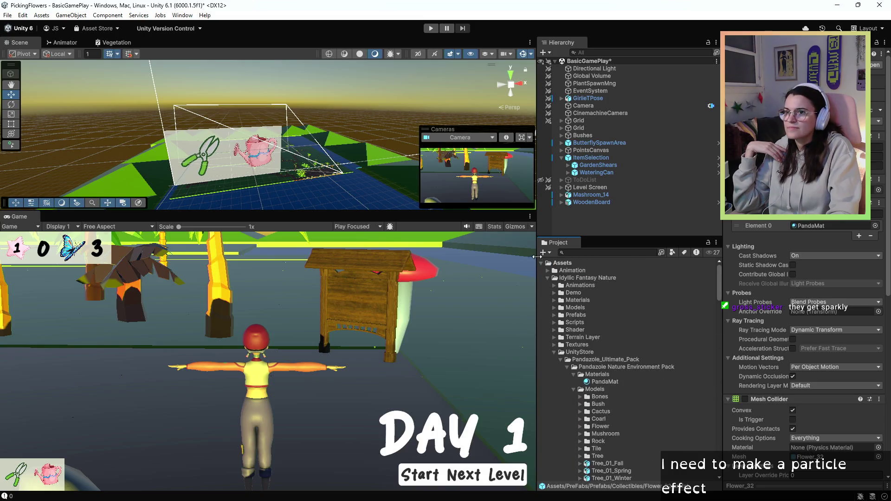
click(548, 278)
click(553, 264)
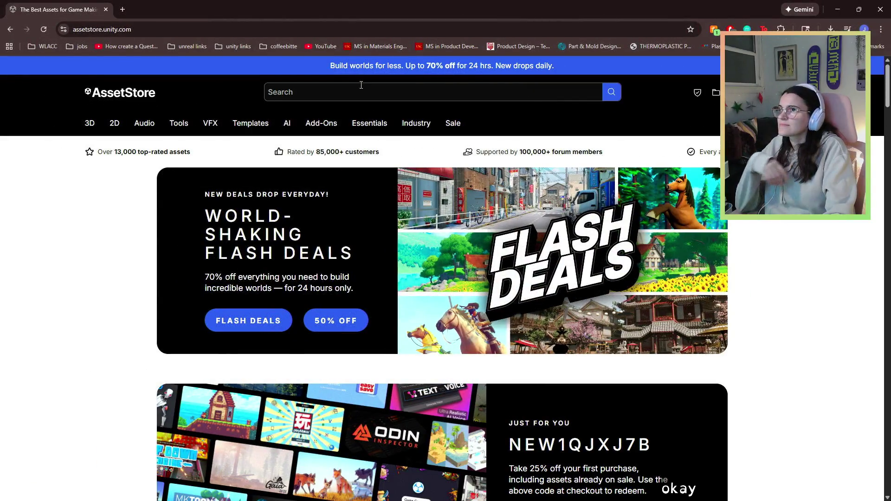
Browse the Asset Store's VFX > Particles category of 2215 assets.
click(362, 85)
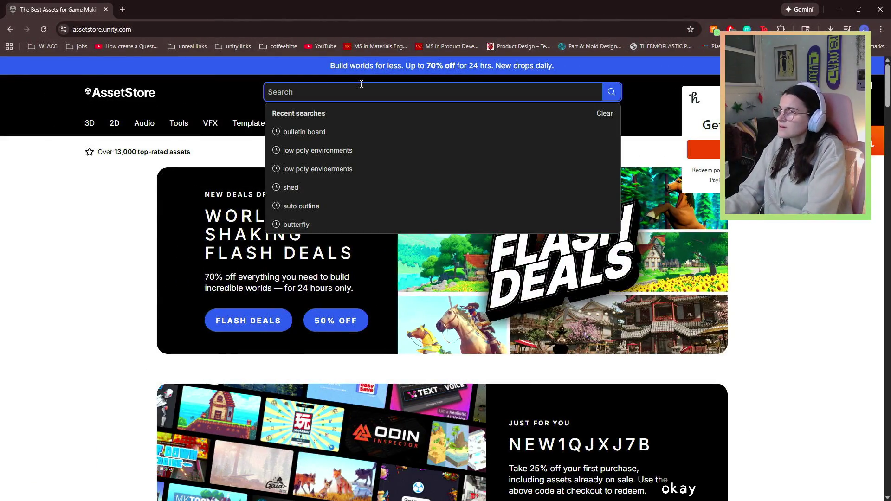
mouse_move(221, 146)
mouse_move(211, 128)
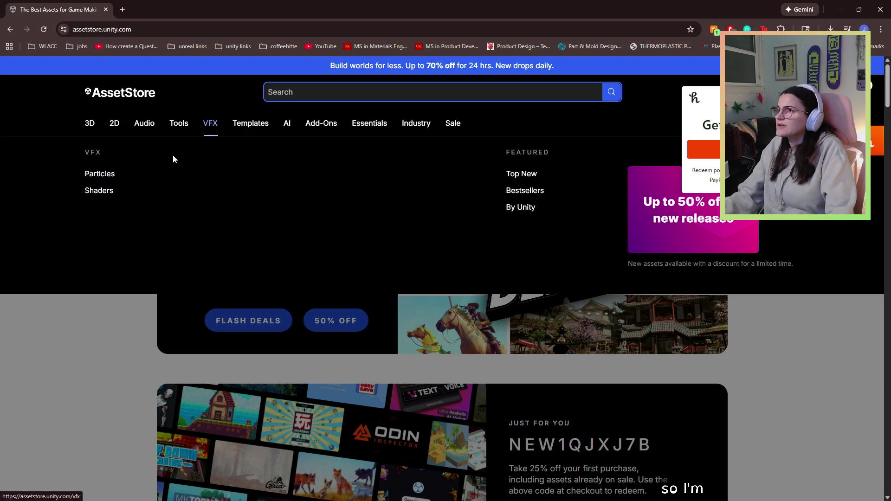
click(96, 175)
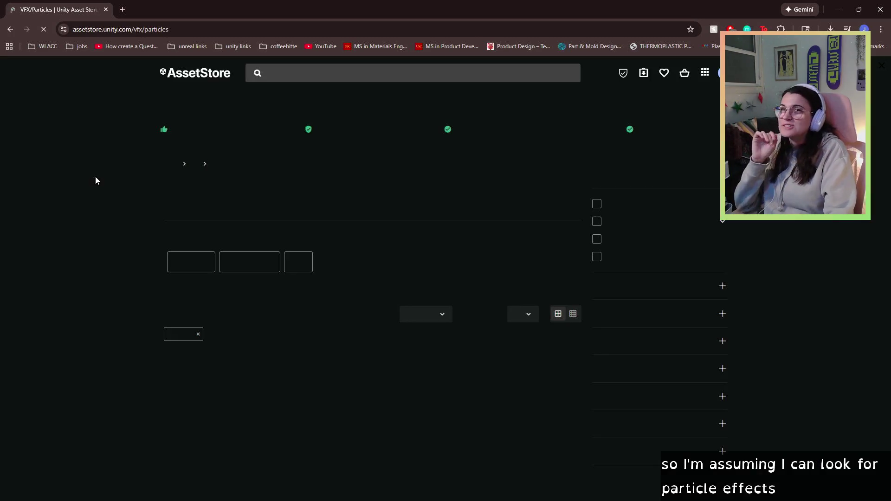
scroll(325, 227, down, 1)
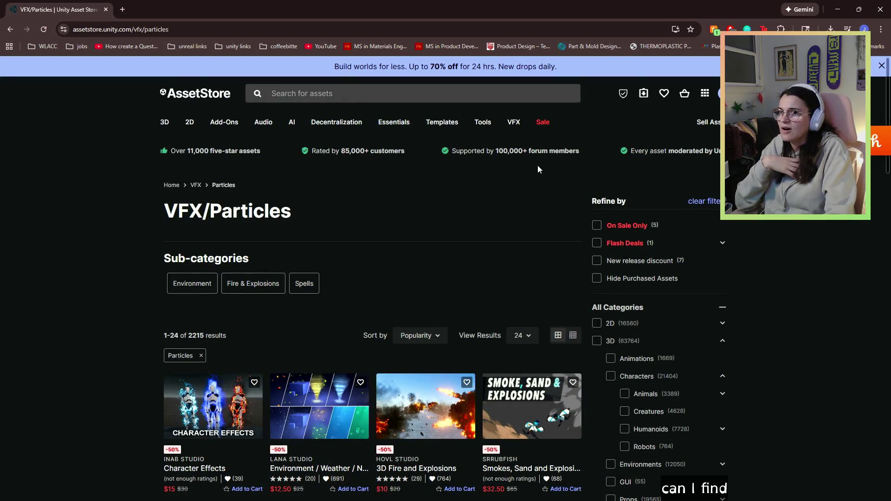
scroll(740, 298, down, 3)
scroll(739, 298, down, 9)
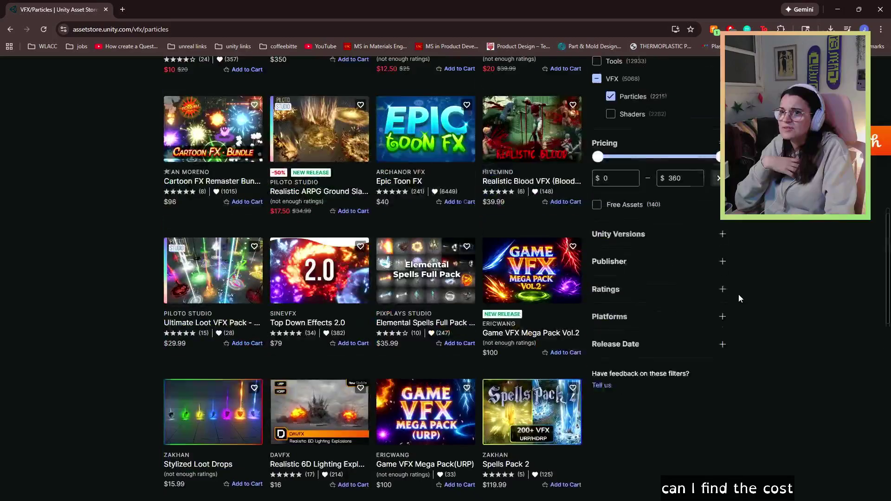
Filter to Free Assets and open Cartoon FX Remaster Free and Hyper Casual FX in new tabs.
click(597, 211)
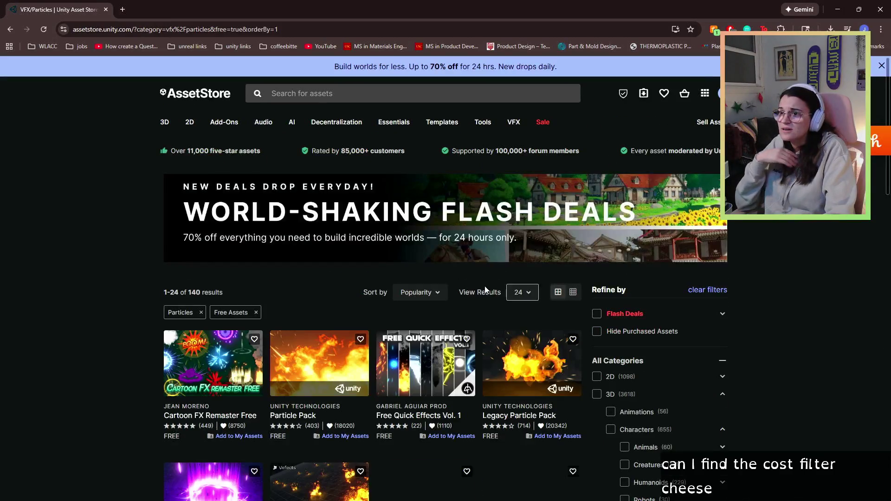
scroll(353, 292, down, 1)
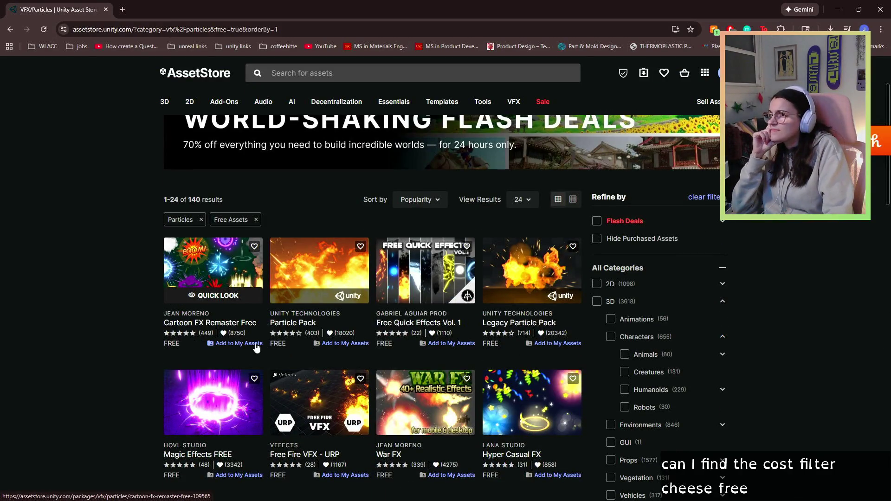
right_click(238, 326)
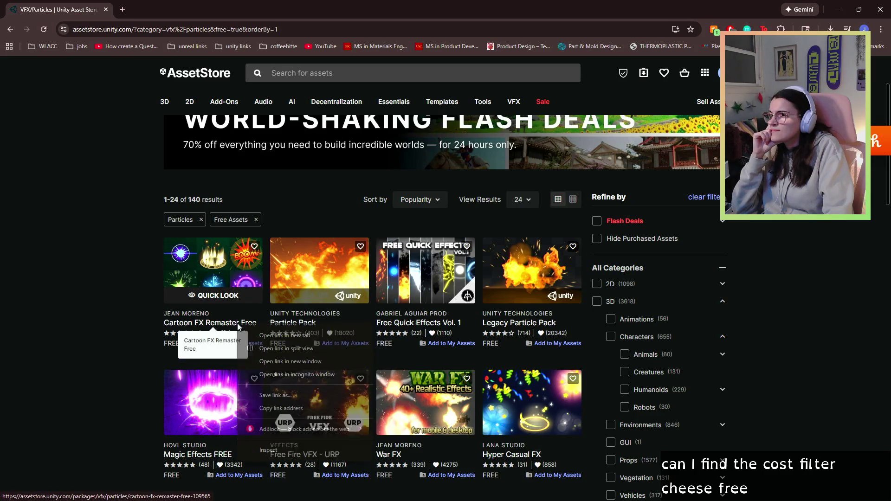
click(279, 336)
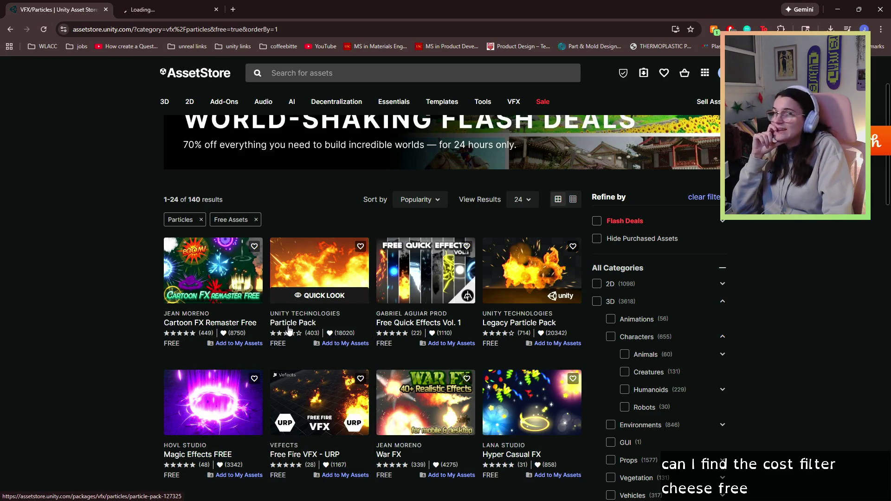
scroll(288, 329, down, 4)
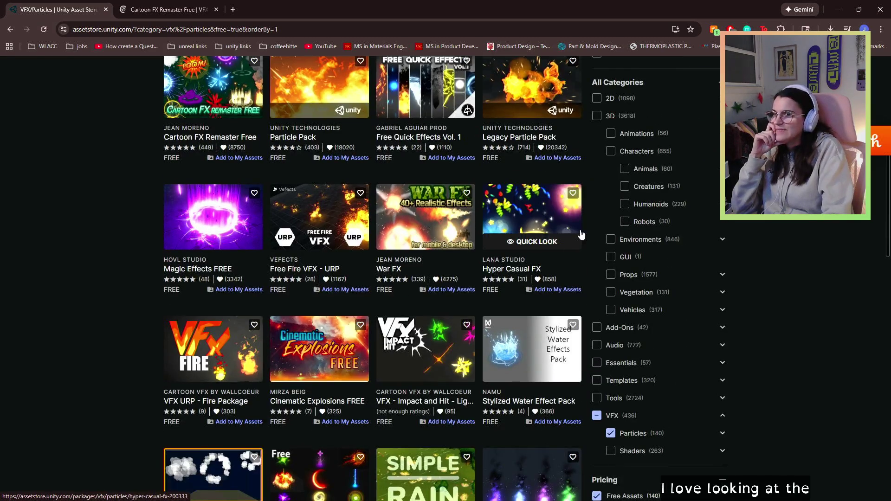
right_click(535, 271)
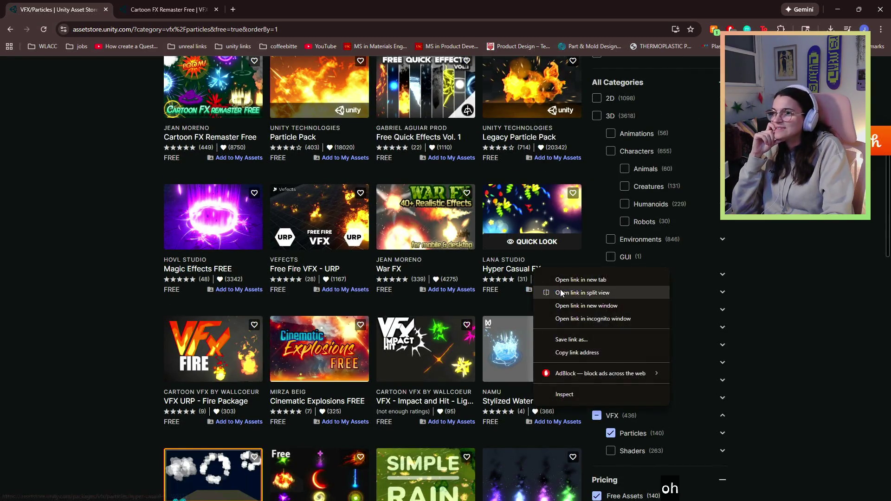
click(552, 284)
Go to page 2 of the free particle results.
scroll(472, 358, down, 1)
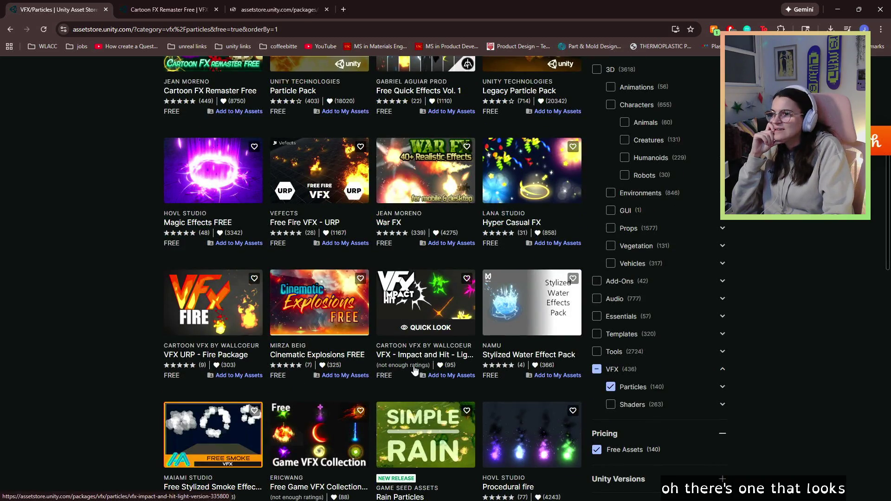
scroll(413, 359, down, 2)
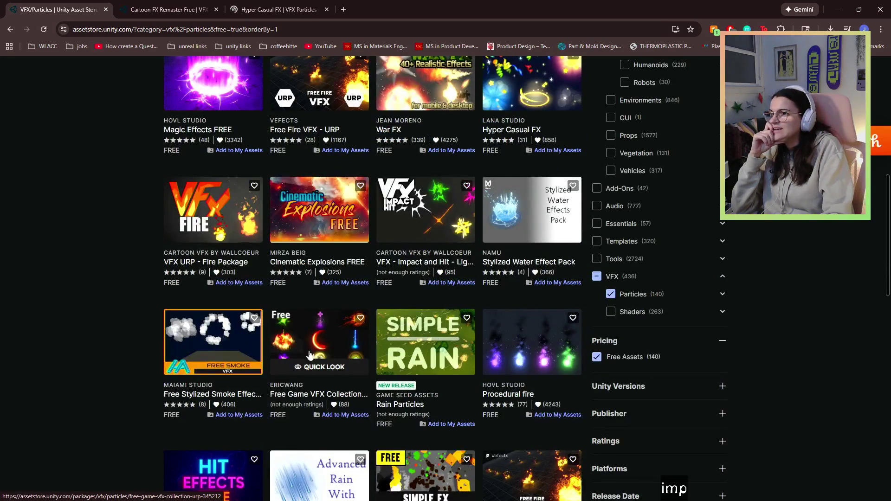
scroll(307, 399, down, 1)
scroll(300, 351, down, 1)
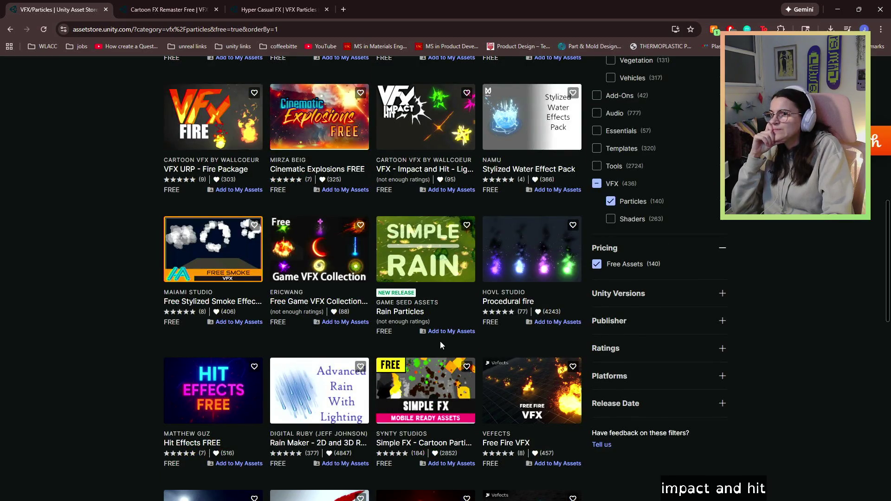
scroll(447, 344, down, 3)
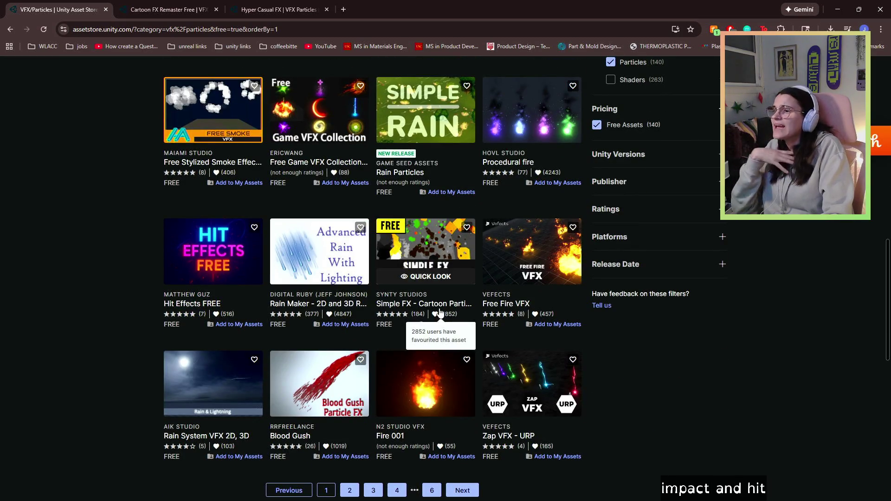
scroll(432, 325, down, 2)
click(345, 395)
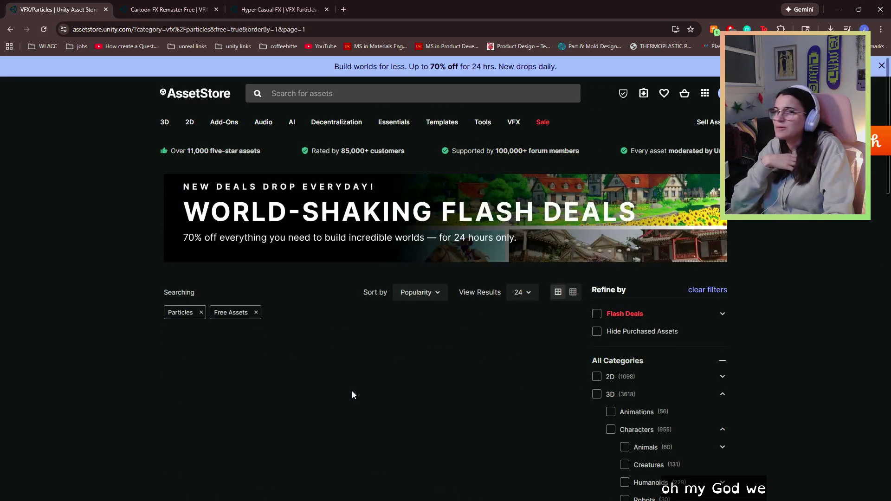
Browse pages 3 and 4 of the free particle results.
scroll(349, 391, down, 2)
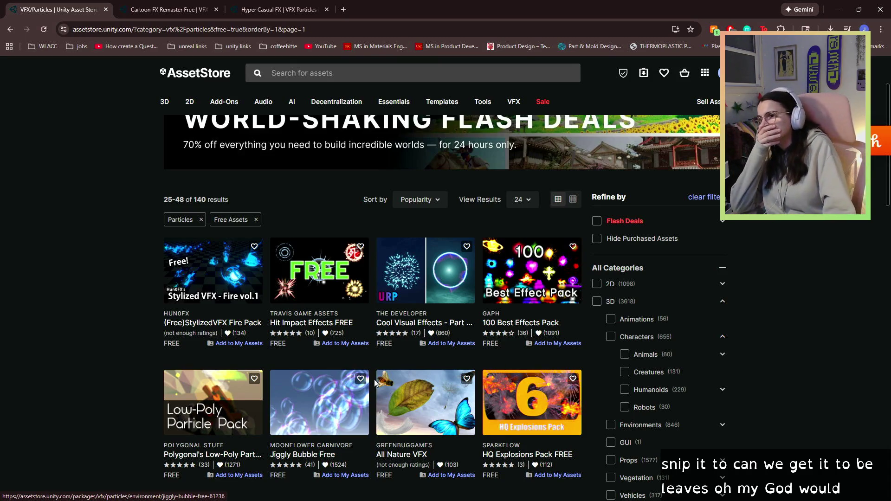
scroll(389, 354, down, 4)
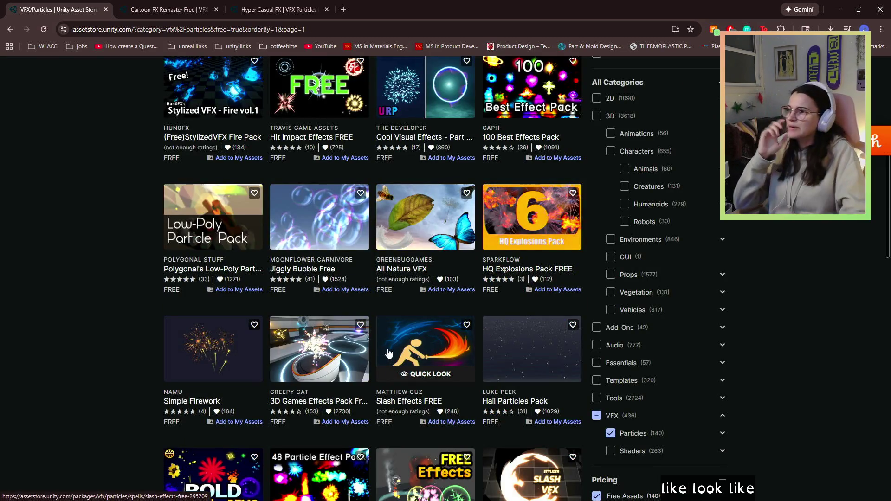
scroll(389, 354, down, 5)
scroll(389, 353, down, 5)
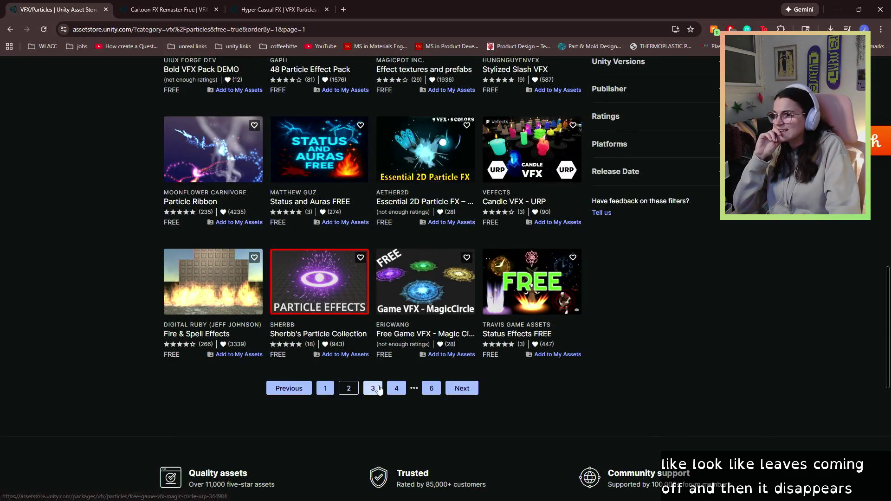
click(373, 388)
scroll(379, 384, down, 3)
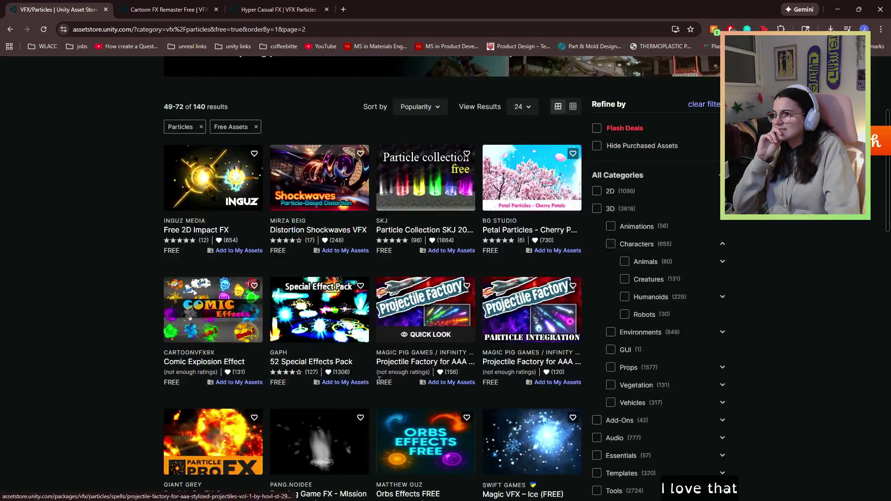
scroll(379, 384, down, 4)
scroll(378, 384, down, 5)
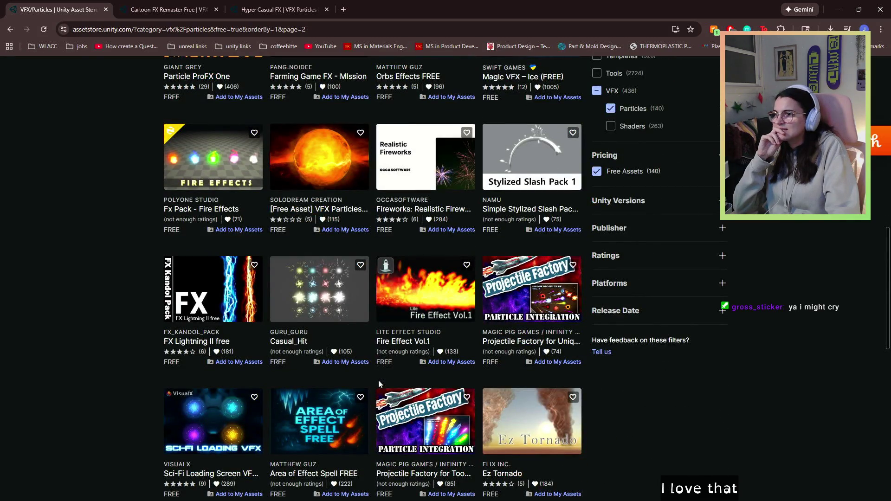
scroll(379, 383, down, 4)
click(396, 344)
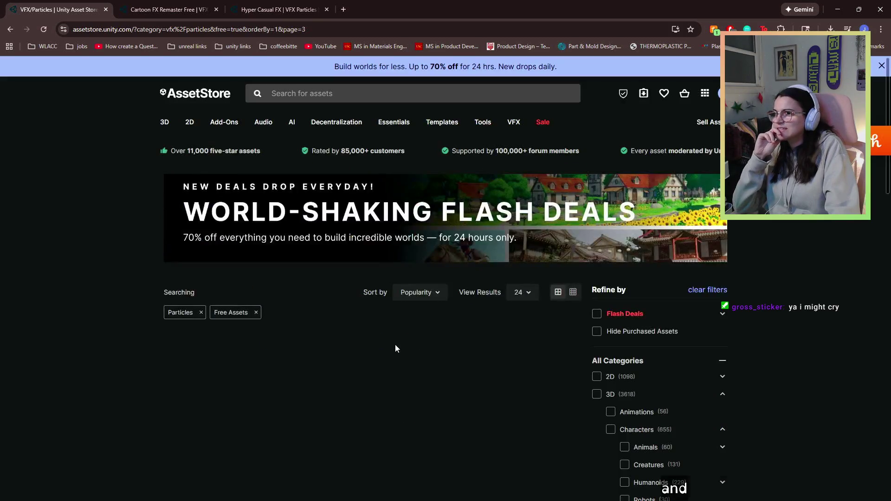
Browse pages 5 and 6, then return to the Cartoon FX Remaster Free product page.
scroll(395, 345, down, 3)
scroll(413, 282, down, 1)
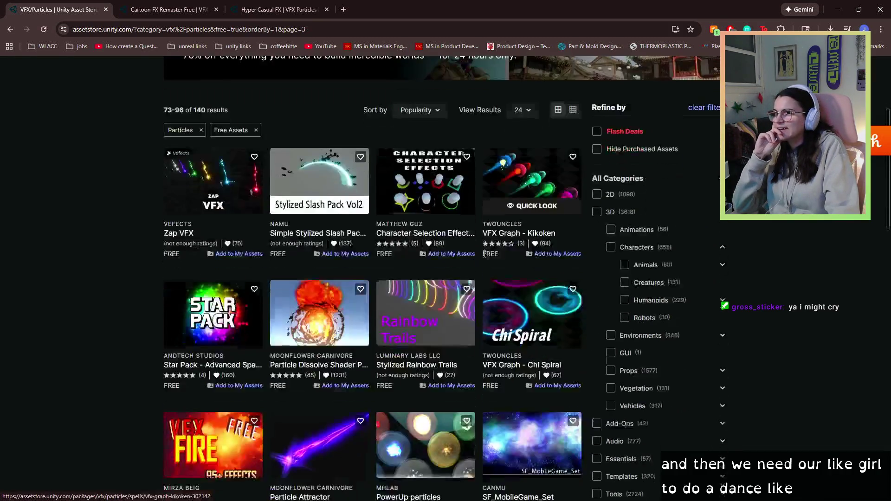
scroll(363, 298, down, 3)
scroll(411, 277, down, 4)
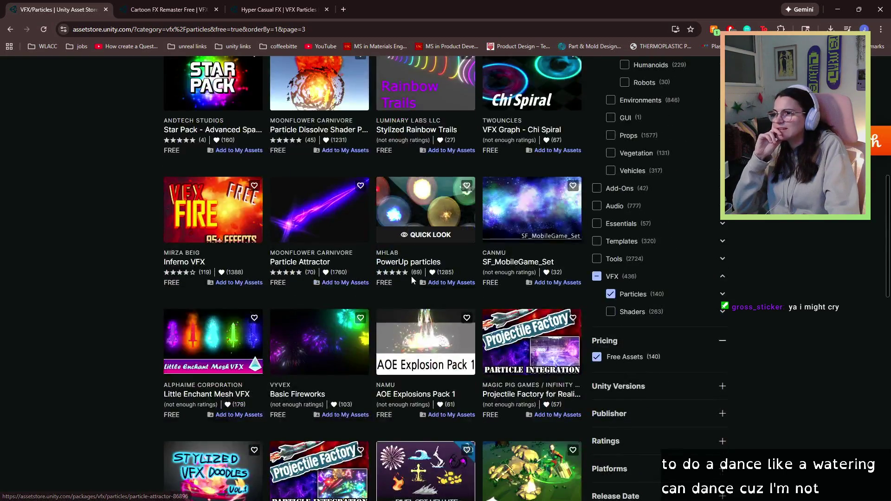
scroll(412, 277, down, 4)
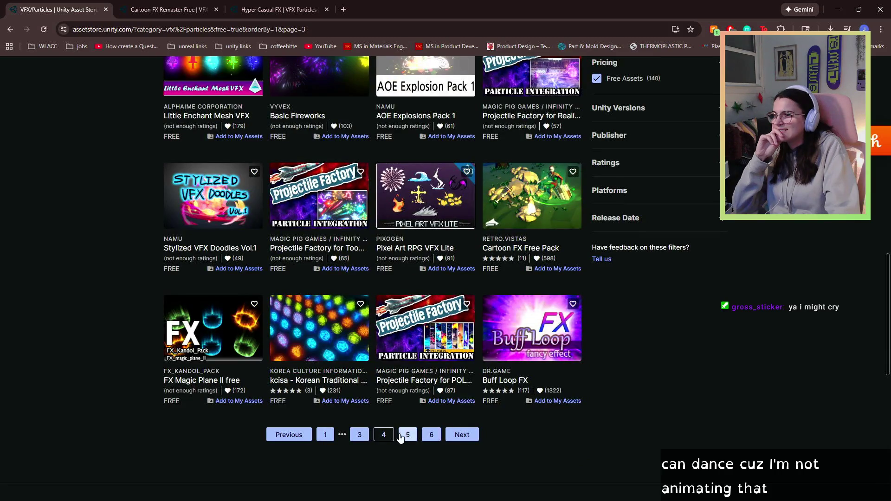
click(402, 436)
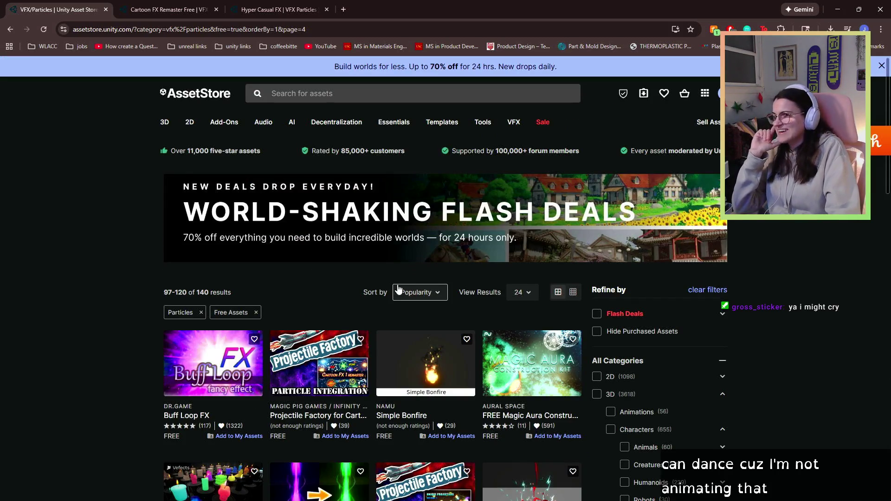
scroll(398, 288, down, 1)
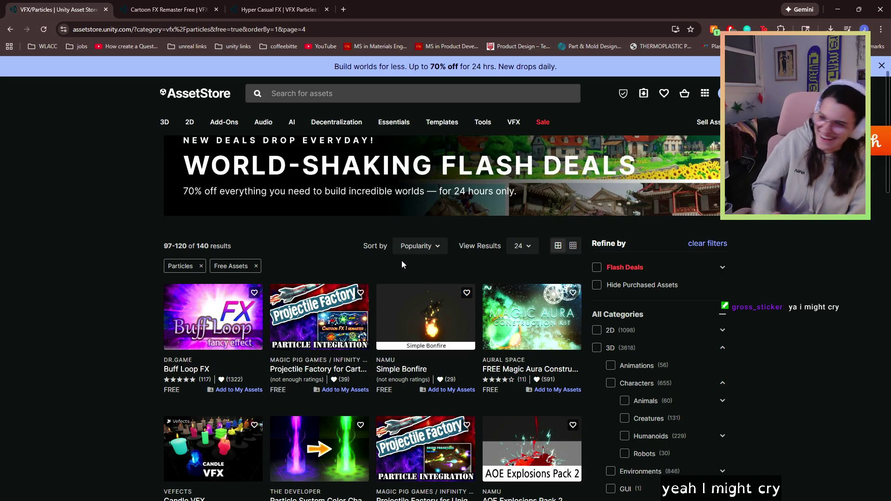
scroll(402, 260, down, 4)
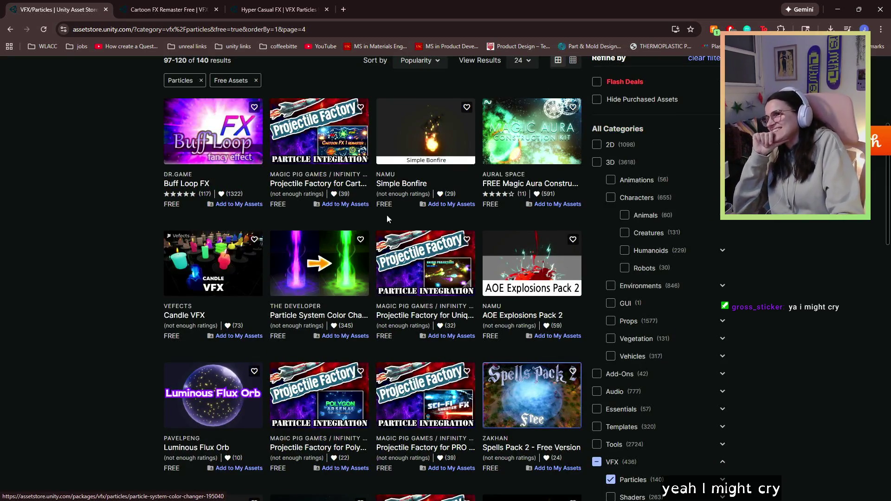
scroll(380, 316, down, 1)
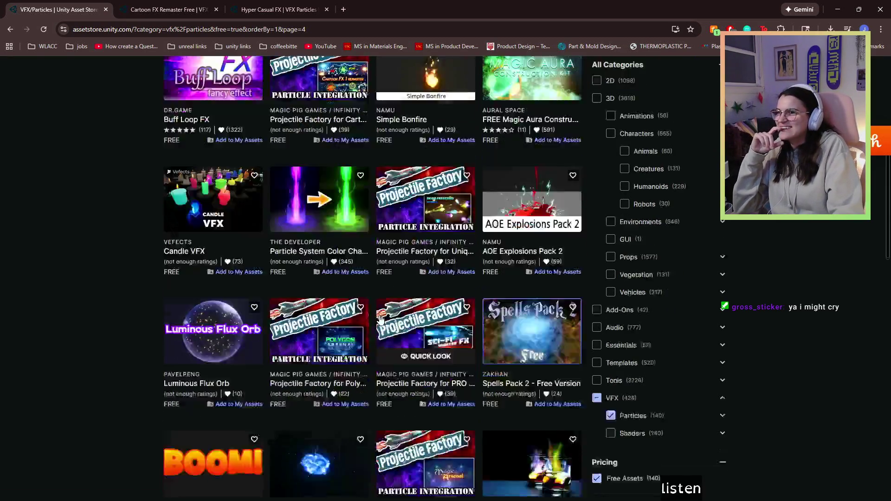
scroll(380, 320, down, 8)
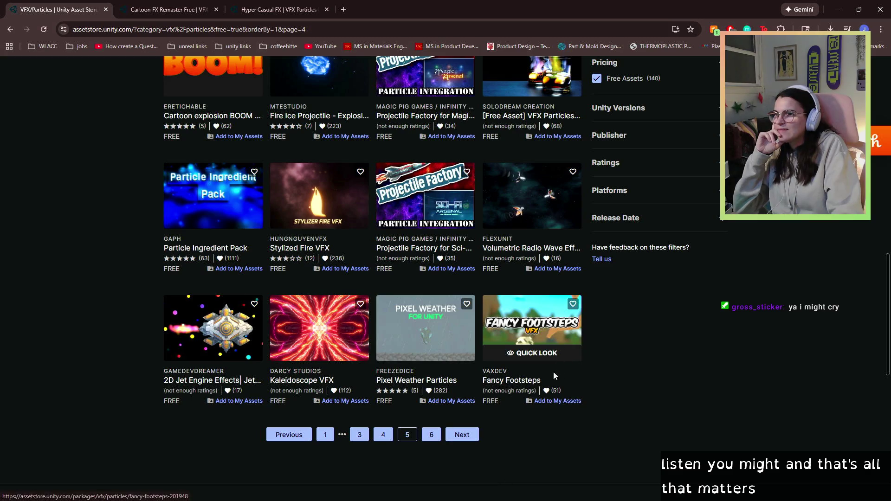
click(436, 433)
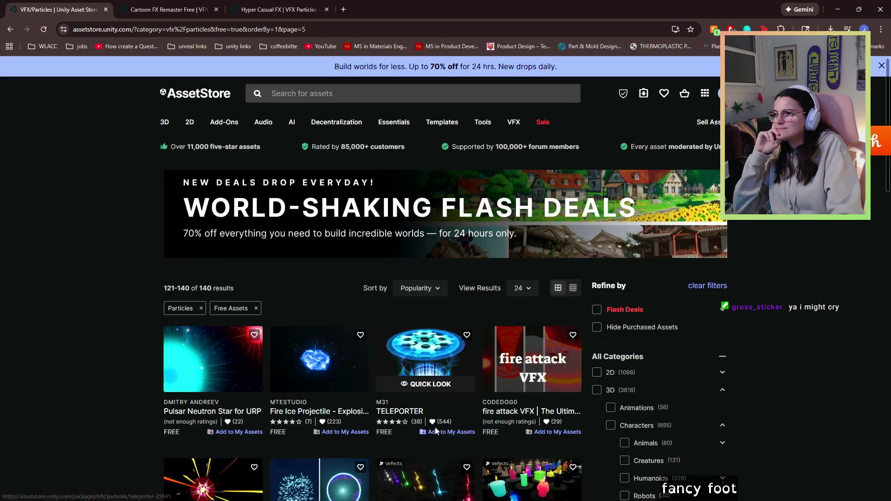
scroll(436, 427, down, 5)
scroll(436, 430, down, 9)
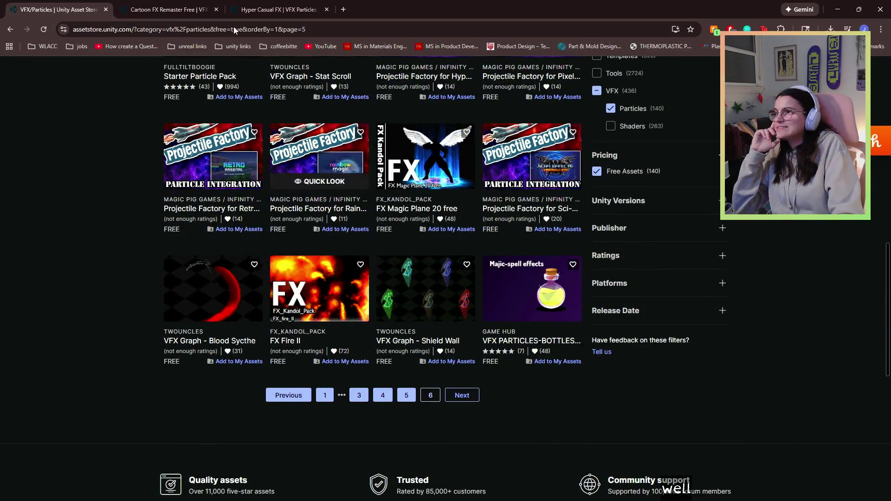
click(168, 10)
scroll(304, 328, down, 2)
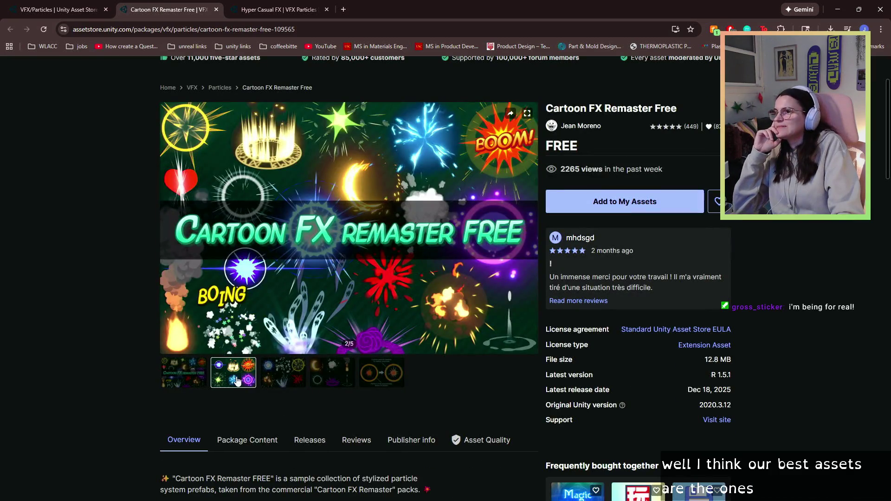
View Cartoon FX Remaster Free preview images 3 to 5, then go to the Hyper Casual FX page.
click(283, 371)
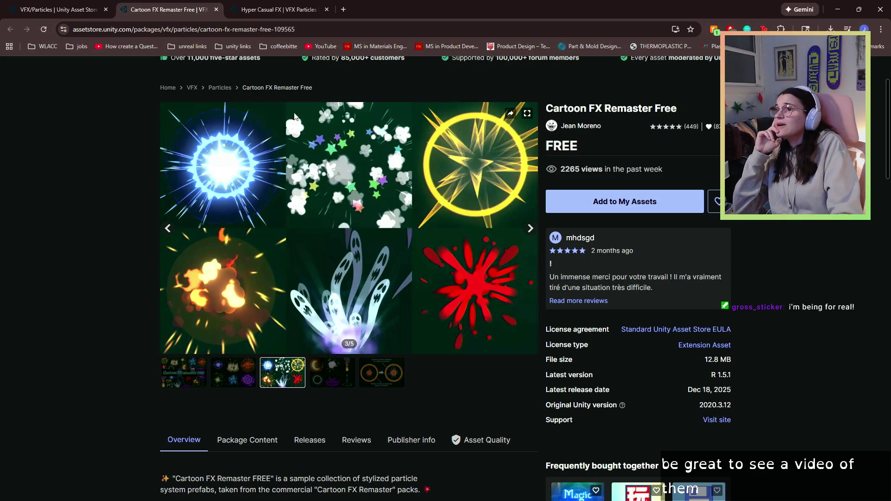
click(333, 371)
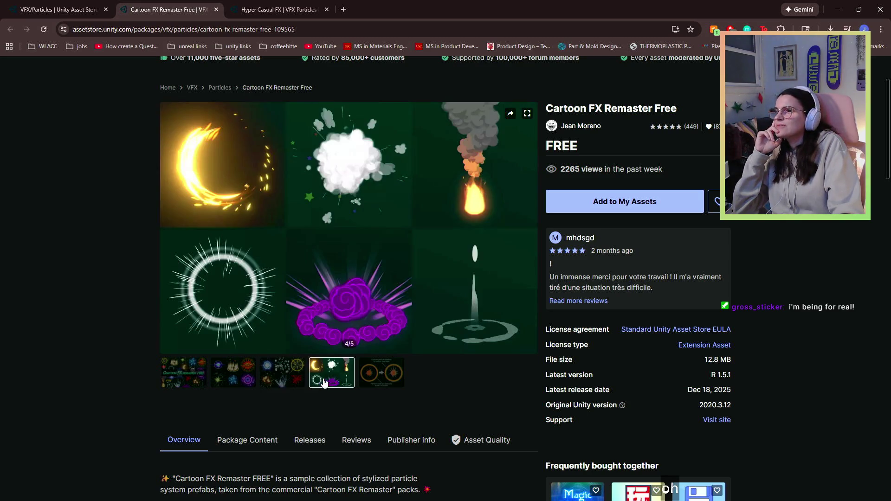
click(283, 371)
click(332, 378)
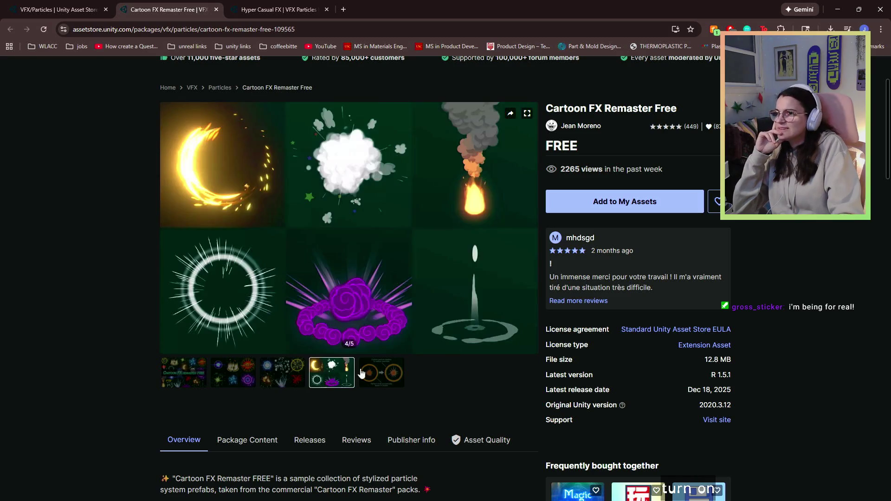
click(380, 387)
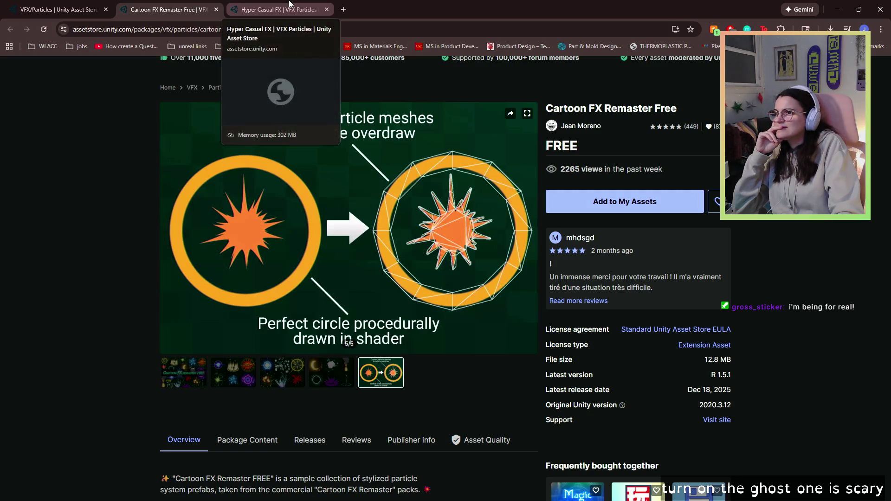
click(296, 12)
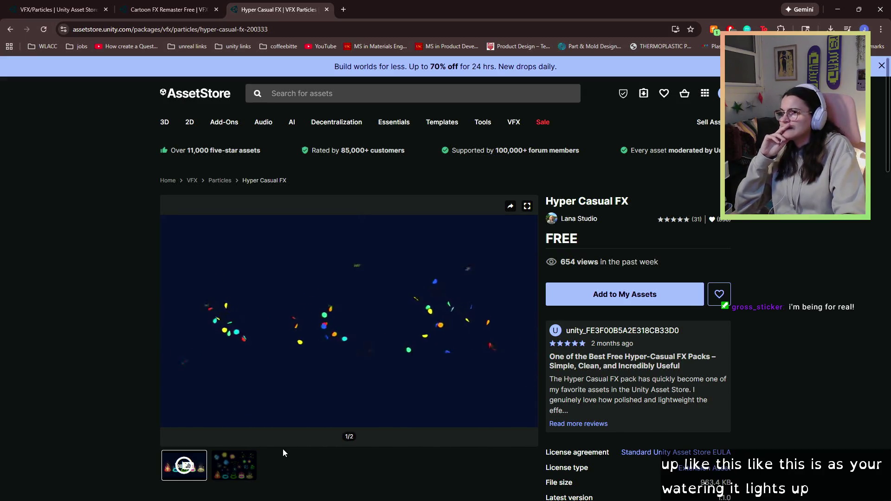
scroll(283, 449, down, 1)
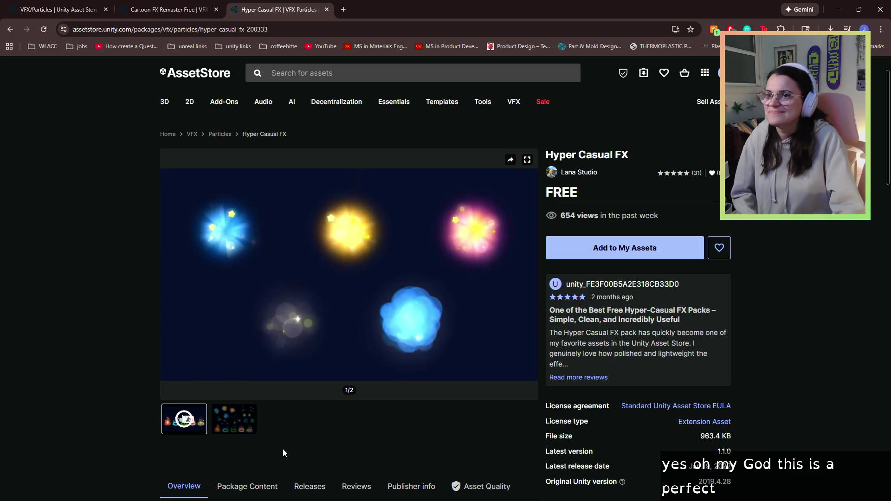
Save Hyper Casual FX to the plant game list.
click(719, 248)
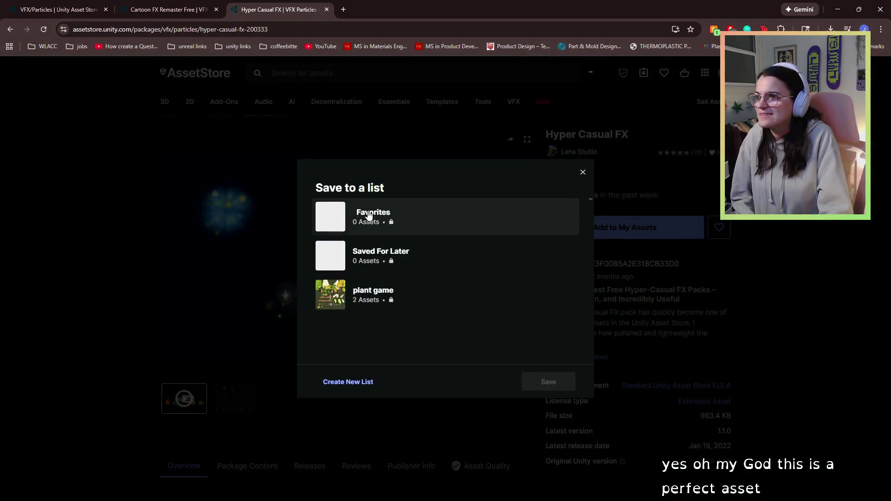
click(397, 300)
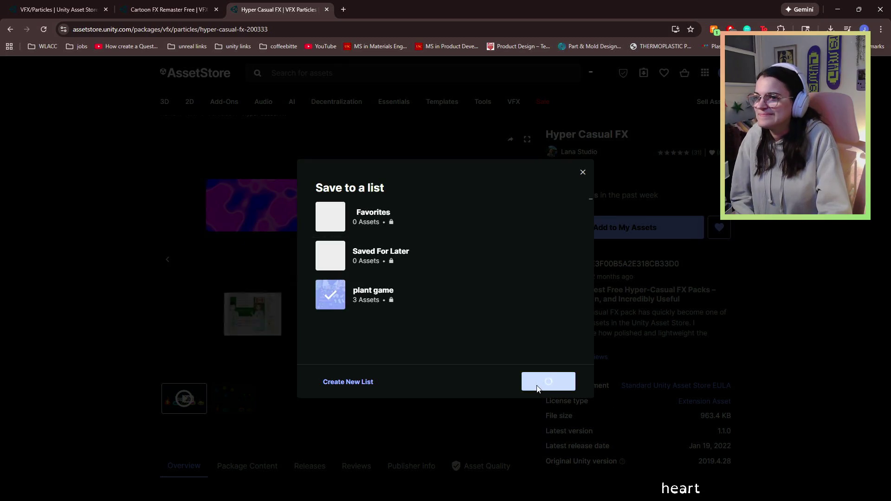
click(572, 389)
click(623, 132)
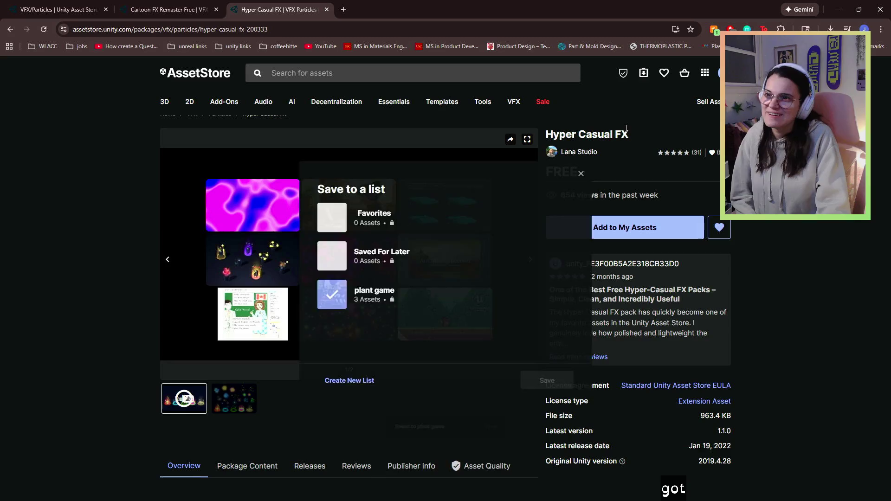
Add Hyper Casual FX to My Assets, accept the terms, and open it in Unity.
click(625, 228)
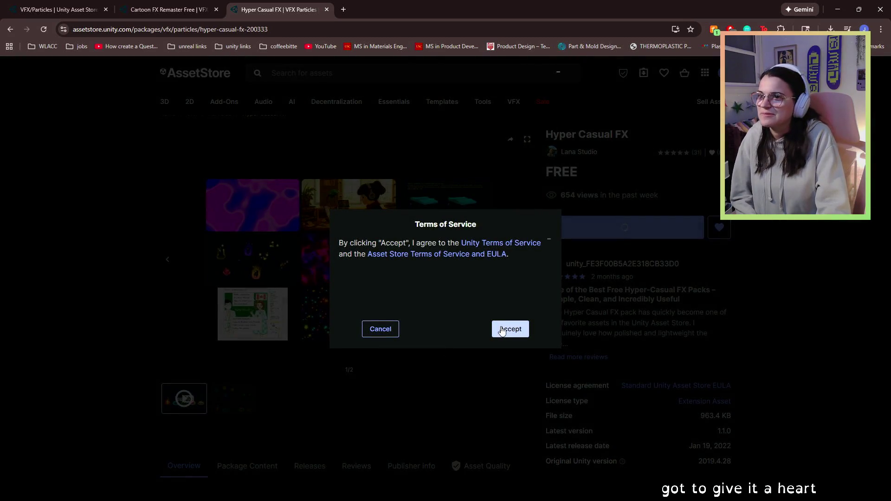
click(503, 329)
scroll(502, 330, down, 8)
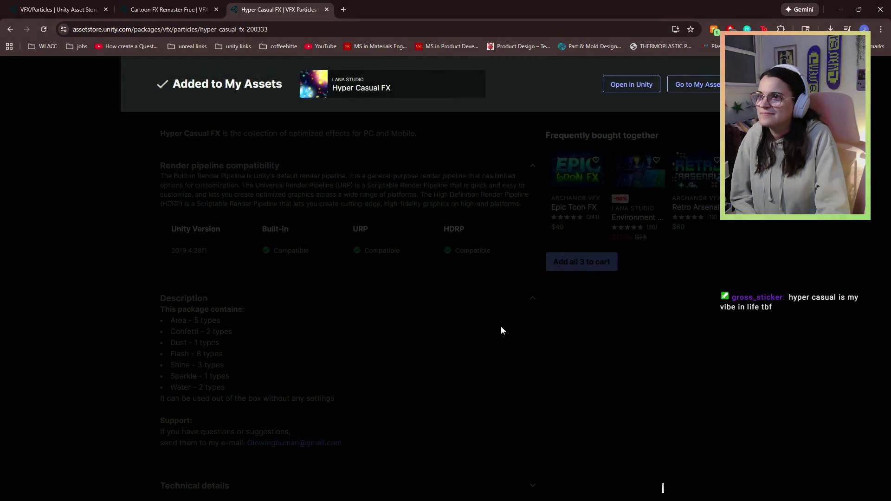
click(628, 92)
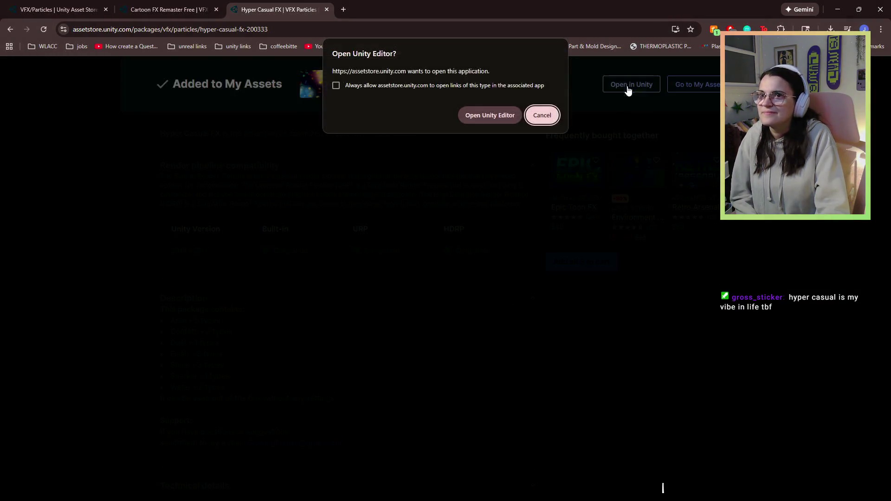
click(495, 116)
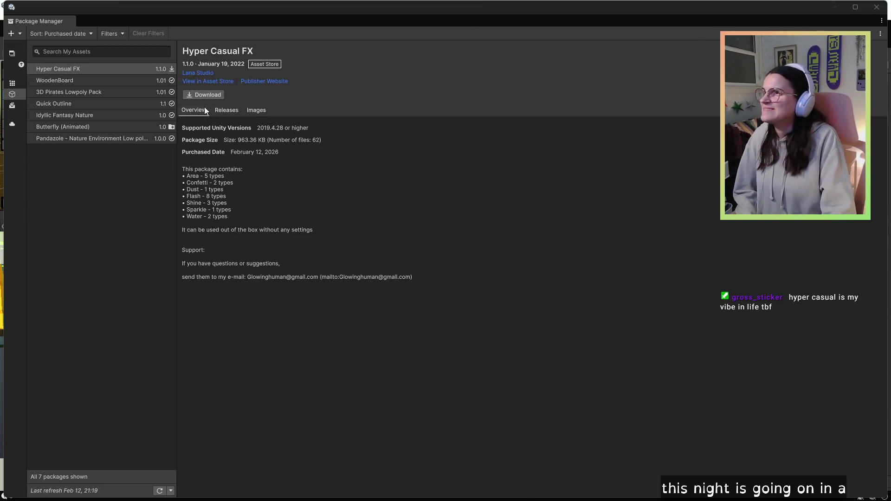
Download Hyper Casual FX in Package Manager and import all its files into the project.
click(202, 95)
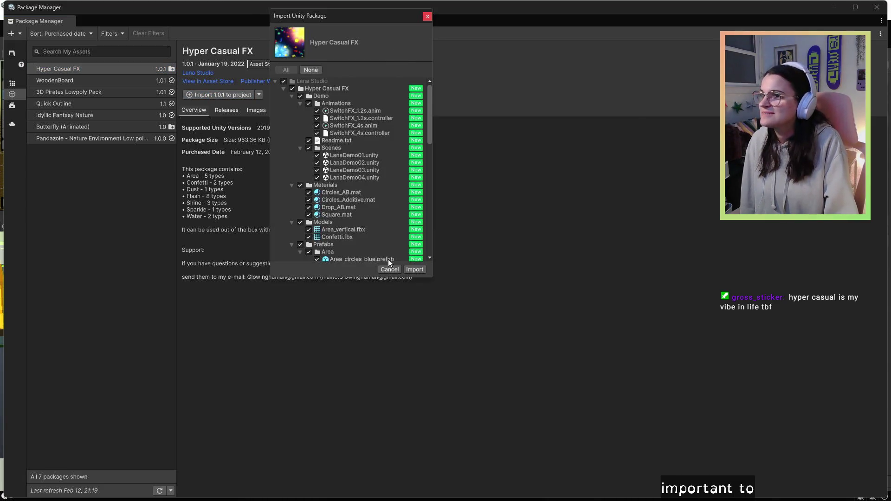
click(413, 270)
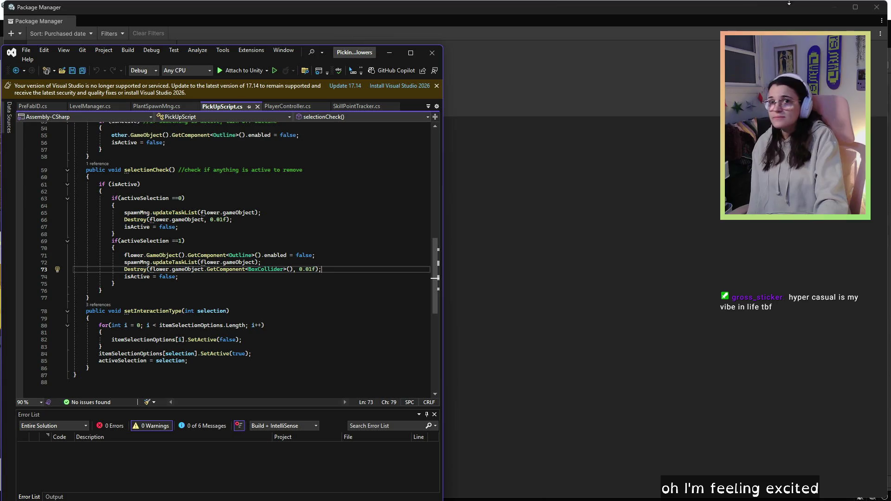
click(885, 6)
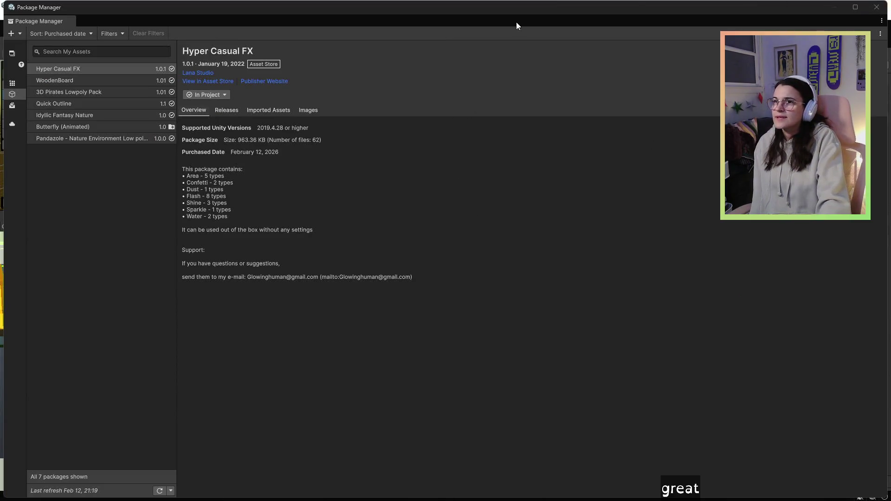
Move the Package Manager aside, maximize the PickUpScript.cs code editor, and return to Unity.
mouse_move(642, 25)
mouse_down()
mouse_move(325, 176)
mouse_move(504, 251)
mouse_up()
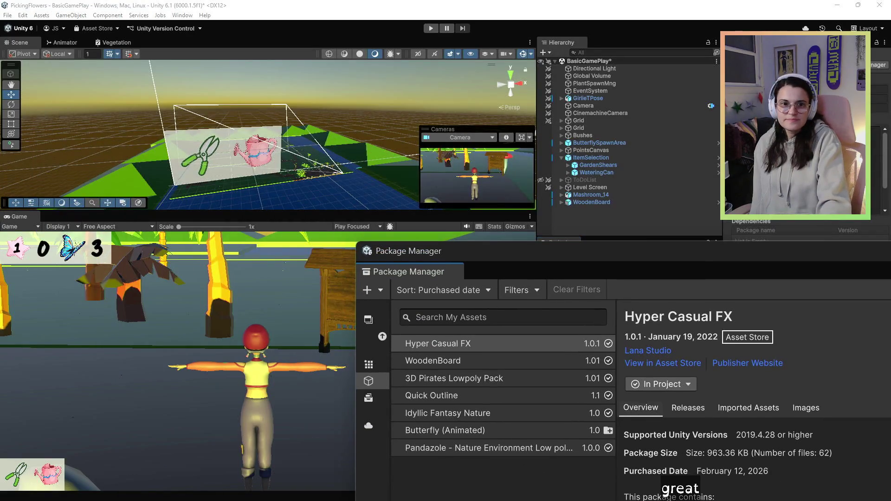
key(alt+Tab)
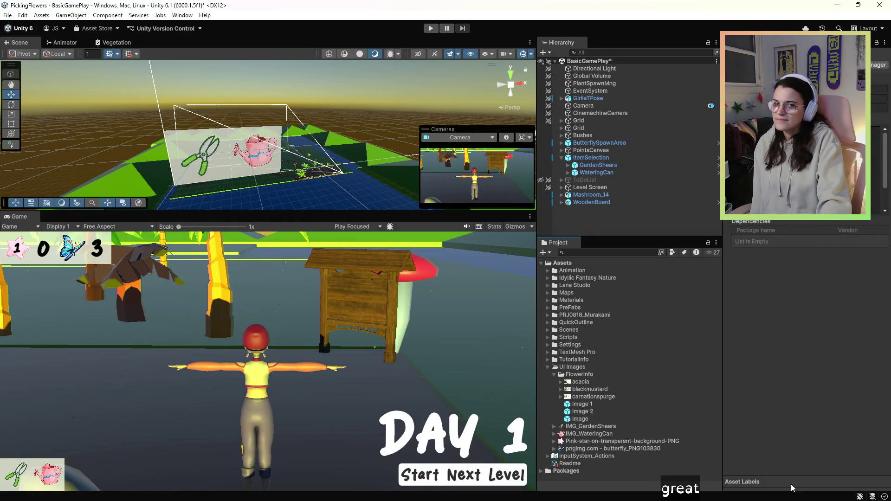
key(alt+Tab)
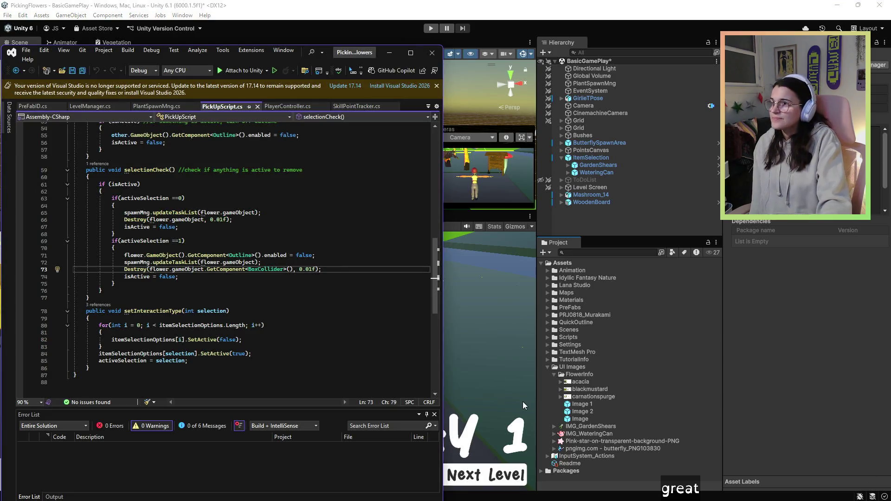
mouse_move(280, 61)
mouse_down()
mouse_move(354, 39)
mouse_move(353, 1)
mouse_up()
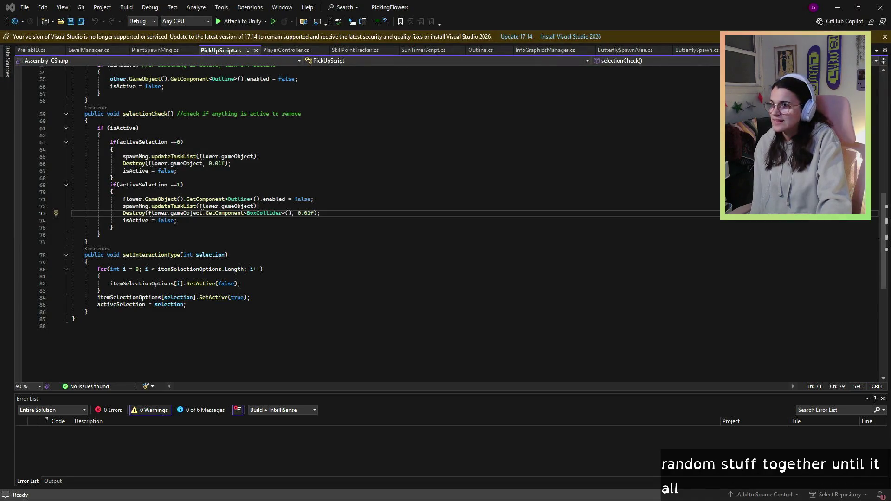
key(alt+Tab)
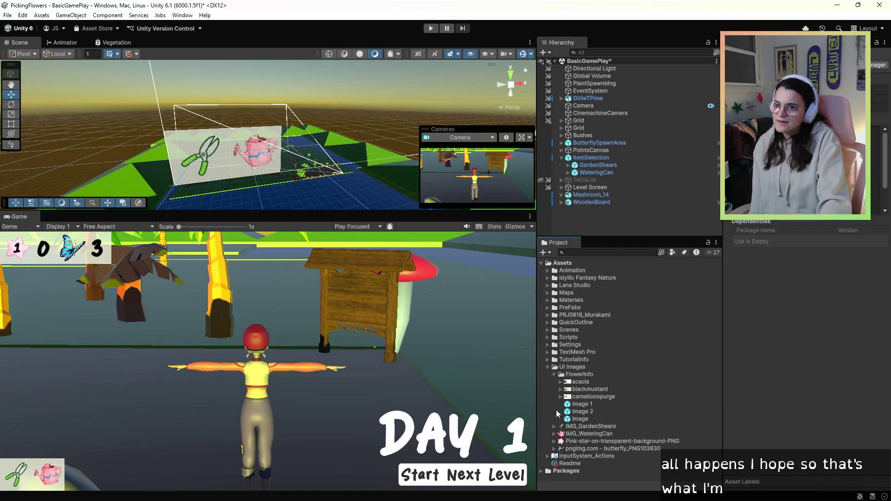
Expand Lana Studio > Hyper Casual FX and try moving Idyllic Fantasy Nature into Lana Studio.
click(548, 367)
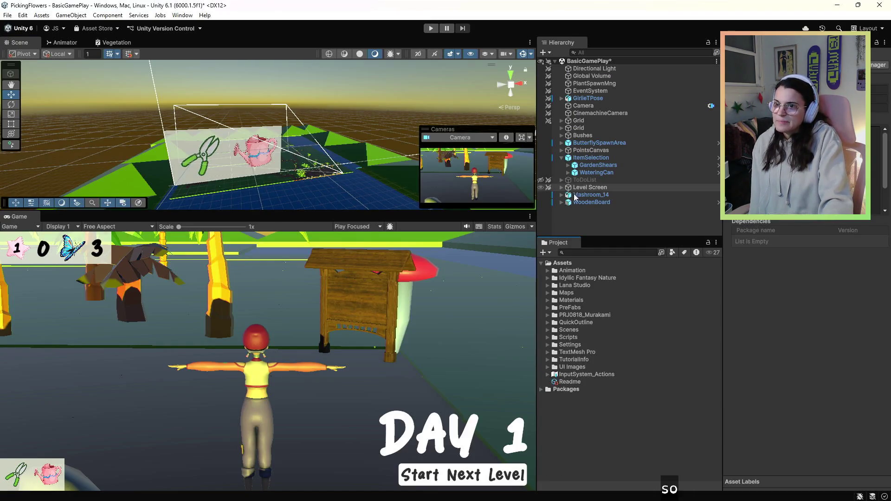
click(552, 287)
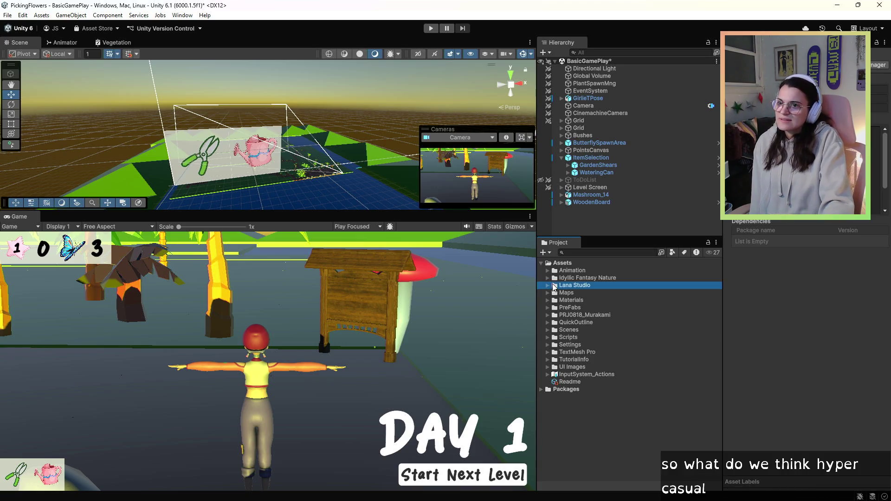
click(548, 286)
click(563, 293)
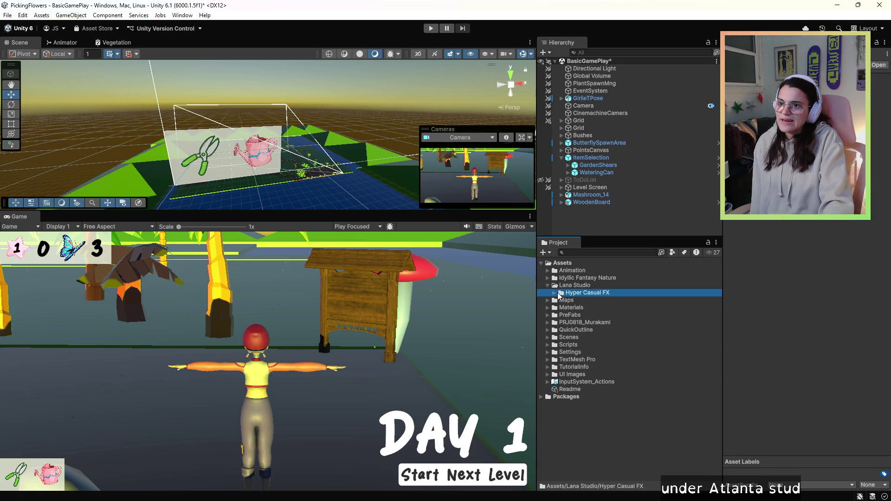
click(556, 294)
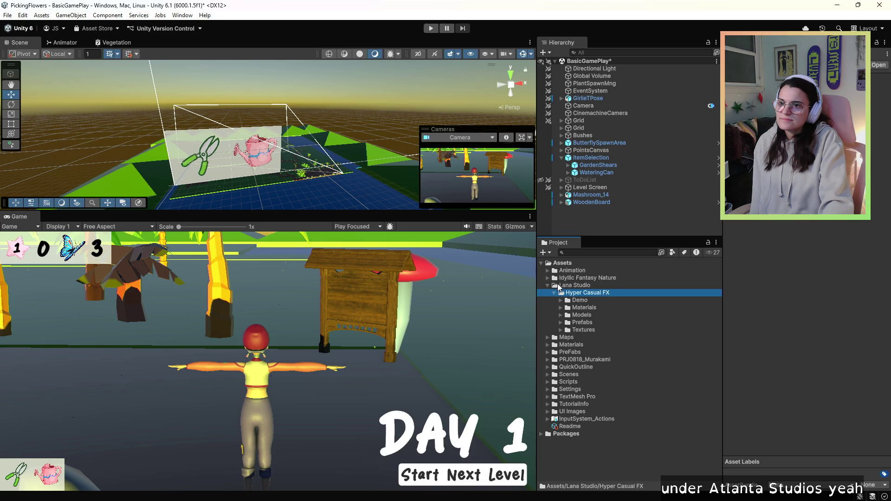
click(559, 287)
mouse_move(559, 288)
mouse_down()
mouse_move(578, 293)
mouse_move(560, 296)
mouse_up()
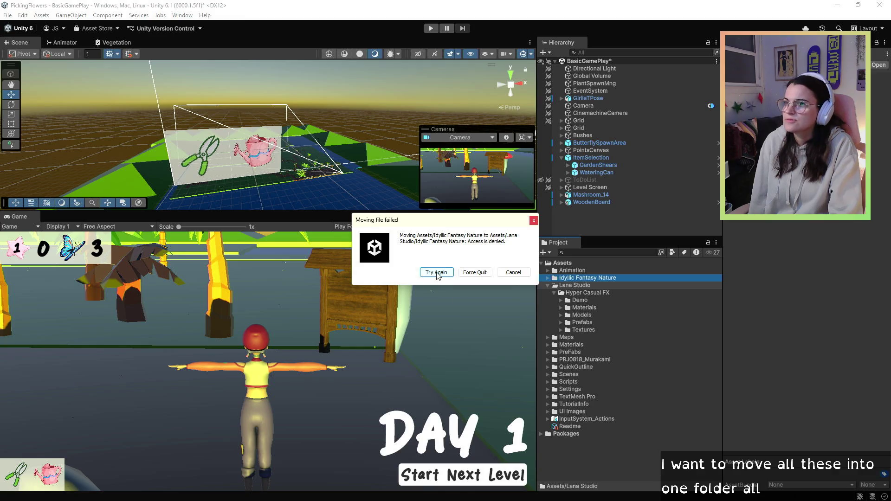
click(437, 274)
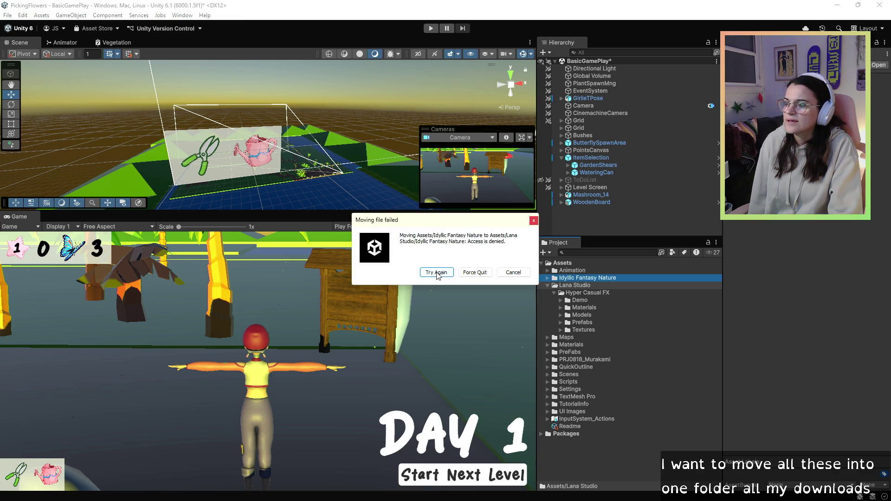
click(437, 274)
click(513, 272)
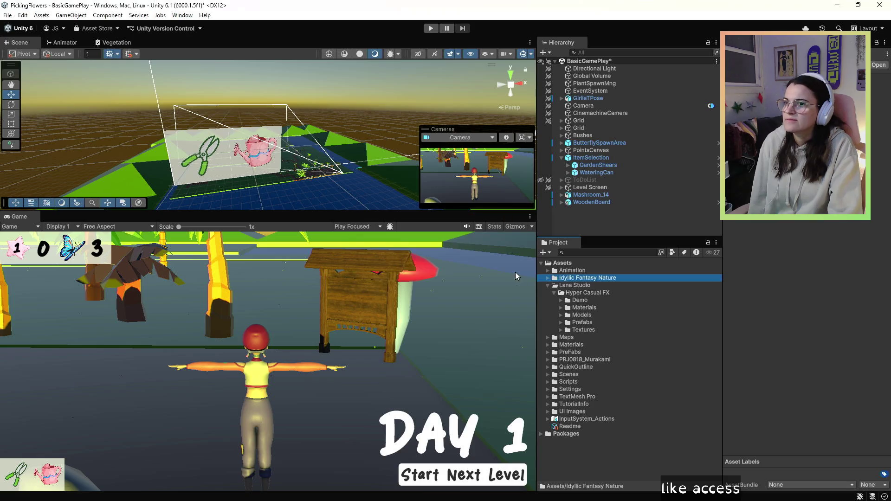
click(561, 287)
click(584, 295)
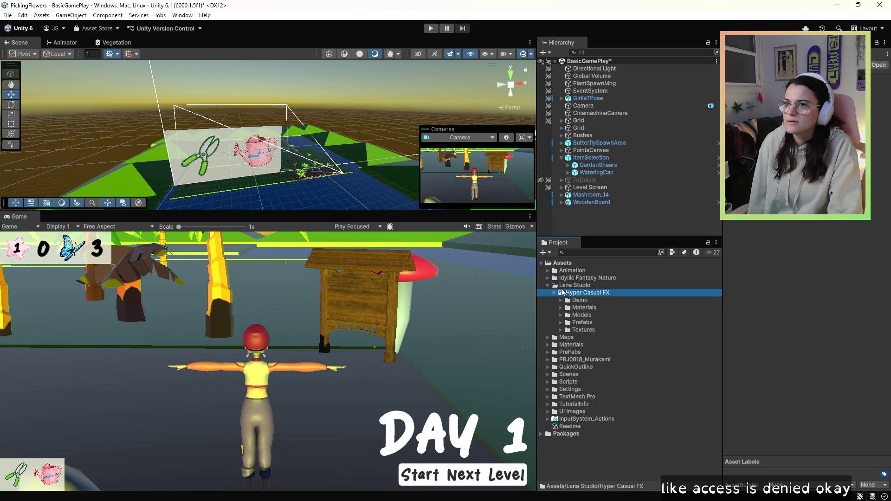
click(549, 279)
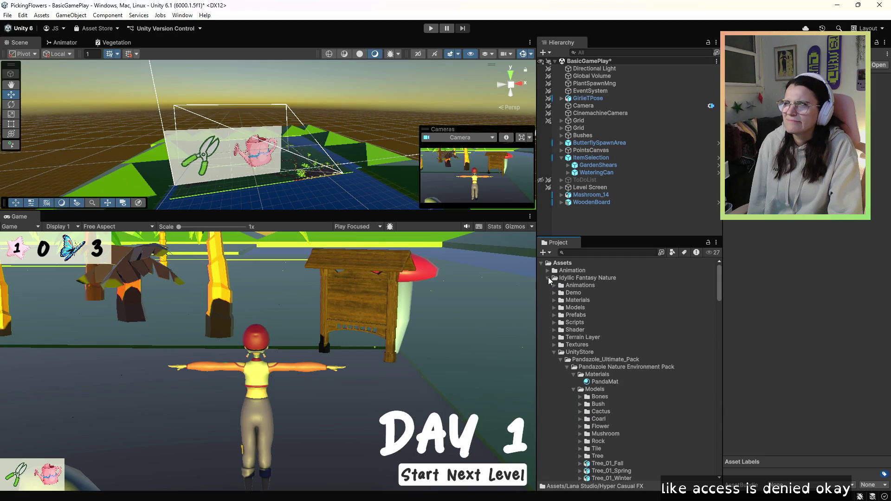
click(548, 278)
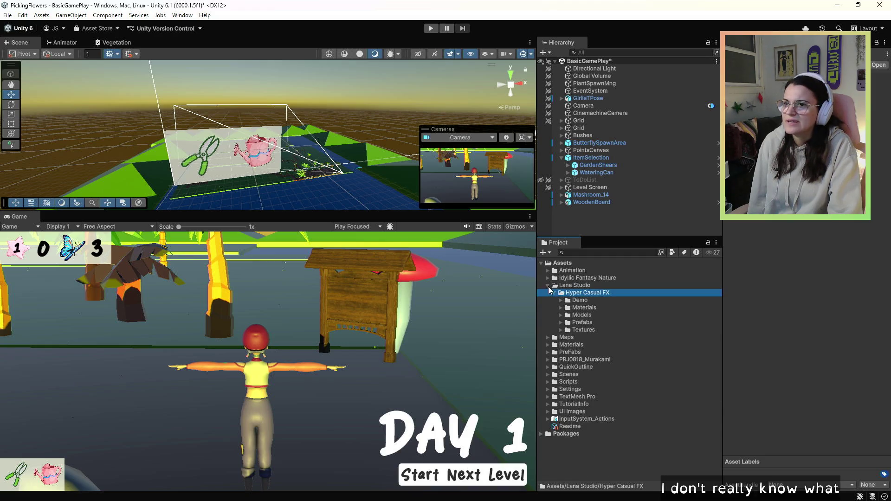
Expand the Demo folder and browse its SwitchFX_1.2s animations and Readme.
click(592, 303)
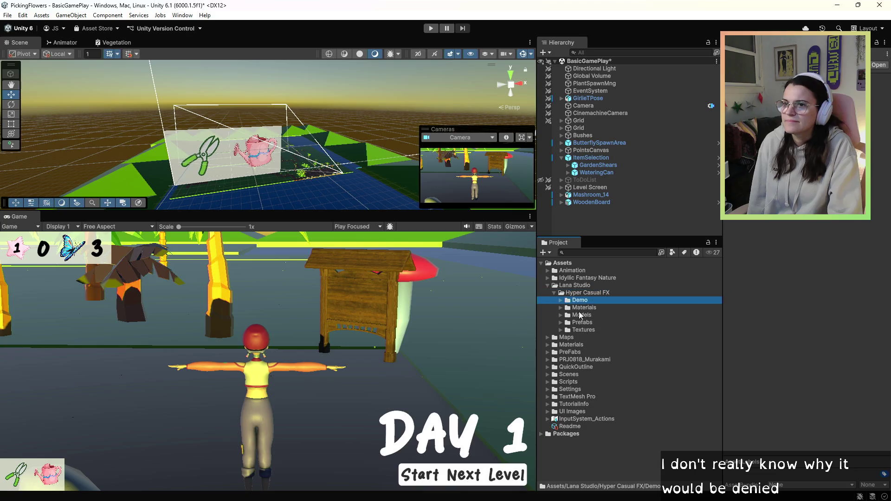
key(Right)
key(Right)
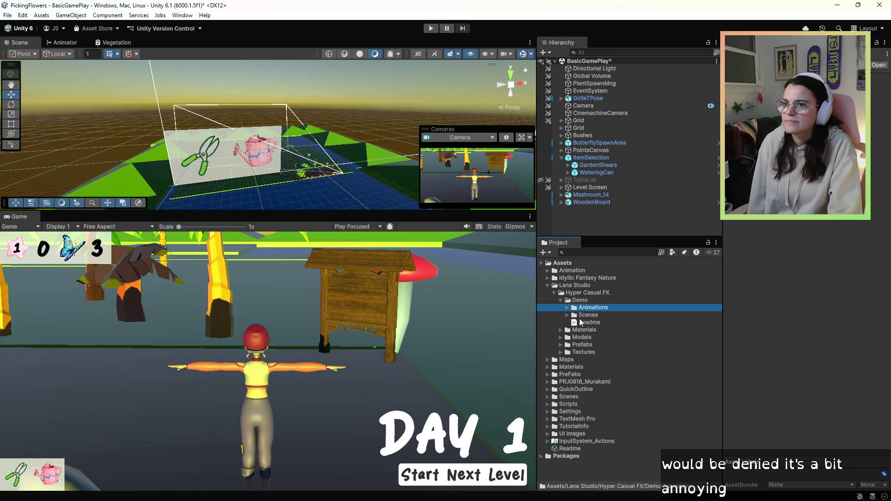
click(570, 308)
click(586, 322)
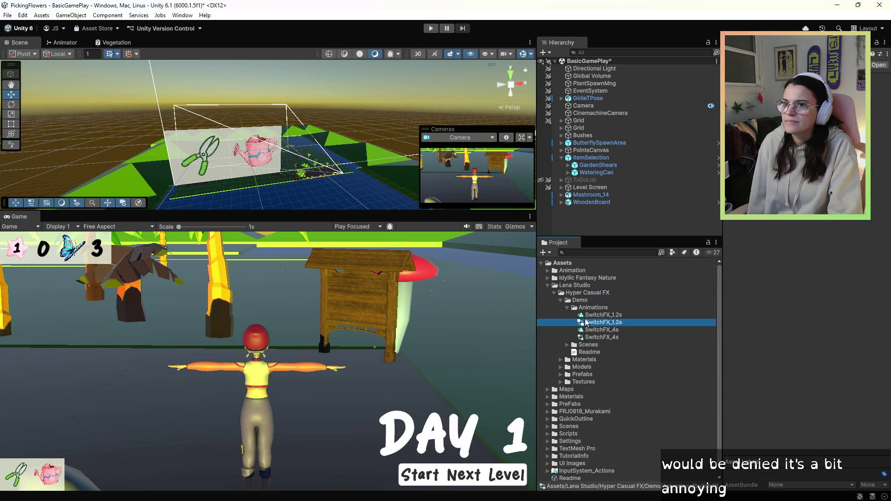
click(617, 315)
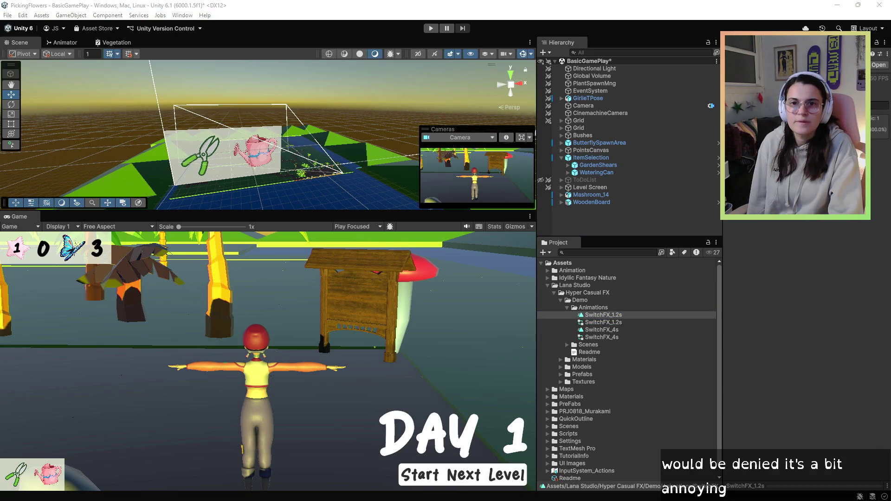
click(604, 315)
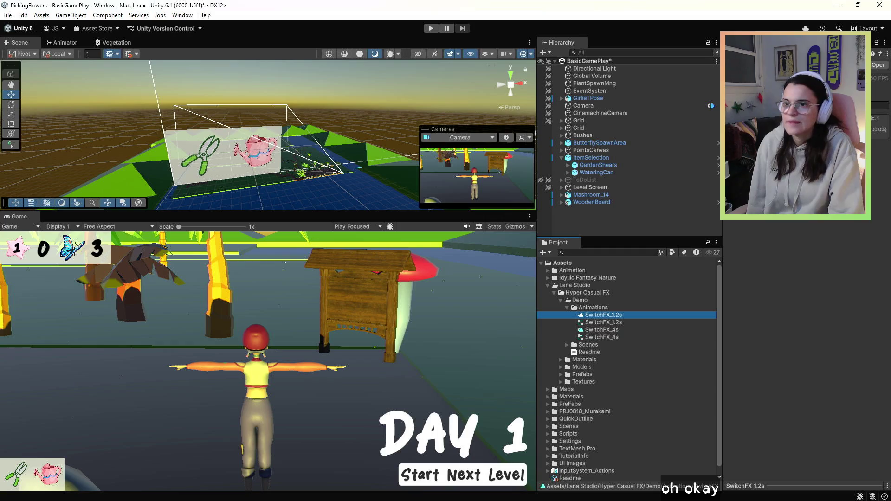
click(580, 352)
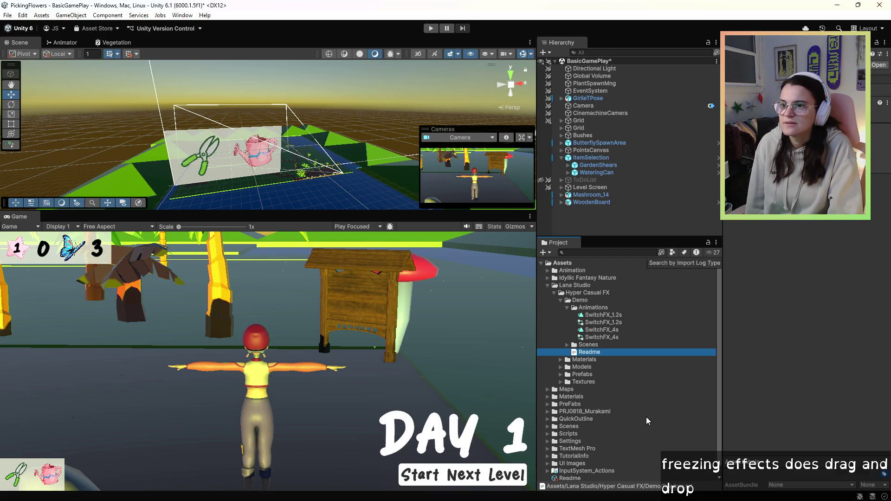
Expand Prefabs > Area and select Area_circles_blue to show its particle settings.
click(564, 376)
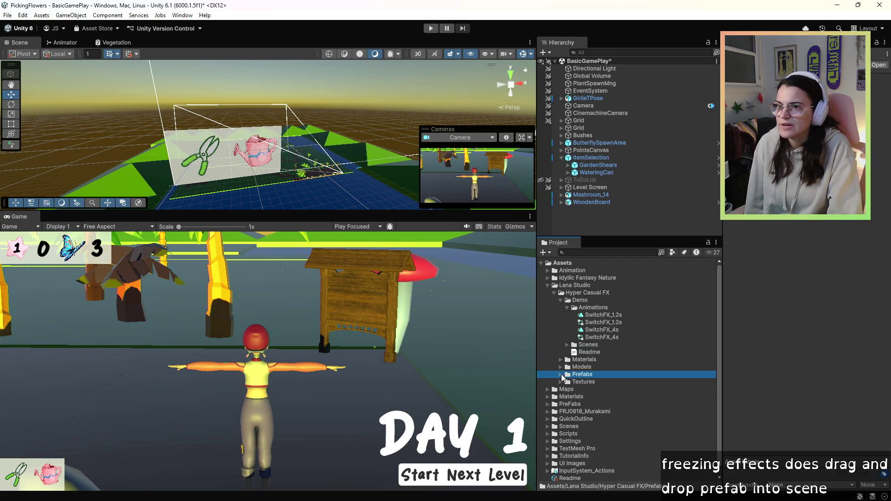
click(562, 375)
click(574, 383)
click(567, 384)
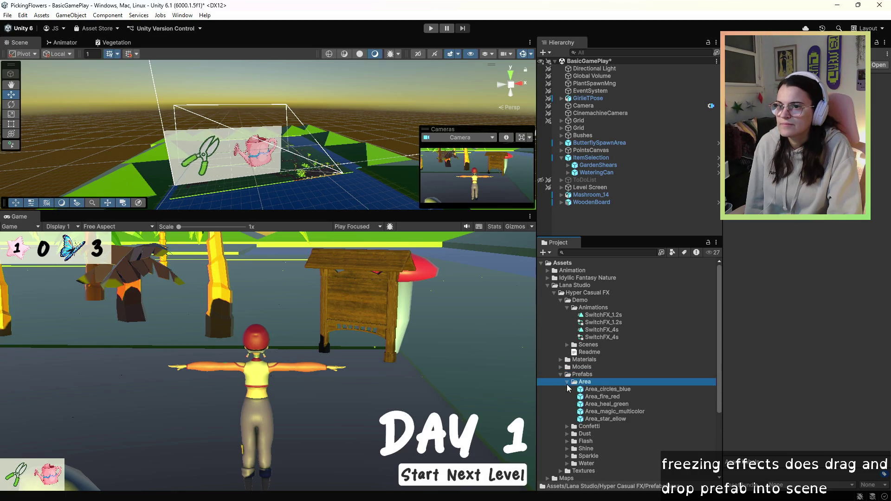
click(609, 390)
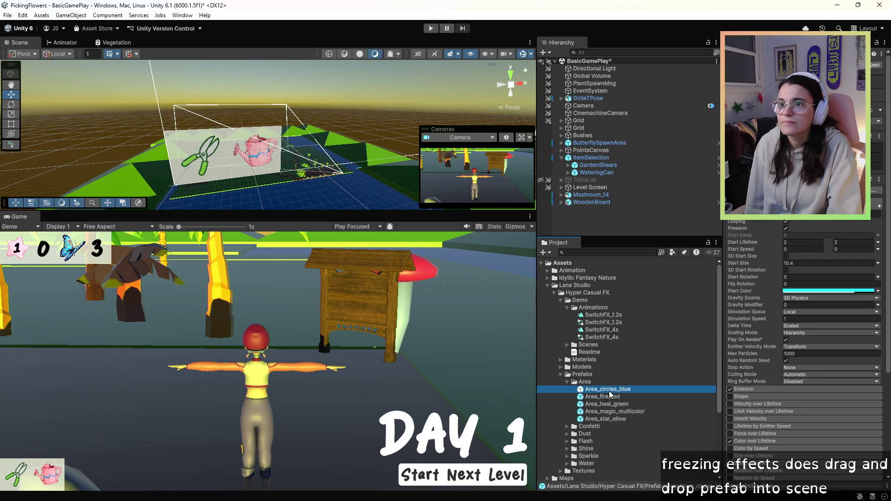
Open the Area_circles_blue, Confetti_blast_multicolor and Dust_permanently_blue prefabs to preview them.
double_click(610, 391)
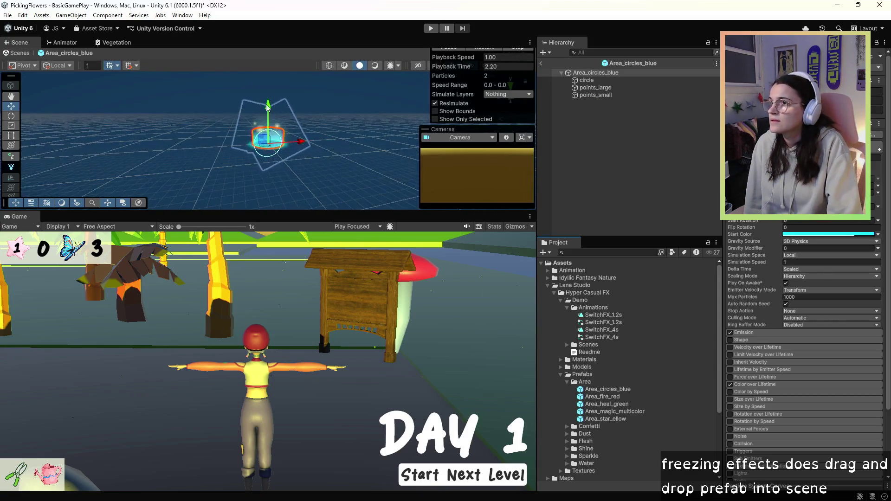
scroll(265, 130, up, 10)
scroll(272, 101, down, 3)
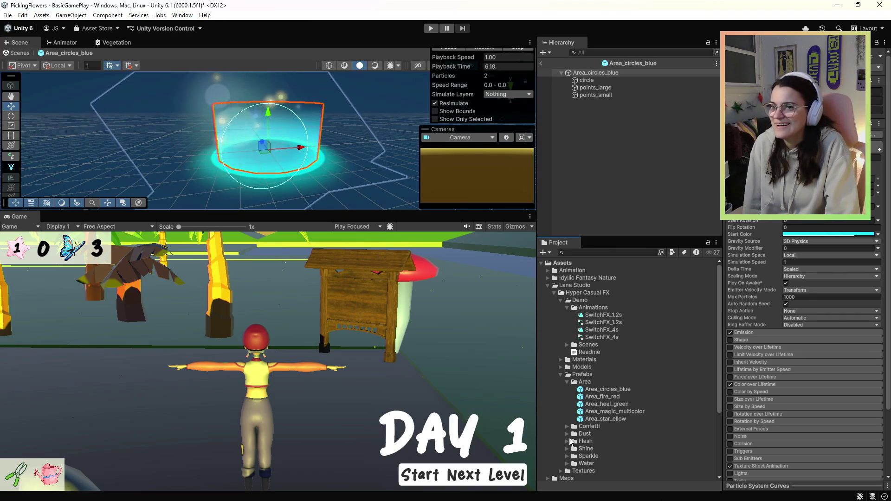
click(567, 427)
click(586, 434)
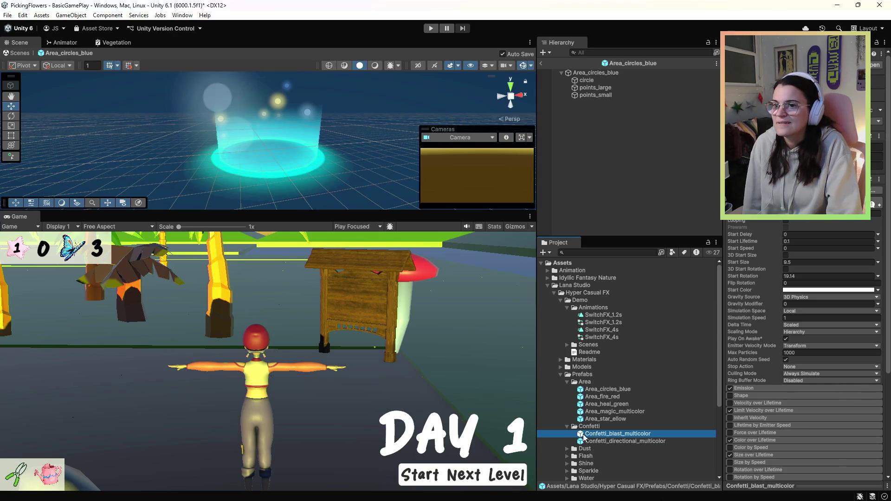
double_click(584, 436)
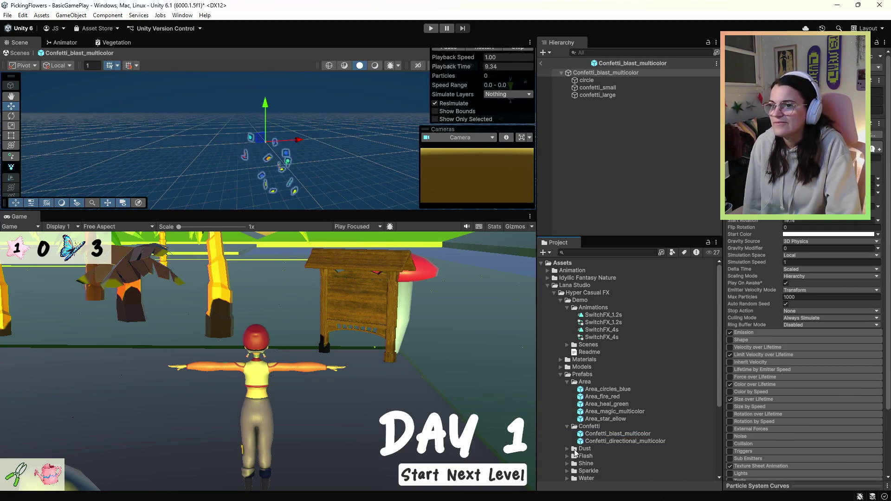
click(569, 449)
scroll(573, 459, down, 3)
double_click(609, 373)
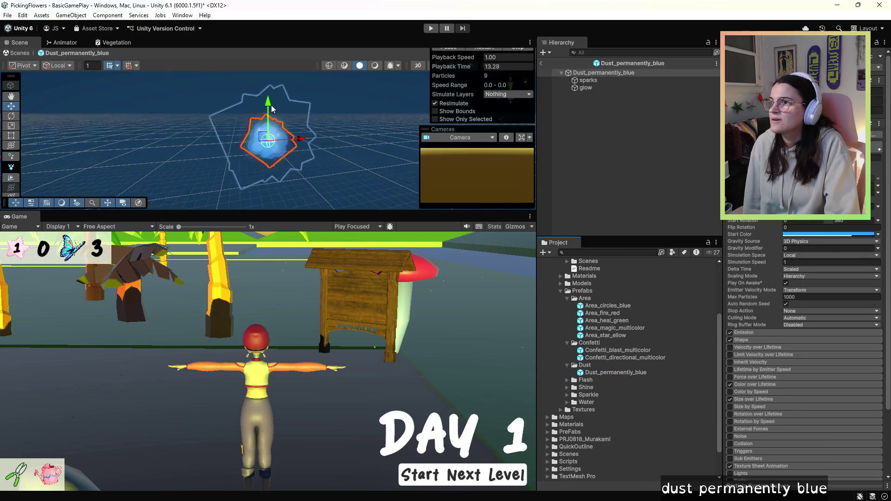
scroll(274, 126, up, 3)
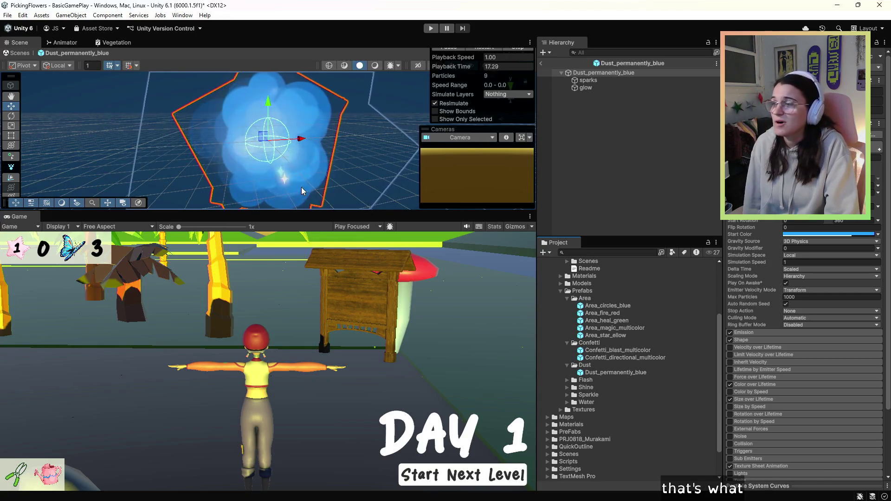
Expand the Flash folder and preview the Flash_ellow and Flash_blue_purple effects.
click(566, 388)
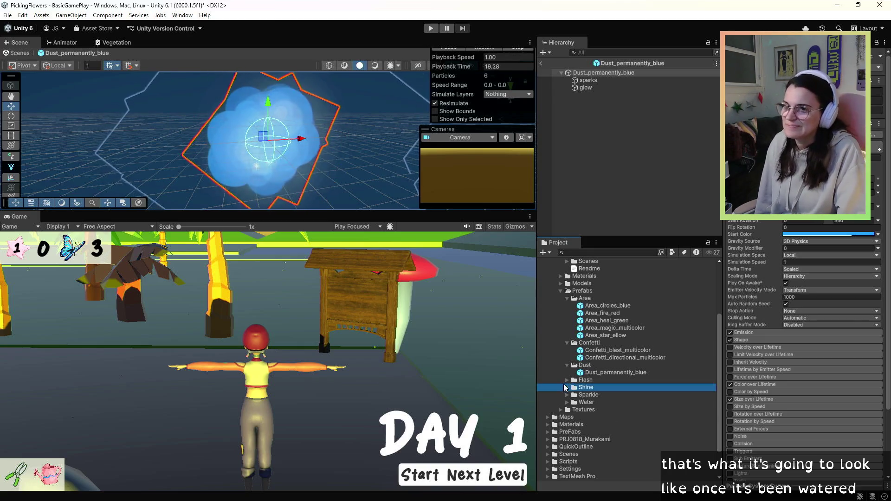
click(571, 381)
click(567, 380)
click(598, 396)
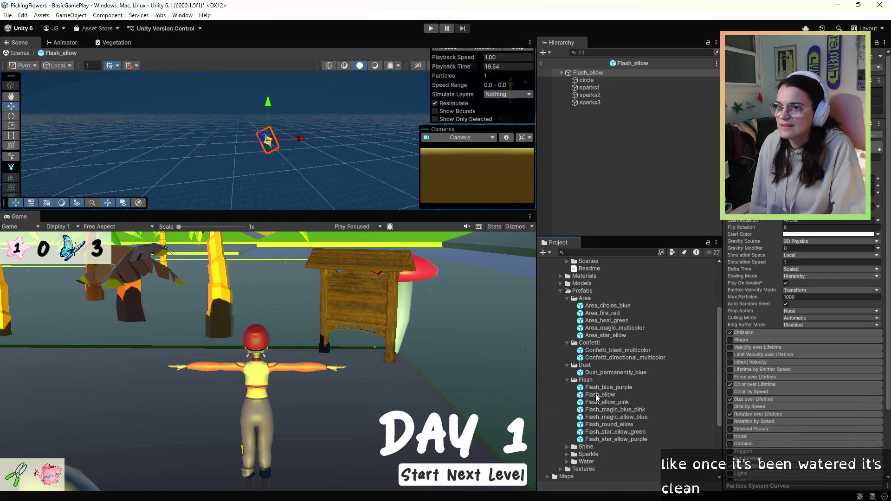
click(598, 396)
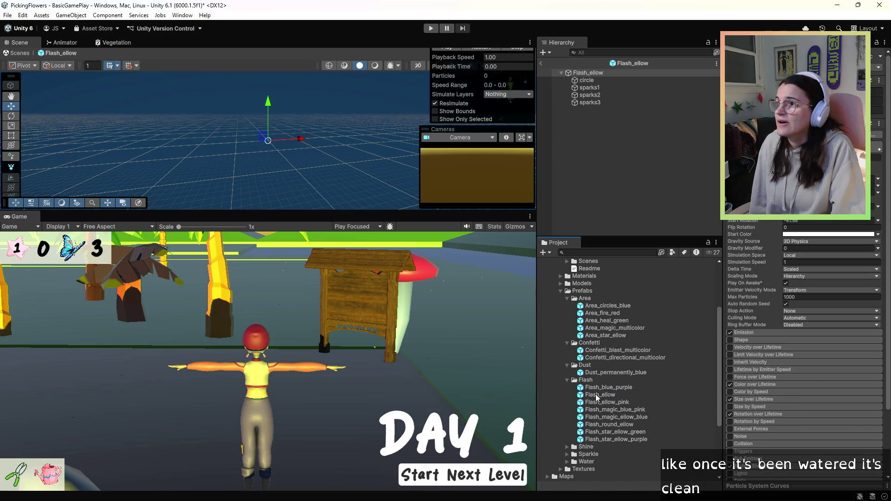
click(578, 396)
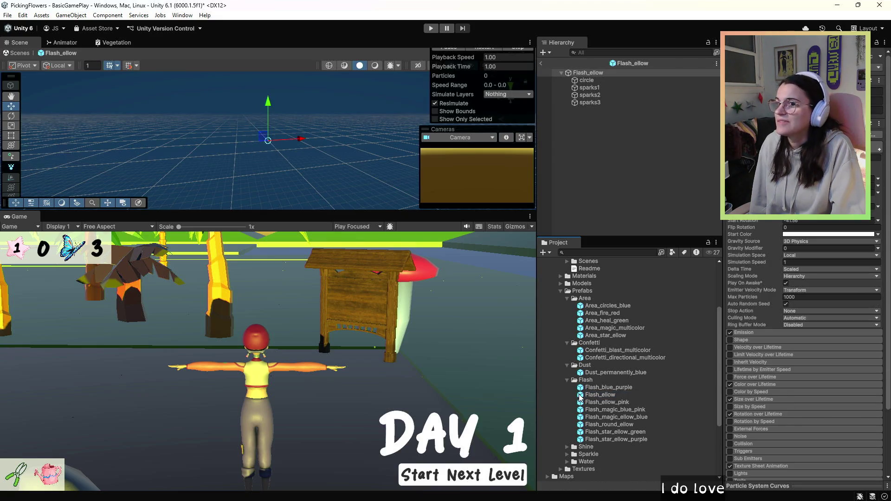
click(582, 389)
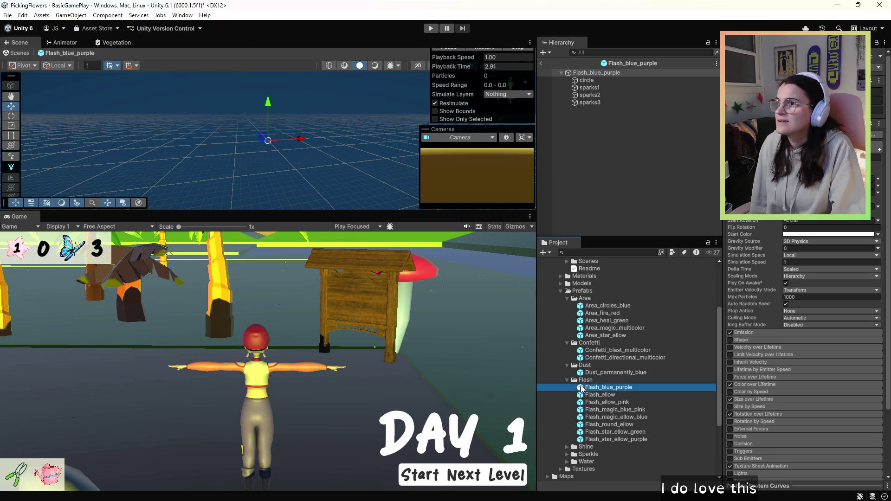
click(581, 389)
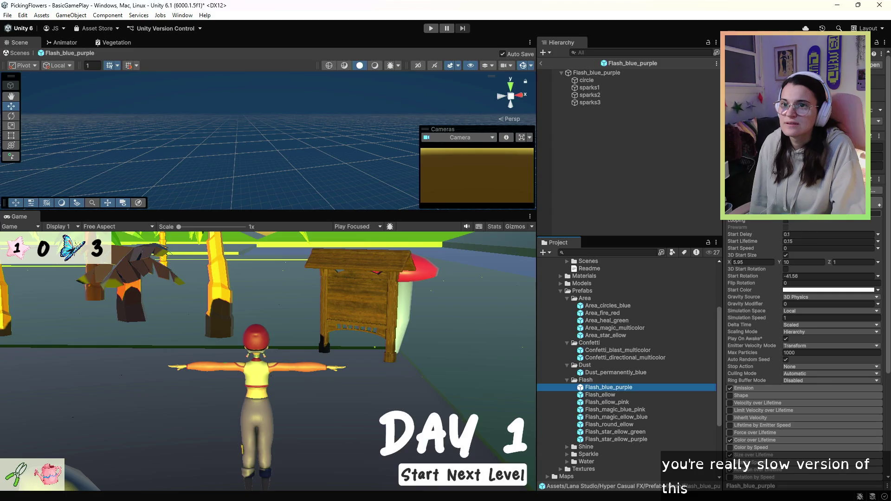
click(831, 213)
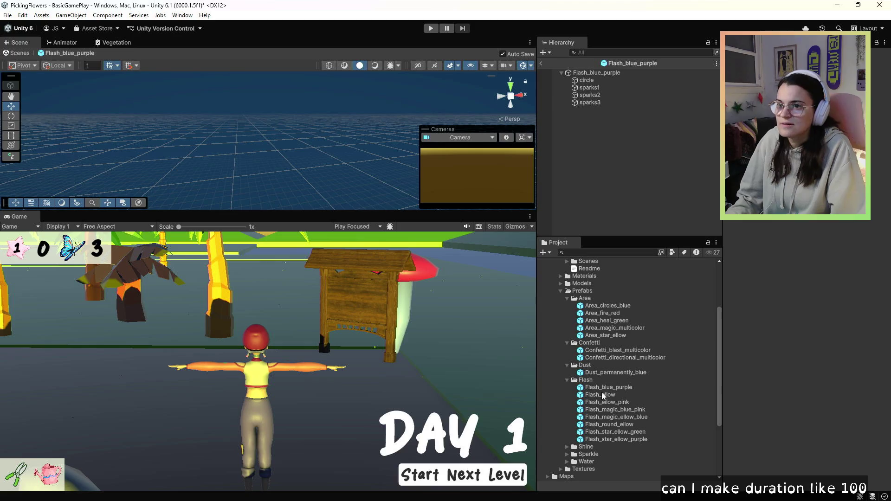
Open Flash_ellow, then Flash_blue_purple in prefab mode and restart the particle preview.
click(582, 388)
double_click(581, 394)
click(581, 389)
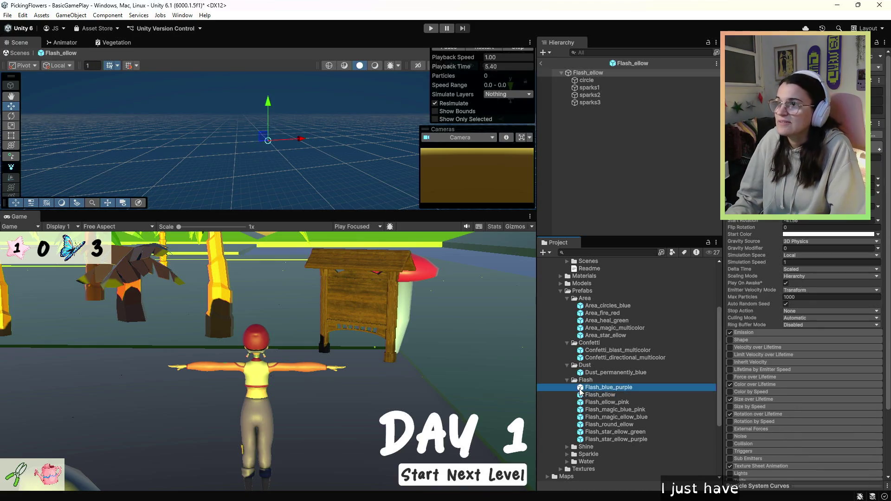
double_click(582, 388)
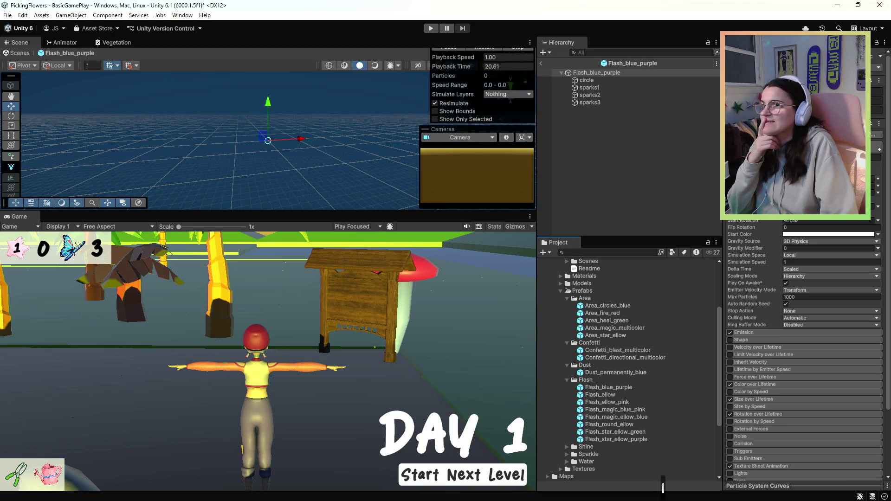
click(875, 158)
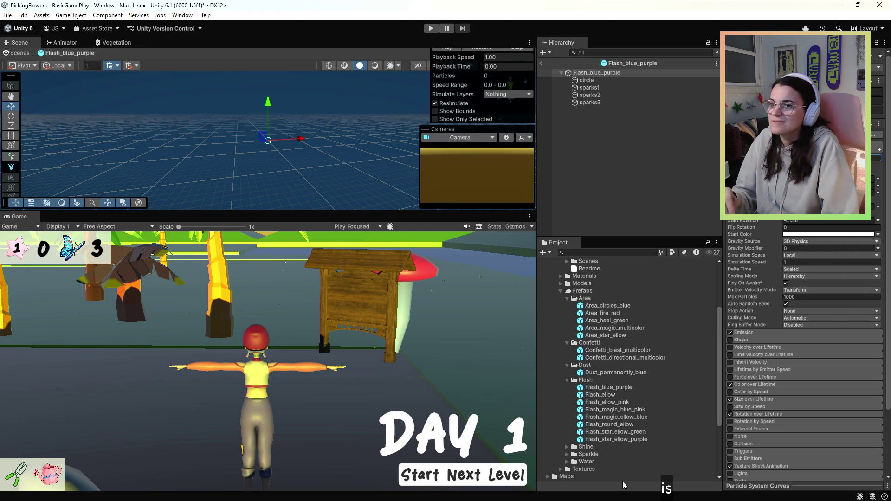
Reselect Flash_blue_purple, then inspect Flash_magic_ellow_blue and Flash_star_ellow_green settings.
click(609, 390)
double_click(584, 390)
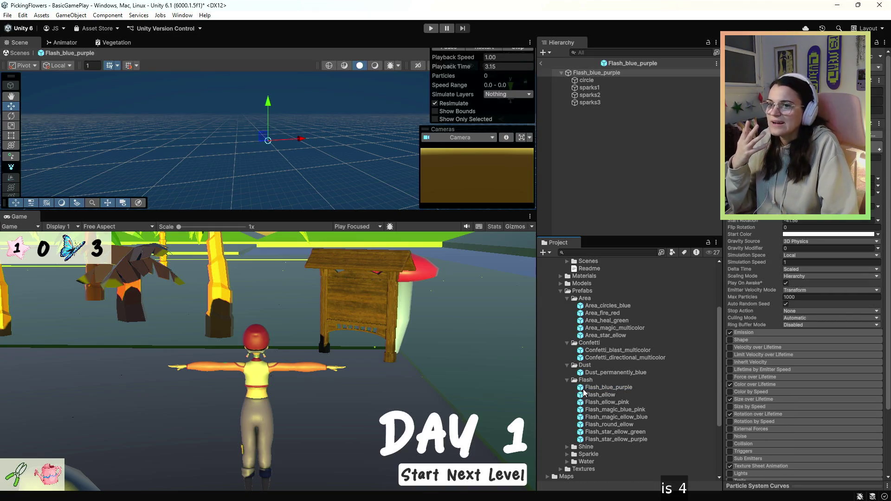
click(584, 390)
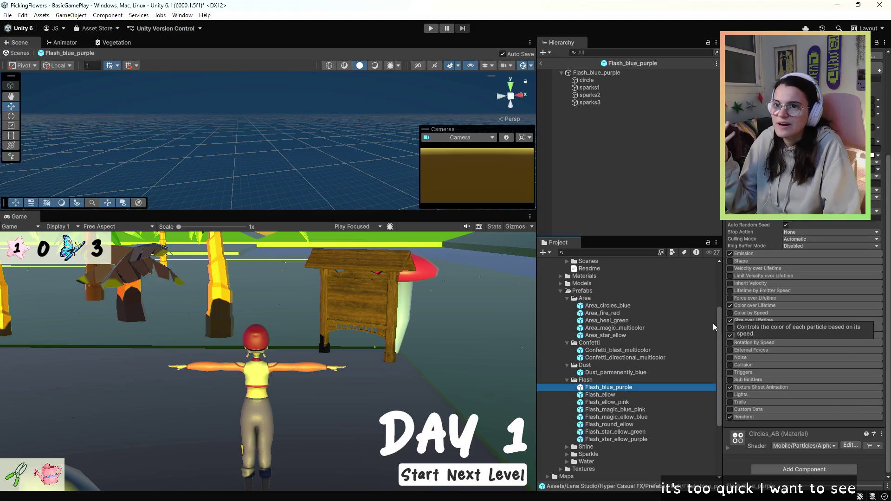
scroll(743, 226, up, 5)
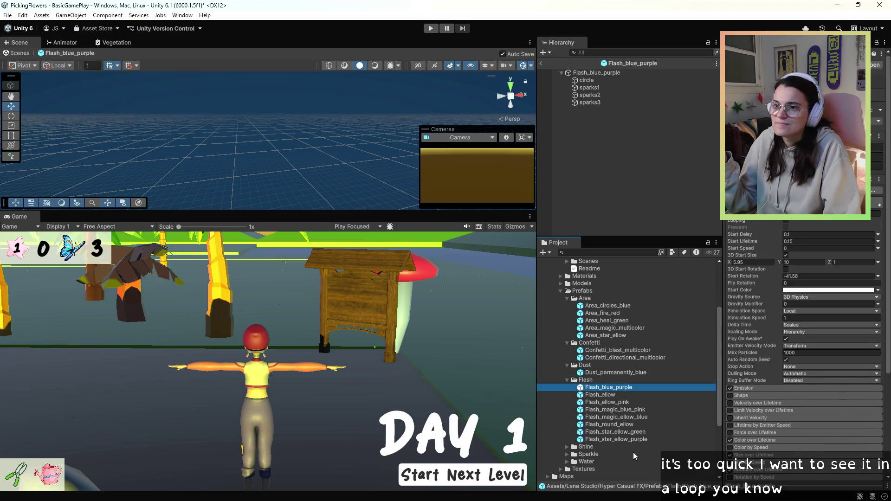
click(619, 418)
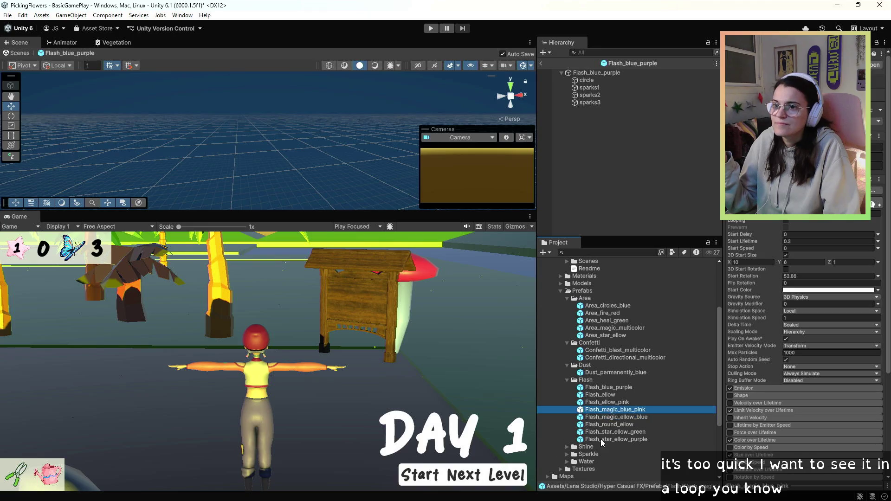
click(599, 433)
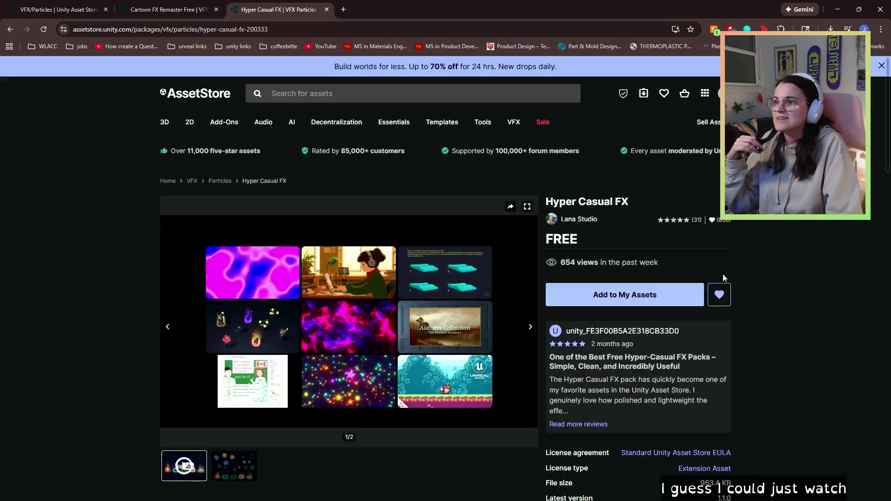
Replay the Hyper Casual FX video from 0:15 without the More videos panel, then minimize Chrome.
click(357, 410)
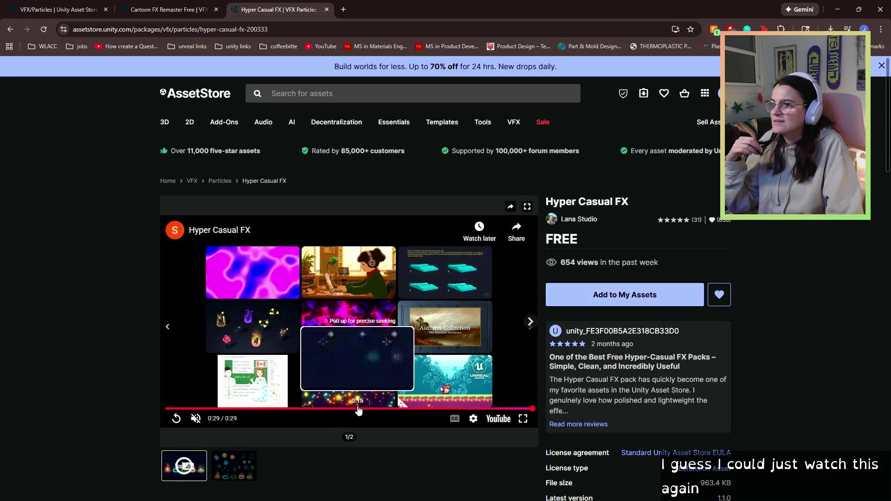
click(357, 410)
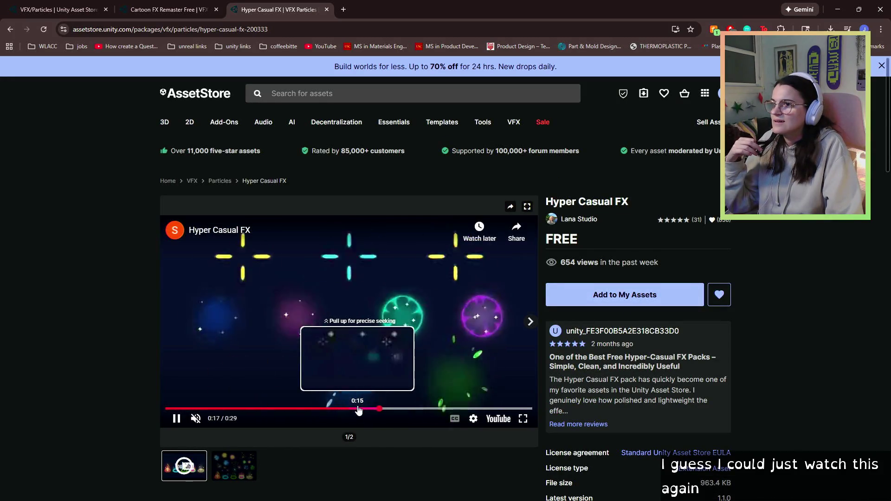
click(355, 313)
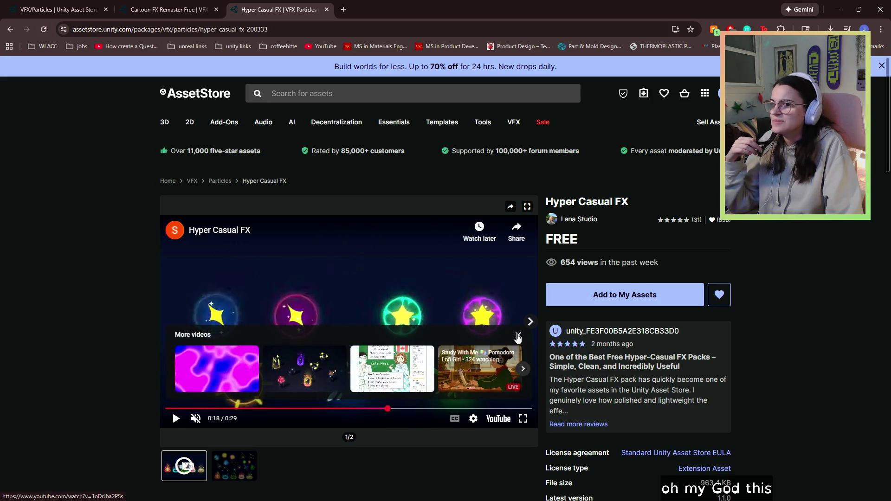
click(518, 335)
drag(392, 410, 352, 410)
click(341, 321)
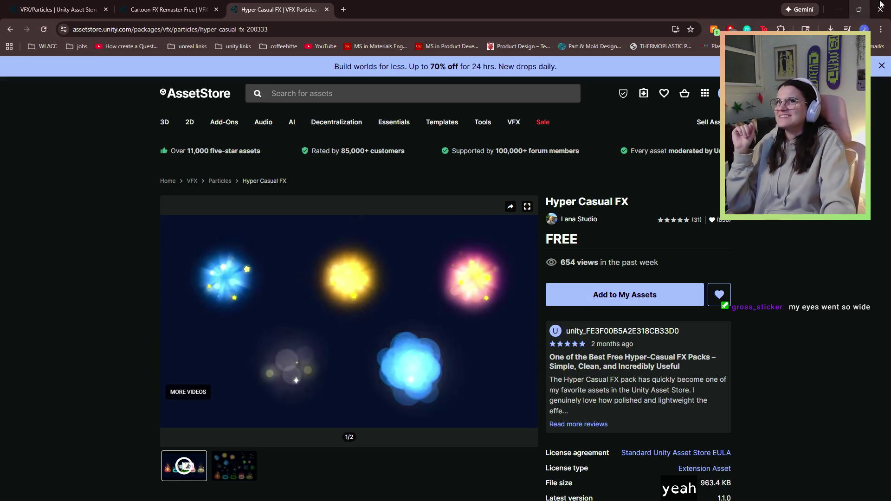
click(838, 10)
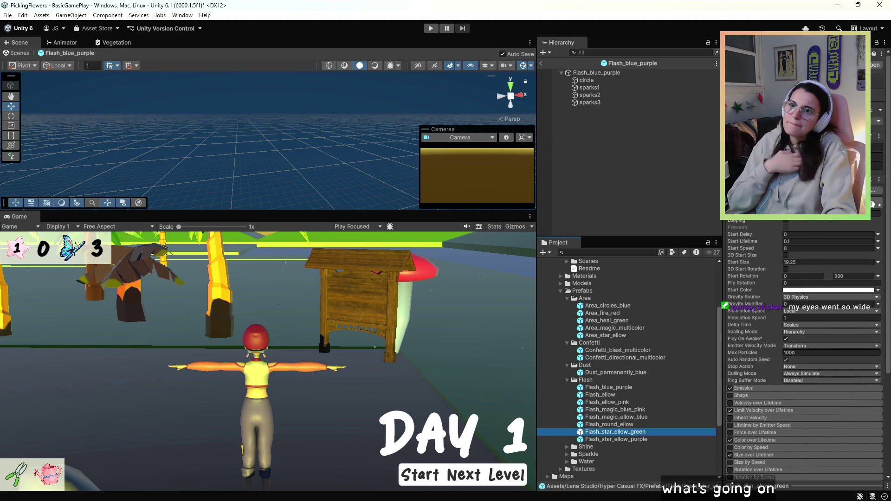
Reselect Flash_blue_purple, then open Flash_ellow and Flash_blue_purple in prefab mode.
scroll(759, 225, down, 1)
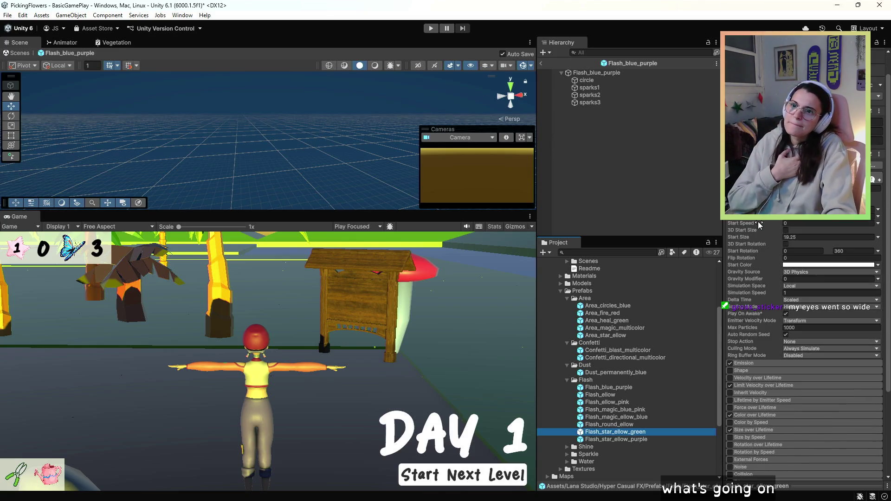
click(629, 389)
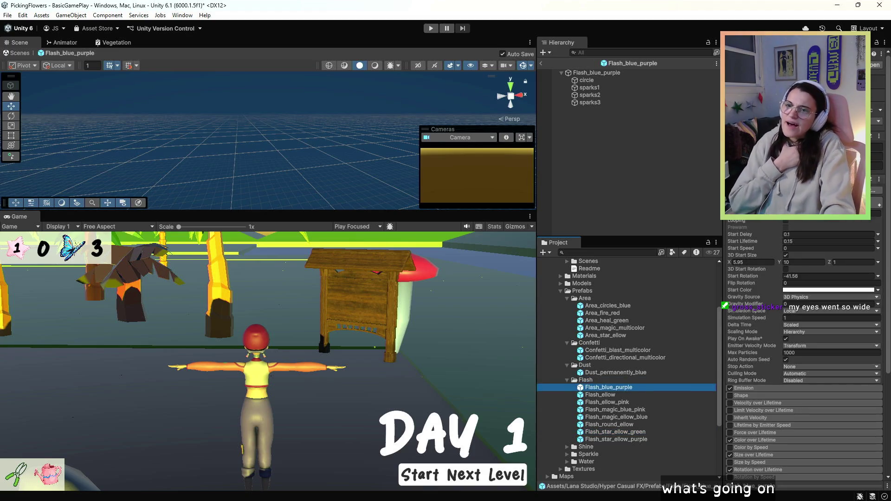
click(719, 341)
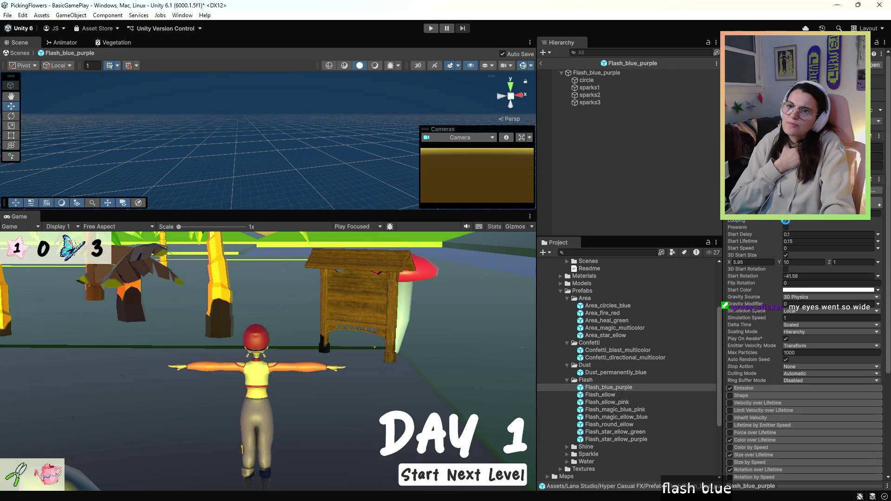
click(594, 390)
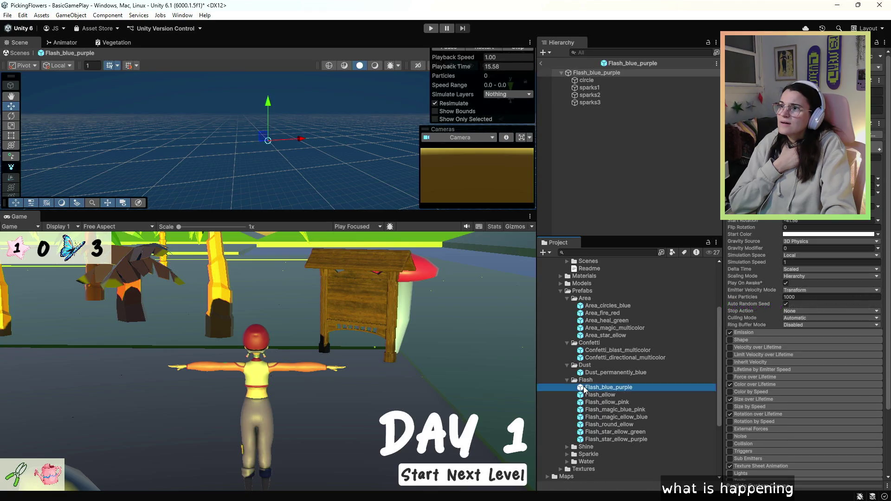
click(587, 396)
double_click(587, 397)
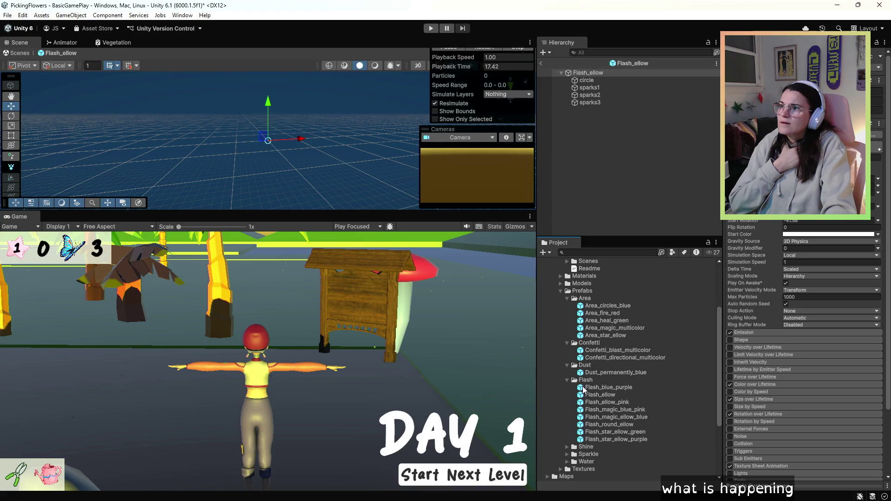
double_click(584, 389)
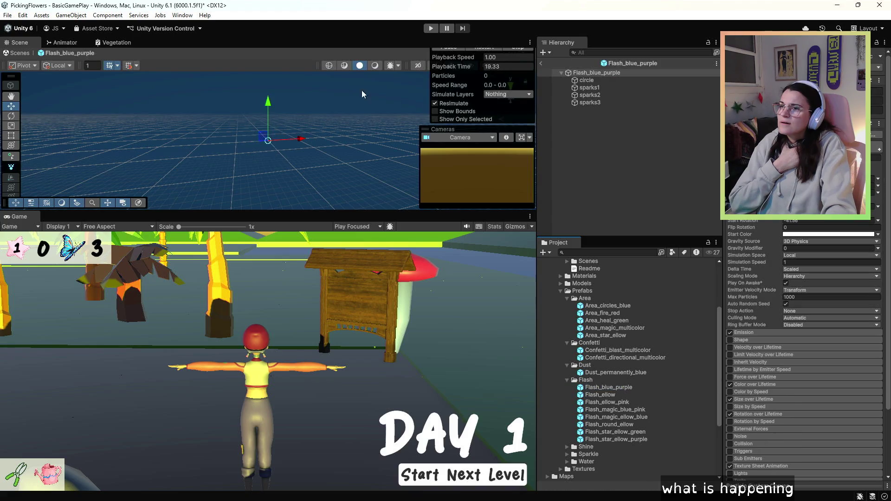
Enlarge the Scene view and scrub, replay, stop and pause the particle preview.
drag(425, 211, 427, 263)
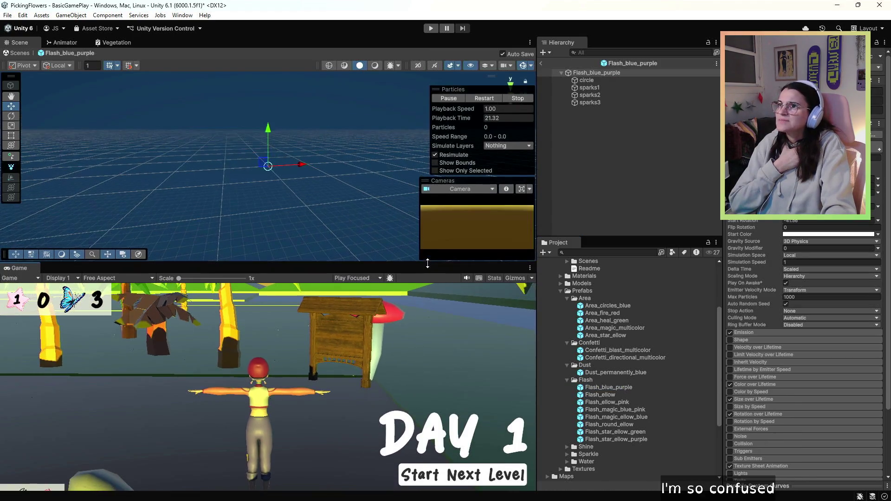
click(464, 122)
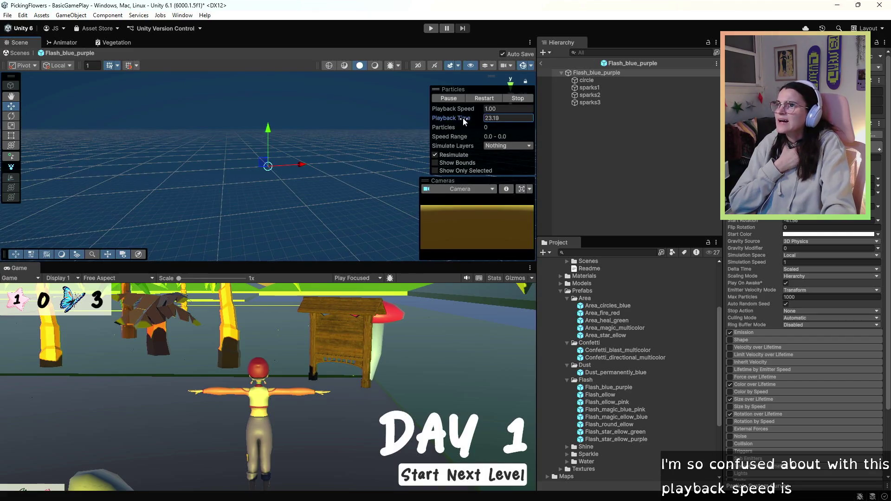
drag(289, 128, 45, 130)
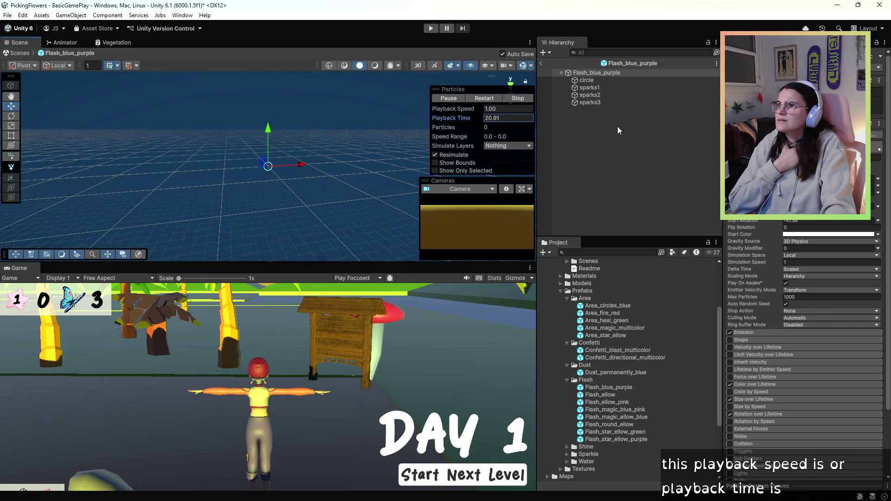
mouse_move(325, 143)
mouse_down()
mouse_move(489, 141)
mouse_move(488, 150)
mouse_move(217, 130)
mouse_up()
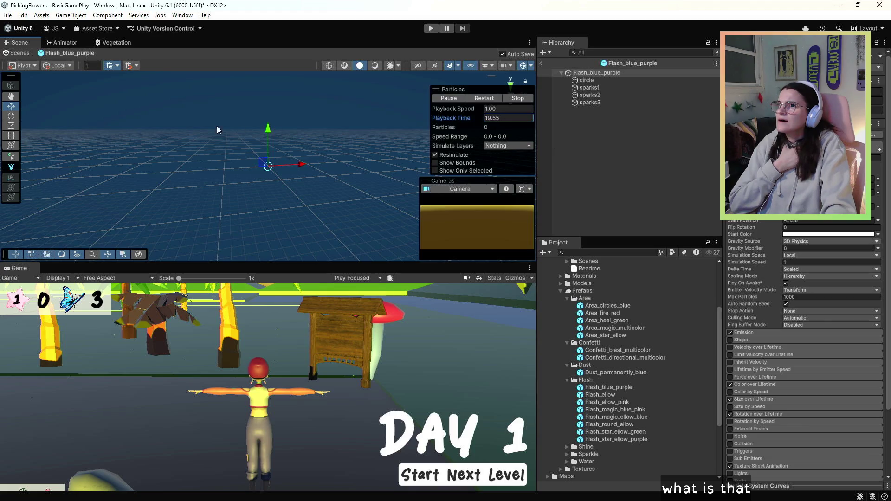
click(493, 99)
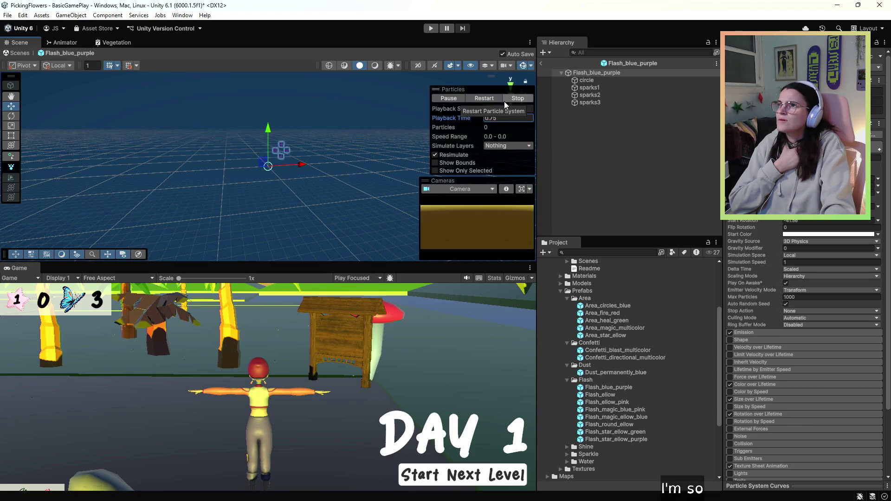
click(517, 99)
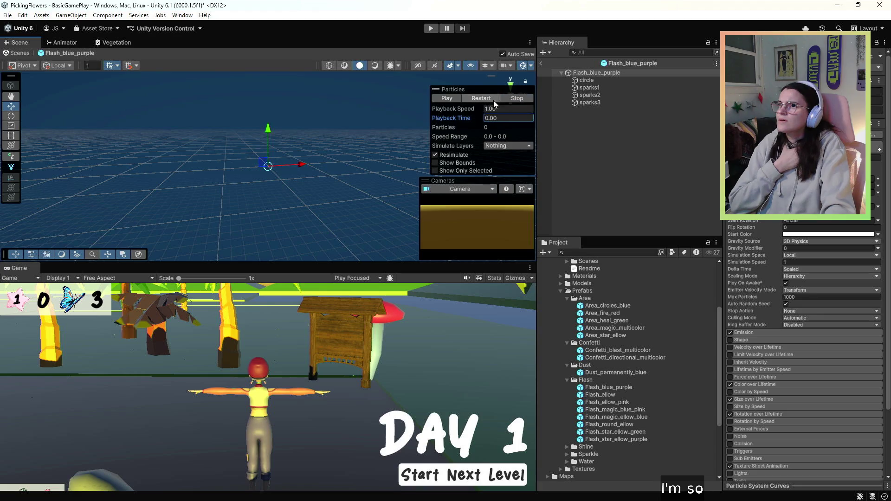
click(494, 103)
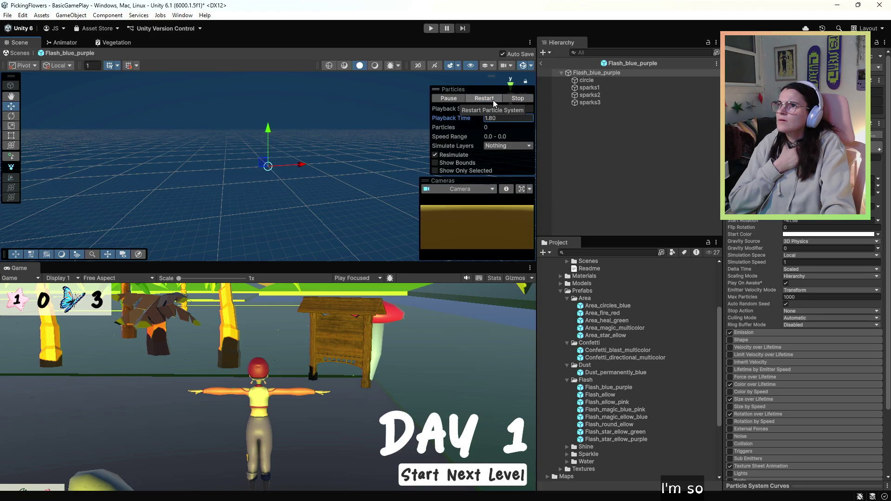
click(452, 98)
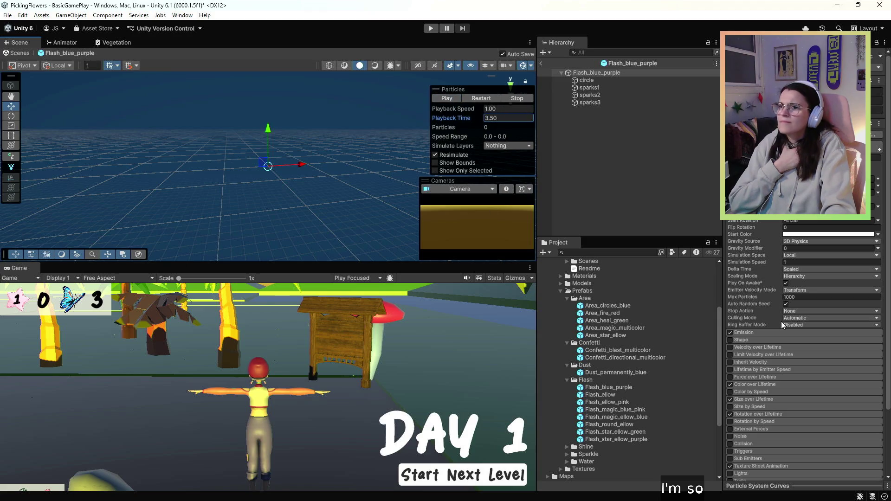
Enable Prewarm on Flash_blue_purple and reopen the prefab in prefab mode.
mouse_move(776, 289)
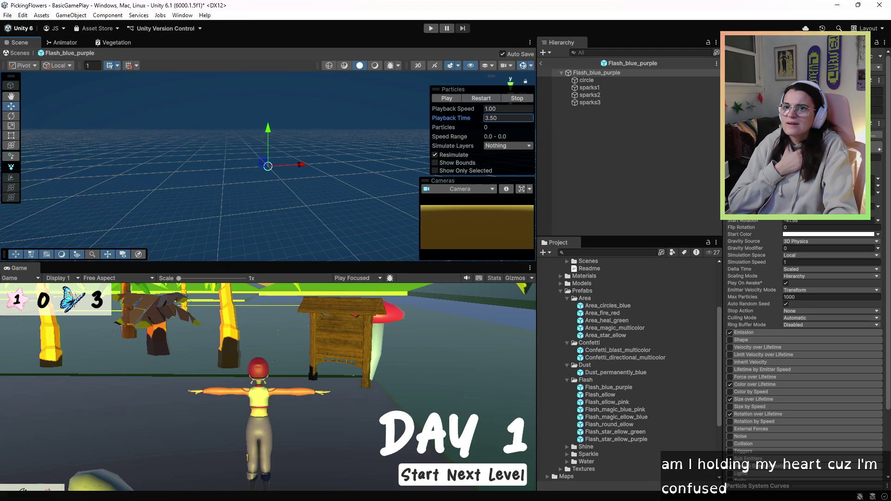
click(622, 410)
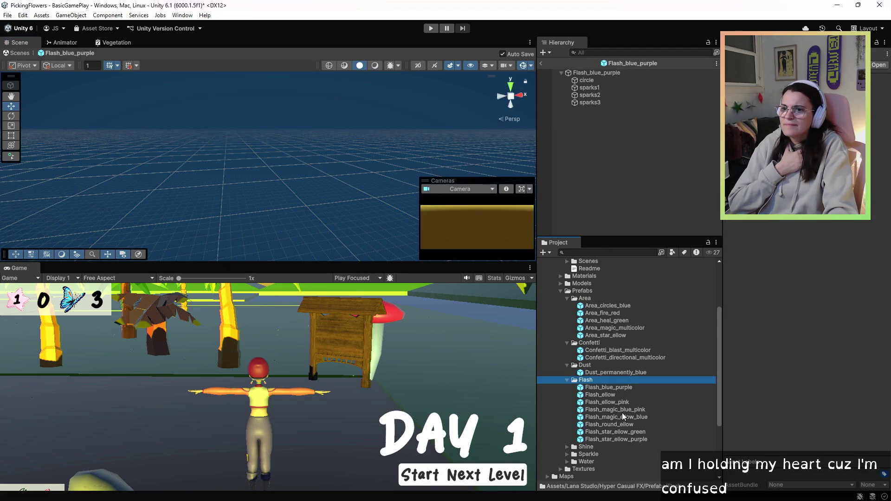
click(615, 307)
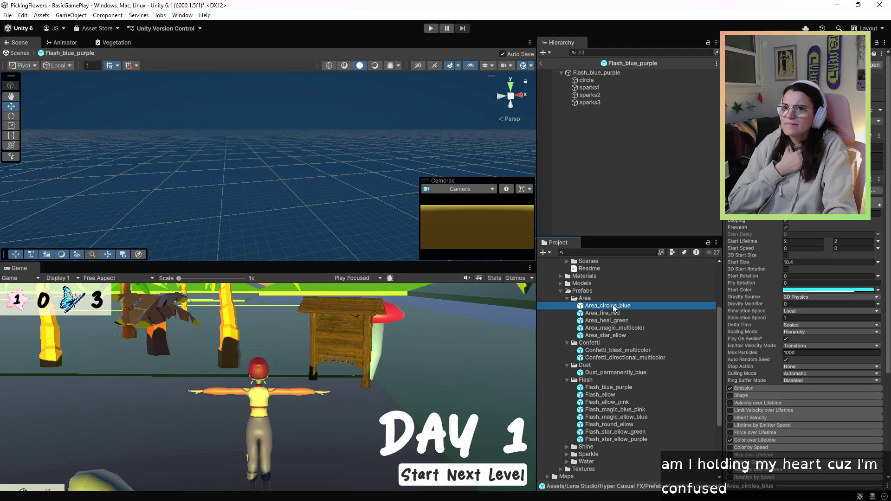
click(607, 389)
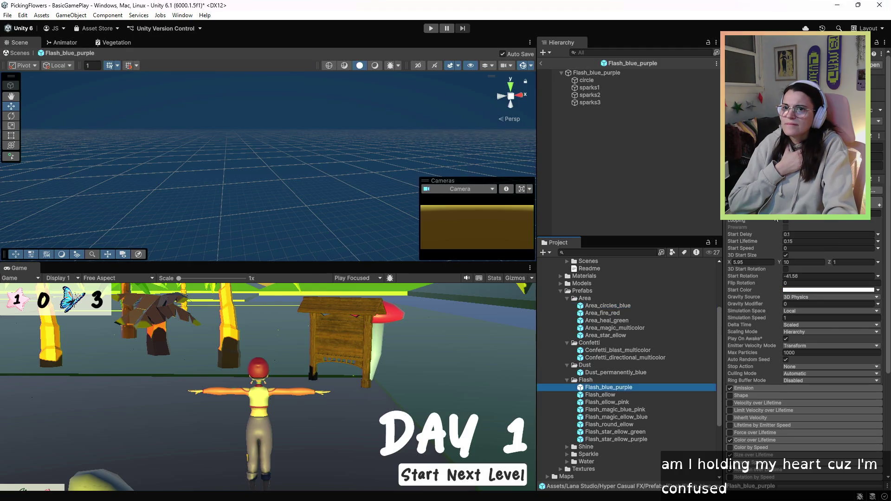
click(786, 227)
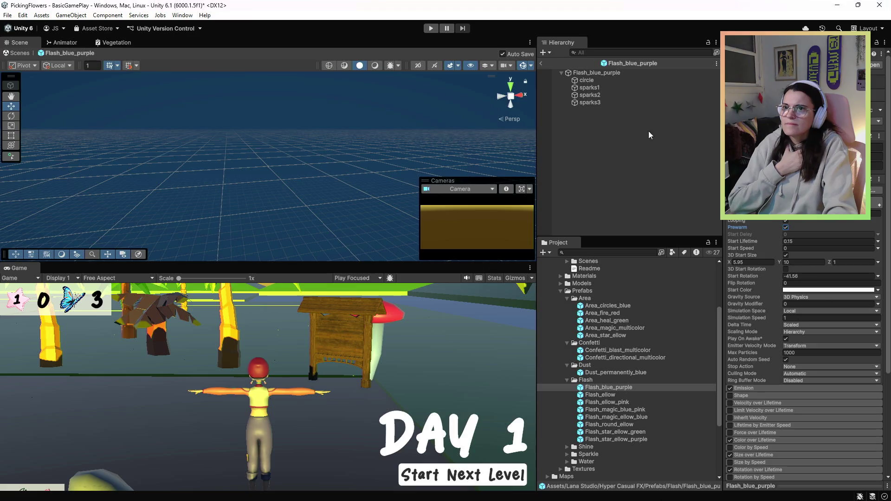
click(579, 390)
double_click(581, 391)
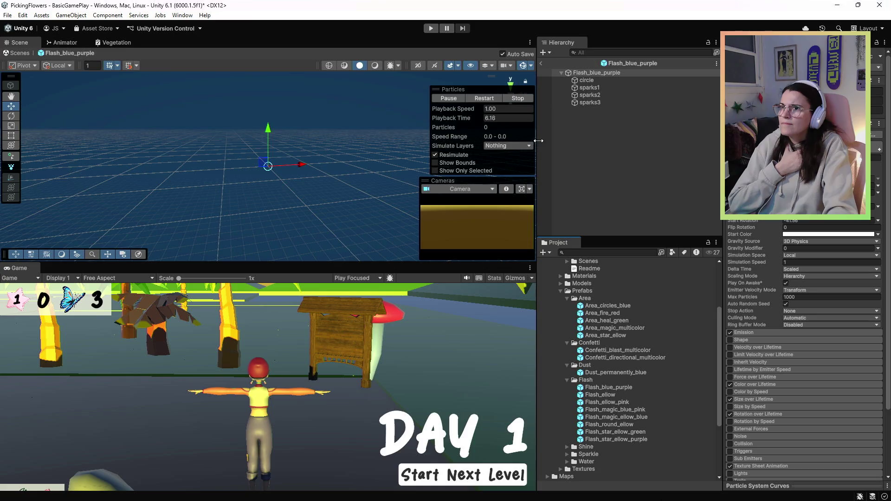
Replay the flash preview and compare Area_circles_blue and Area_fire_red settings with Flash_blue_purple.
click(483, 98)
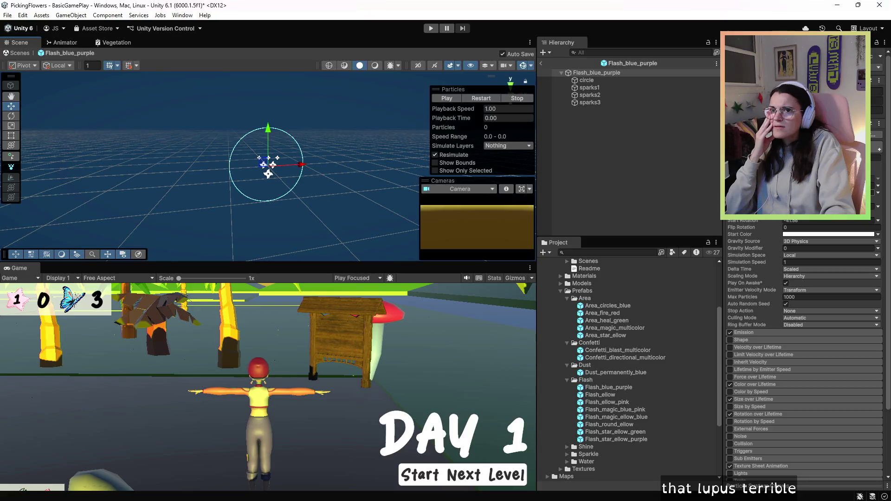
click(619, 306)
click(618, 314)
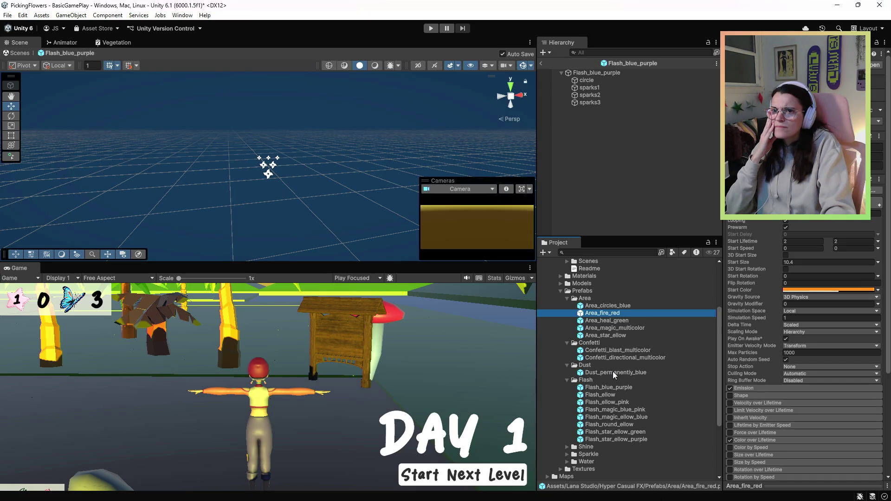
click(616, 386)
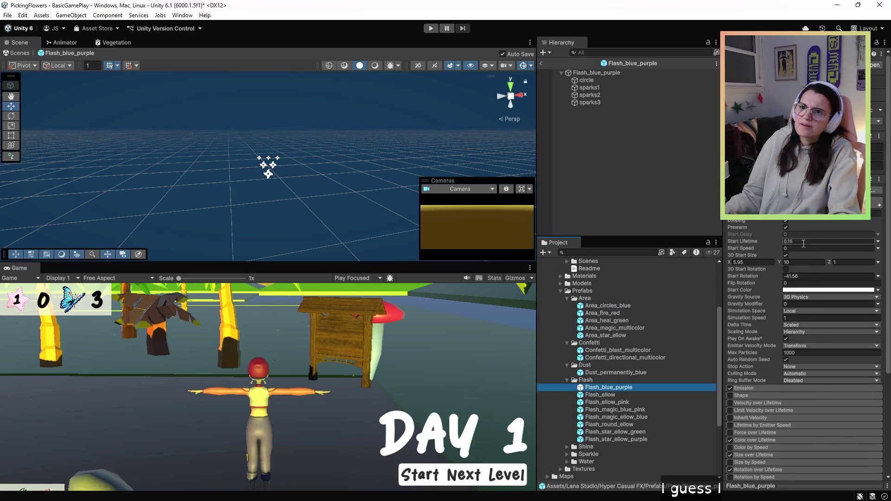
Set Start Lifetime and Start Speed to Random Between Two Constants, then reopen the prefab.
click(879, 242)
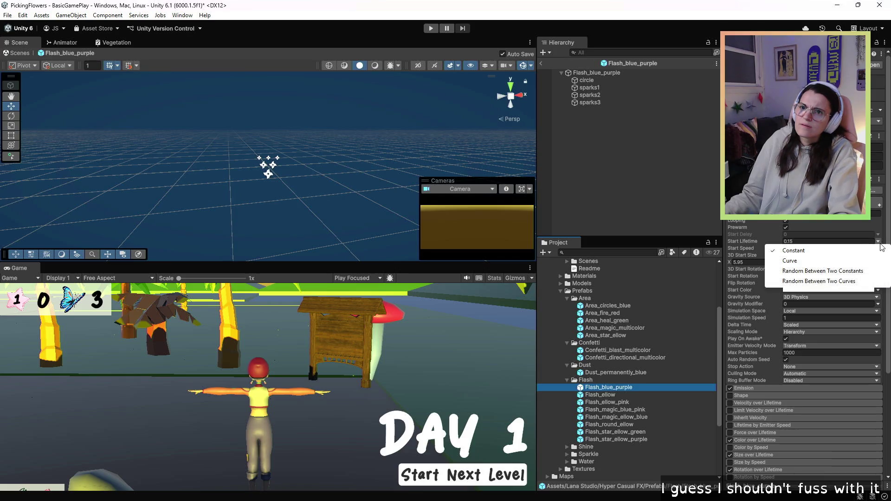
click(862, 278)
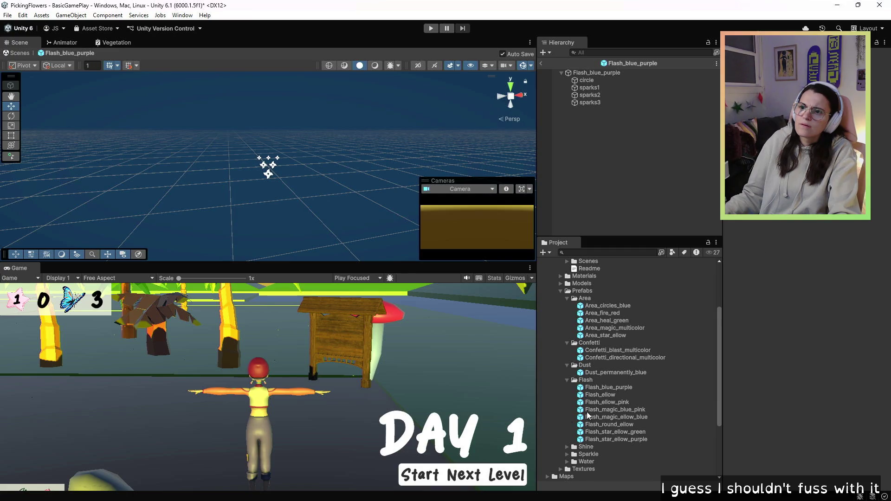
click(625, 388)
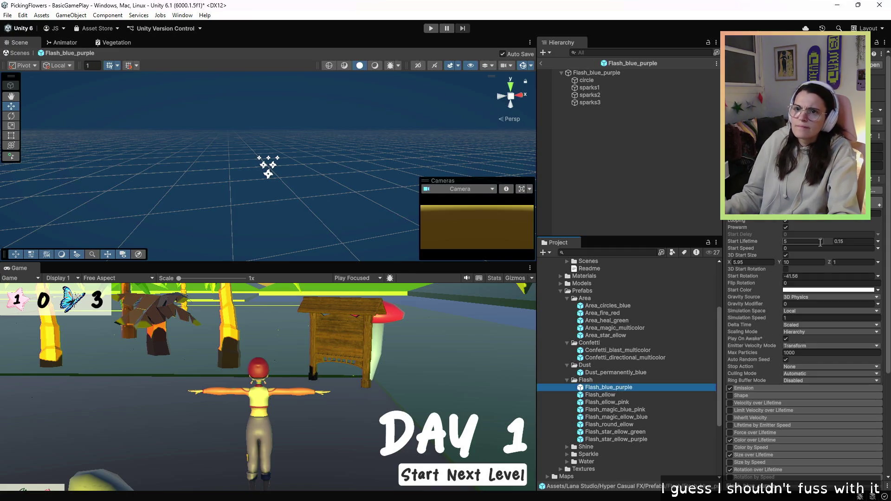
click(880, 250)
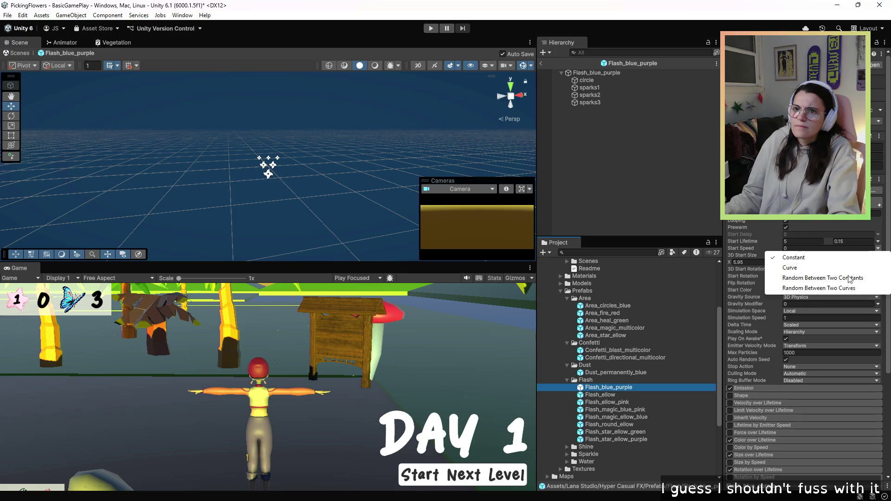
click(557, 281)
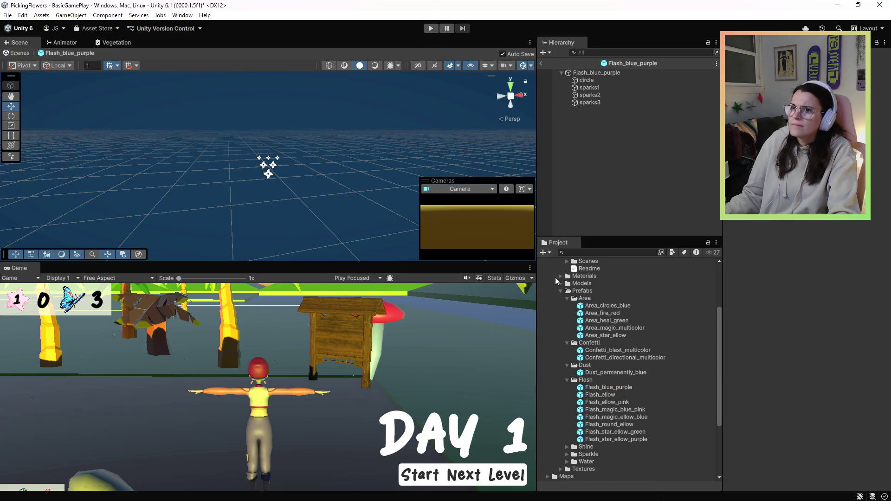
click(597, 390)
double_click(588, 391)
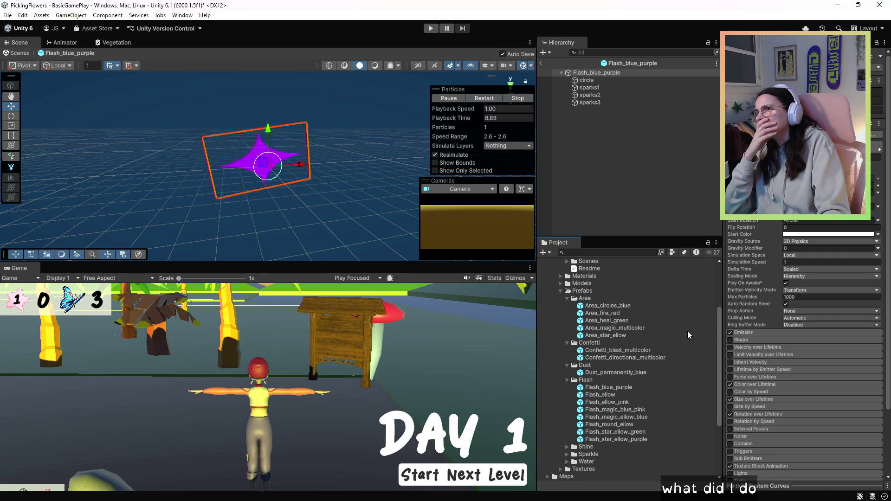
Enter 5 as the upper Start Lifetime and Start Speed values of Flash_blue_purple.
click(619, 391)
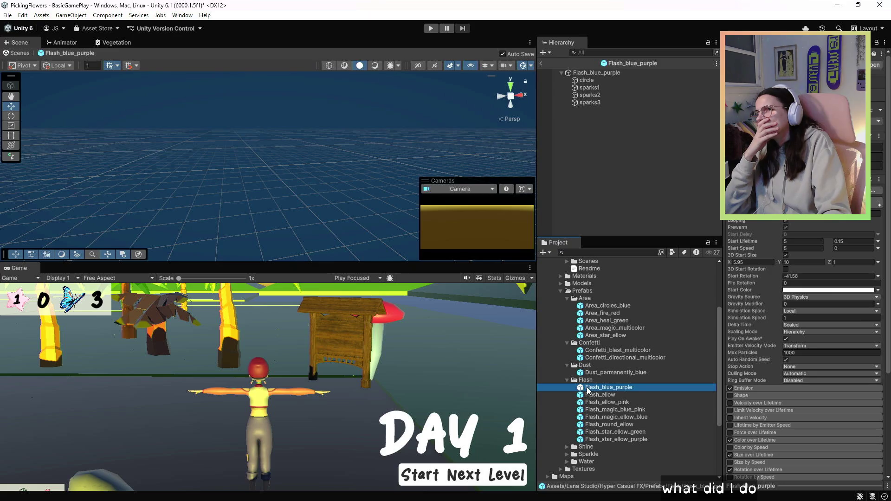
double_click(587, 390)
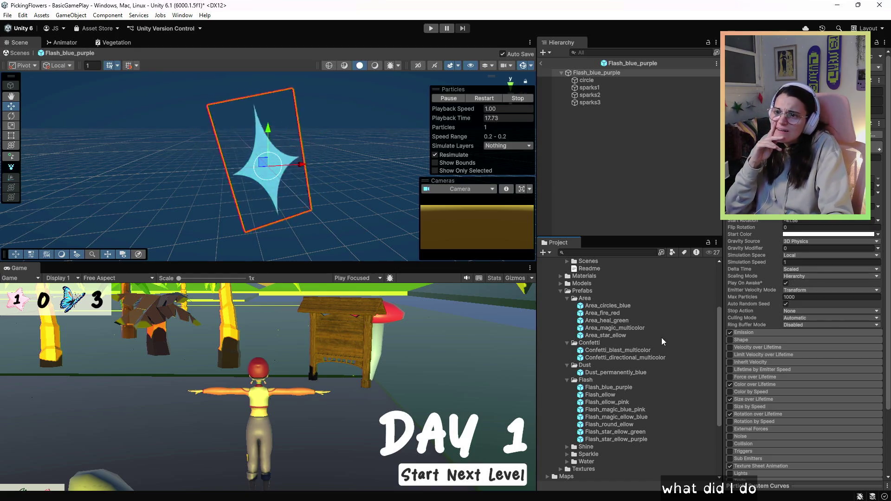
click(606, 388)
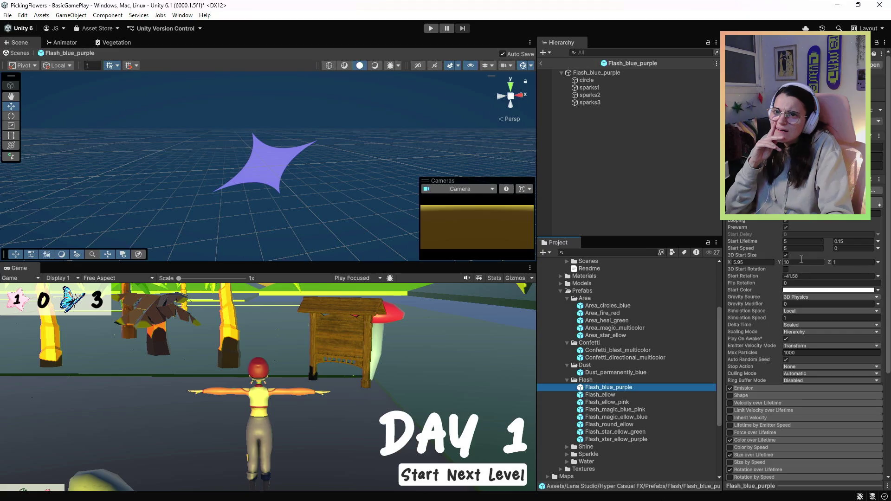
click(856, 242)
text(5)
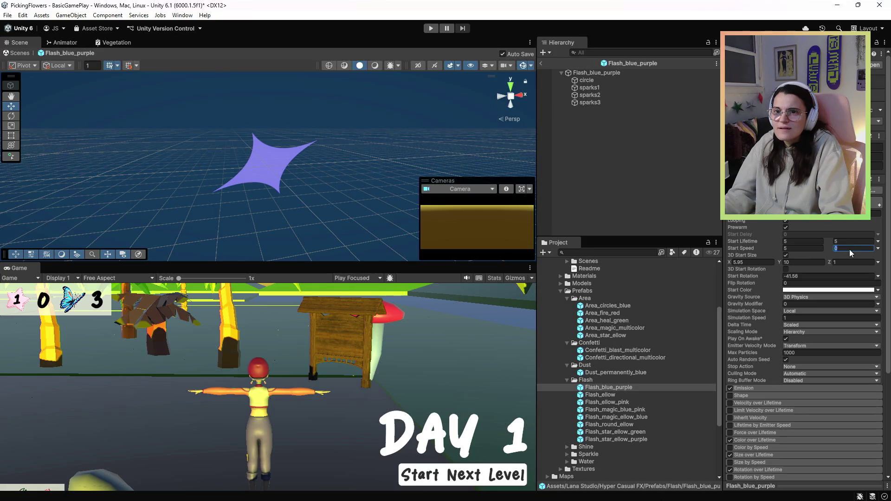
key(Return)
Reopen Flash_blue_purple and restart its preview to watch the lingering star particles.
click(600, 388)
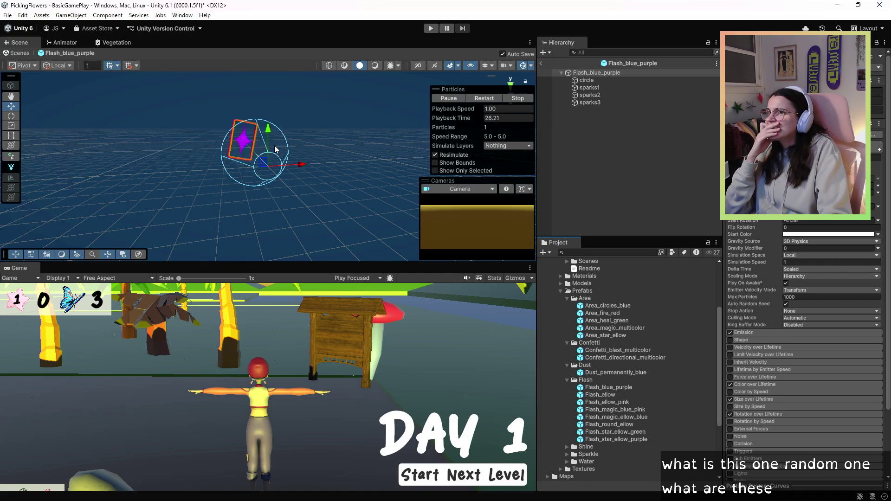
click(480, 103)
click(480, 100)
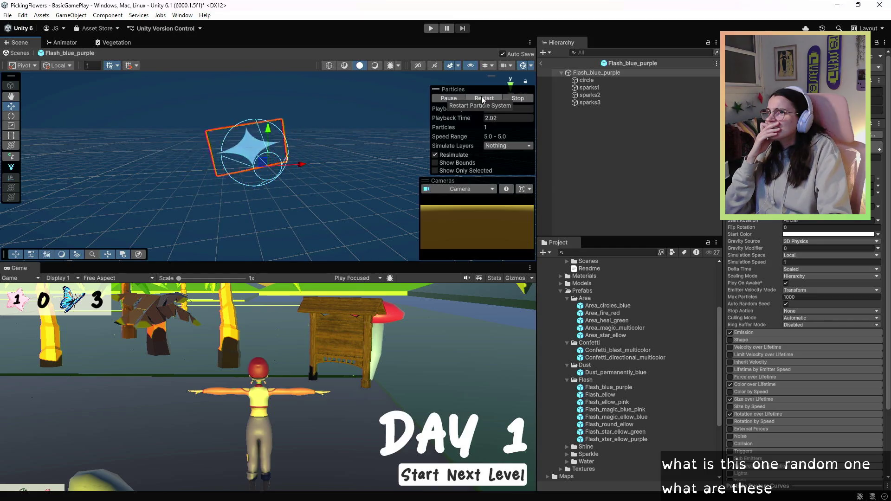
click(348, 174)
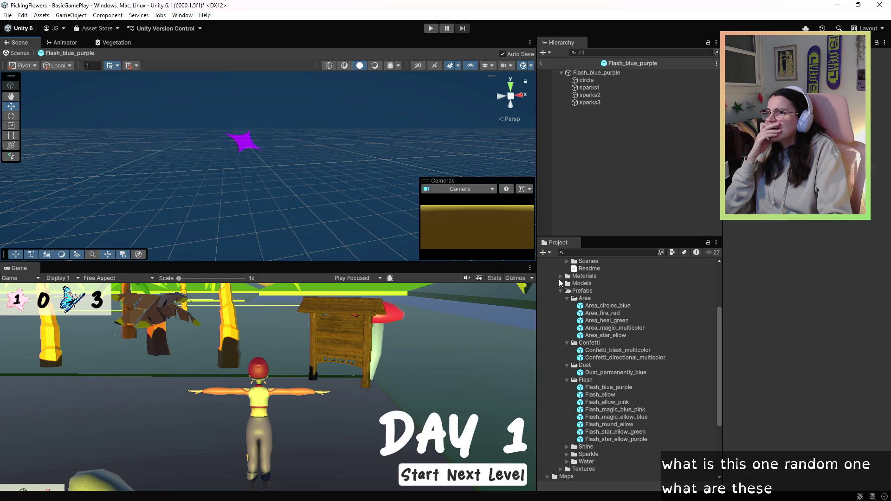
click(617, 403)
click(610, 388)
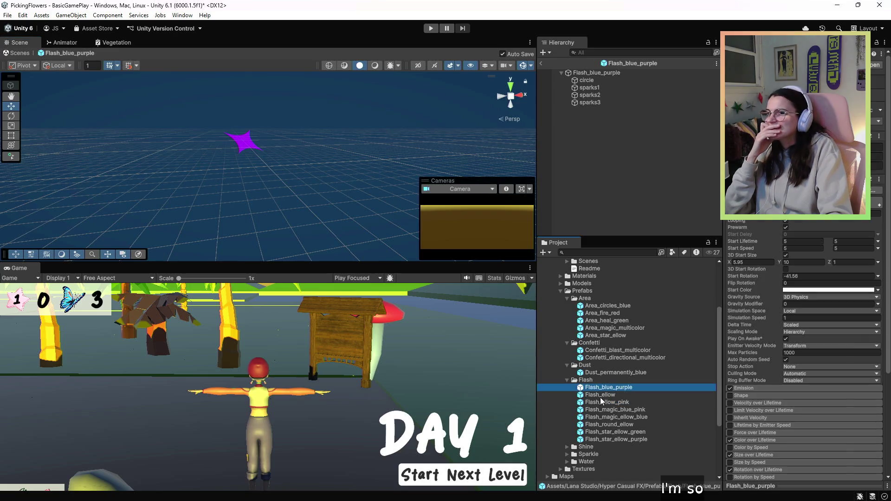
double_click(593, 388)
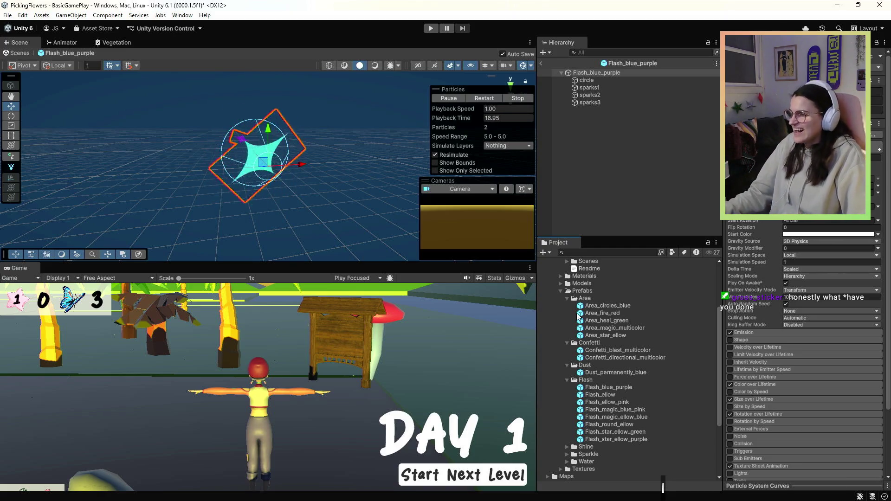
Step through the Flash folder and compare Area_fire_red's settings with Flash_blue_purple's.
key(Up)
key(Down)
key(Up)
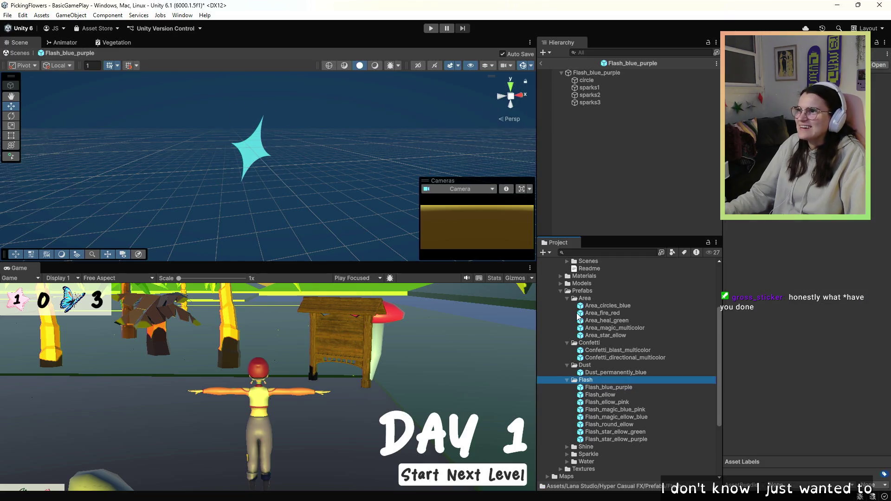
key(Down)
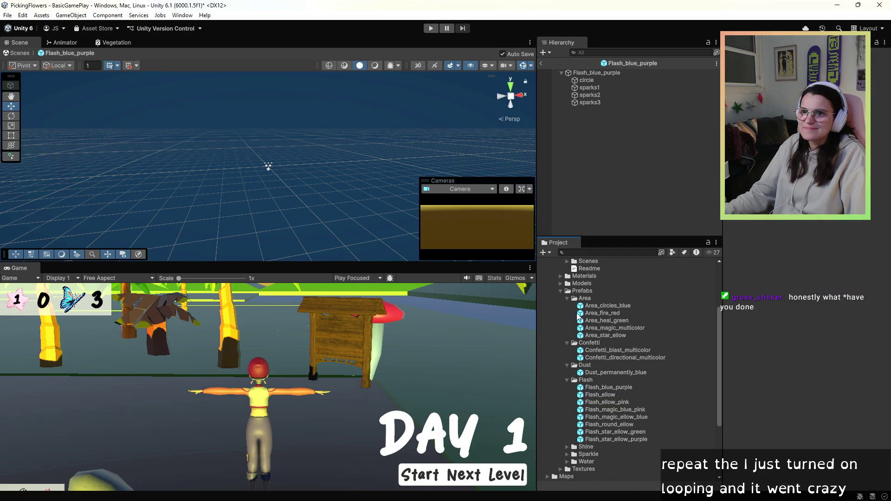
key(Down)
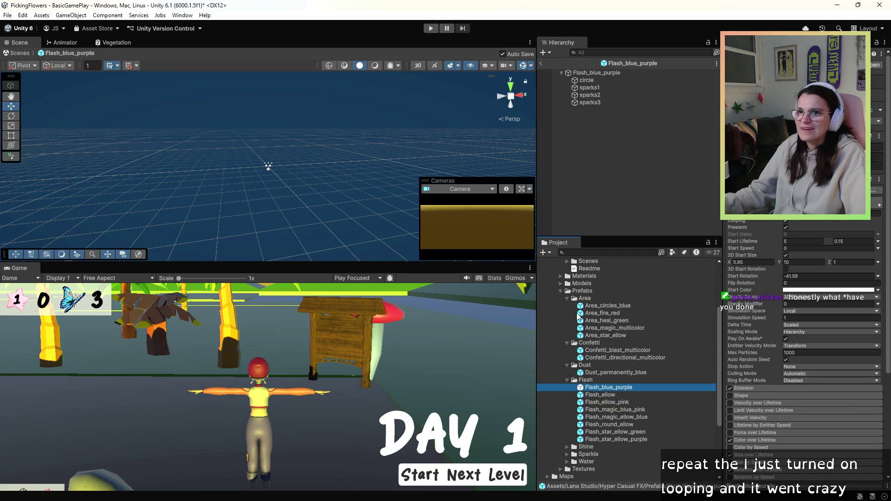
click(578, 315)
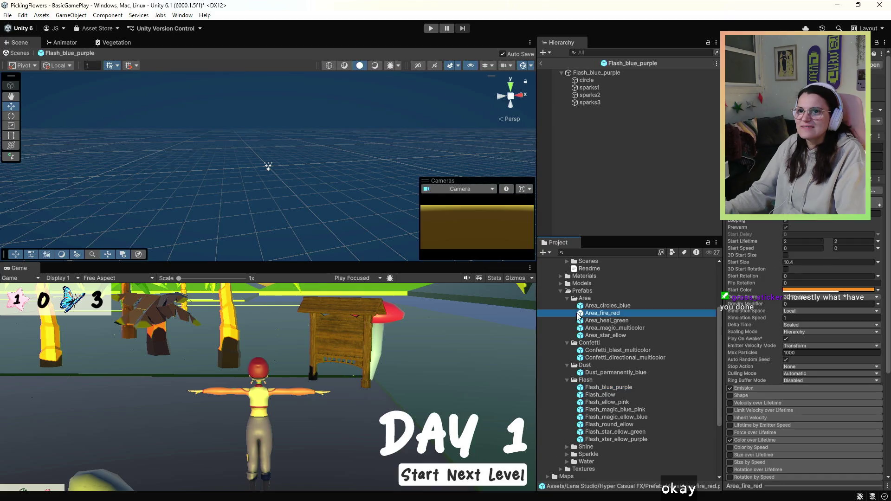
click(612, 387)
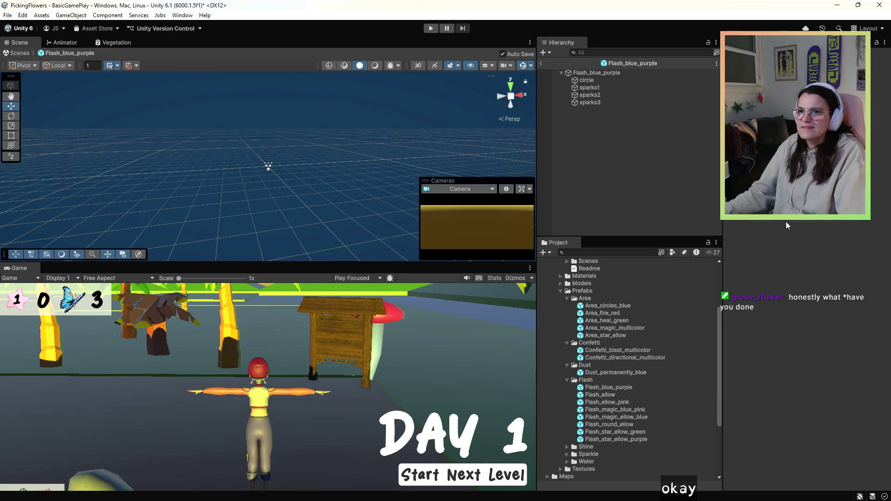
Switch a Start value's mode to Random Between Two Constants and select Flash_blue_purple to preview.
click(623, 387)
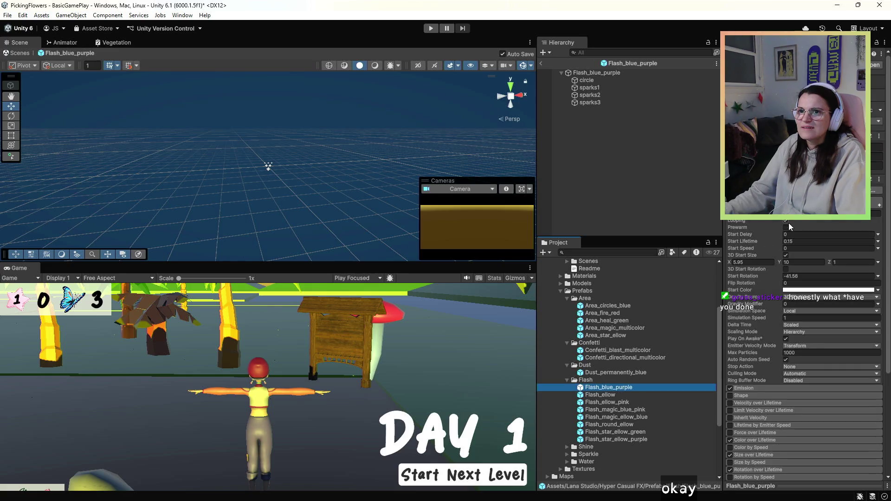
click(592, 389)
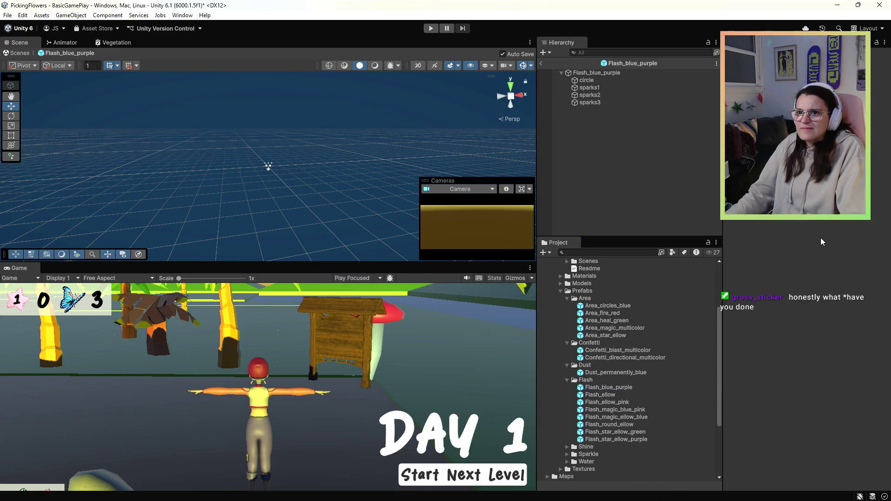
click(589, 389)
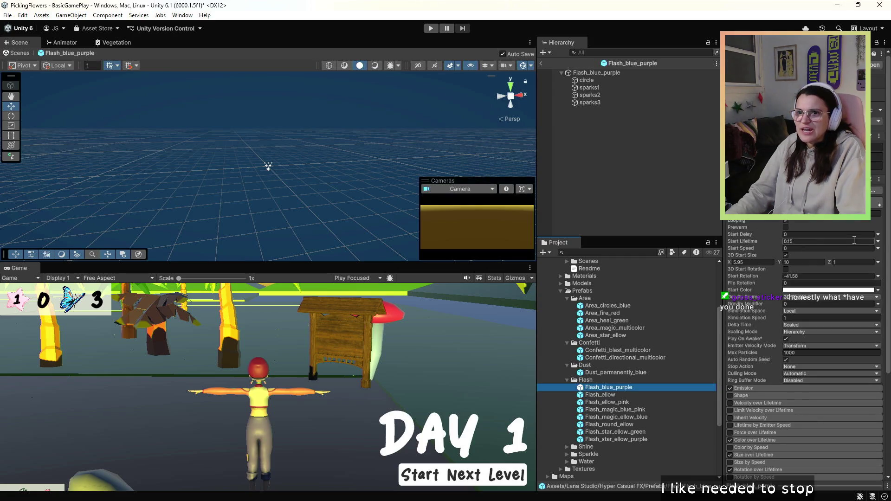
click(877, 249)
click(821, 273)
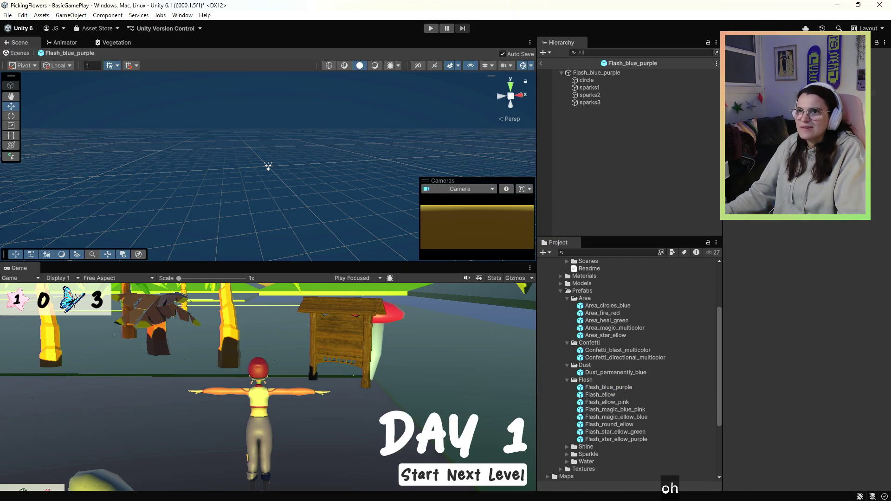
click(580, 389)
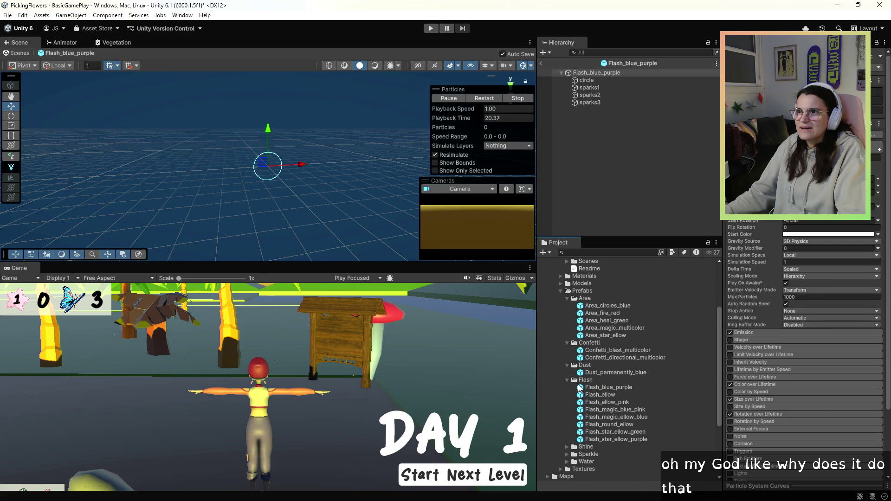
Replay the flash effect, leaving the Start Rotation mode unchanged.
click(487, 99)
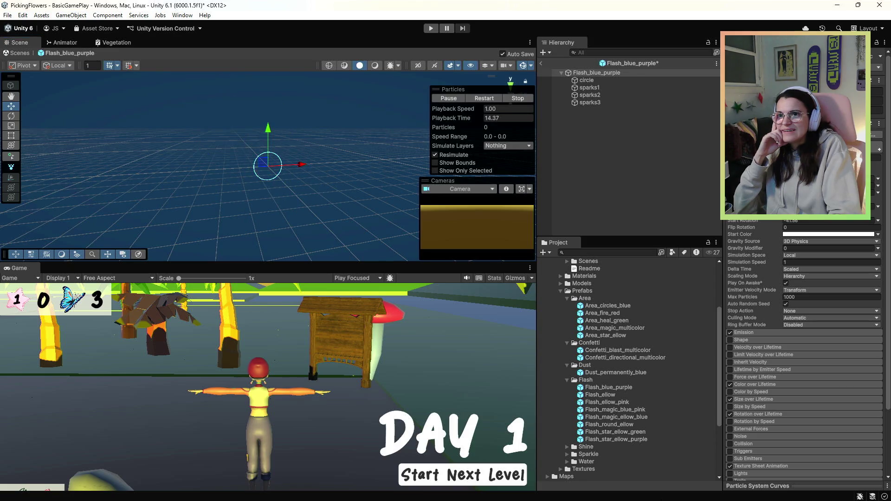
click(878, 186)
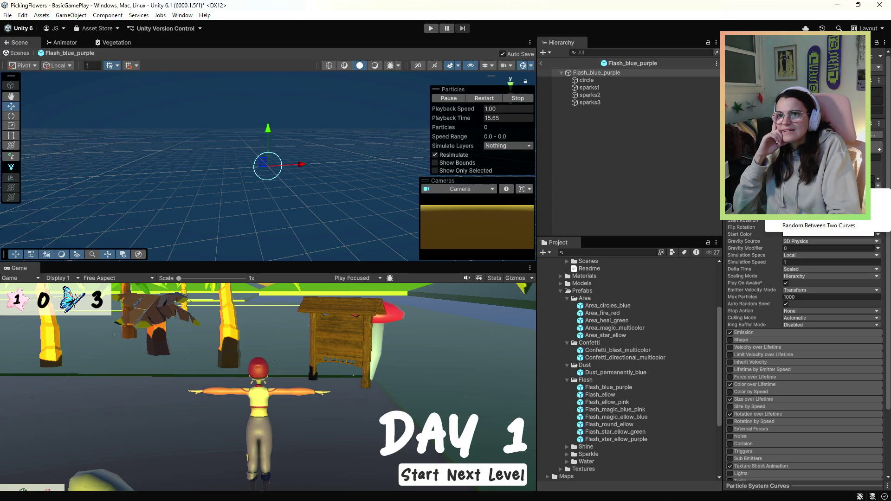
click(819, 198)
click(878, 188)
key(Escape)
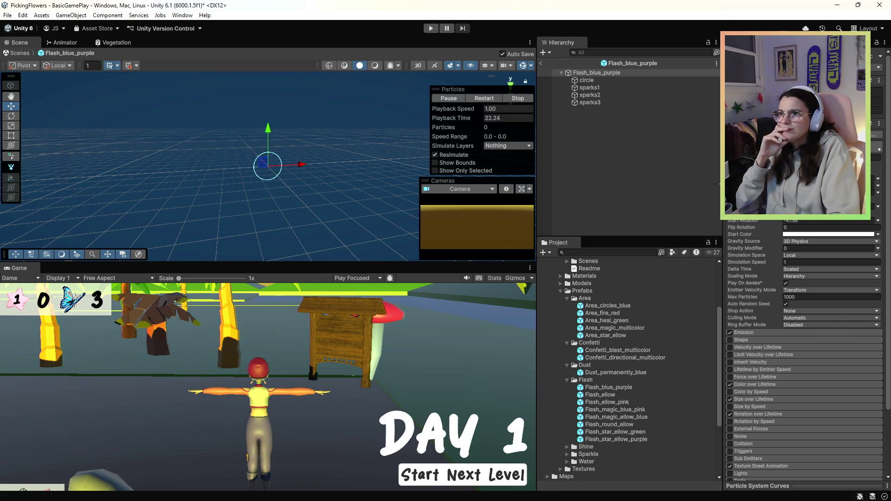
click(482, 99)
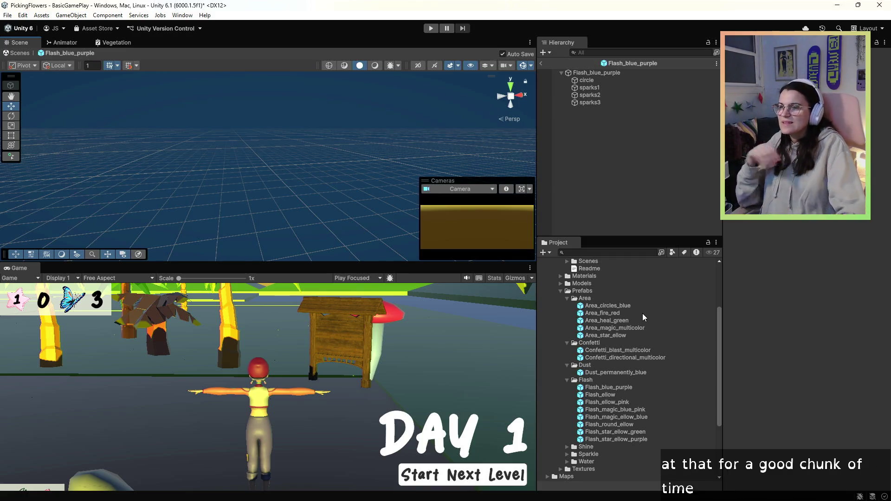
Exit prefab mode back to the BasicGamePlay scene and orbit onto the garden area.
click(582, 75)
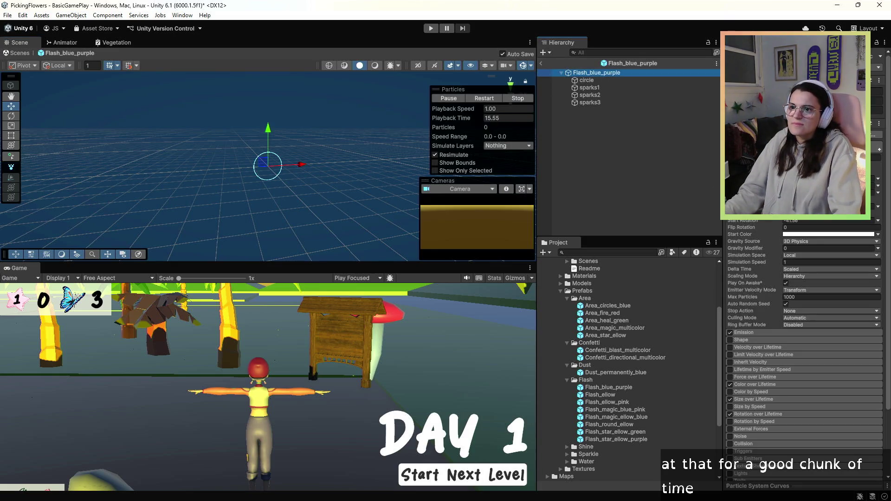
click(663, 158)
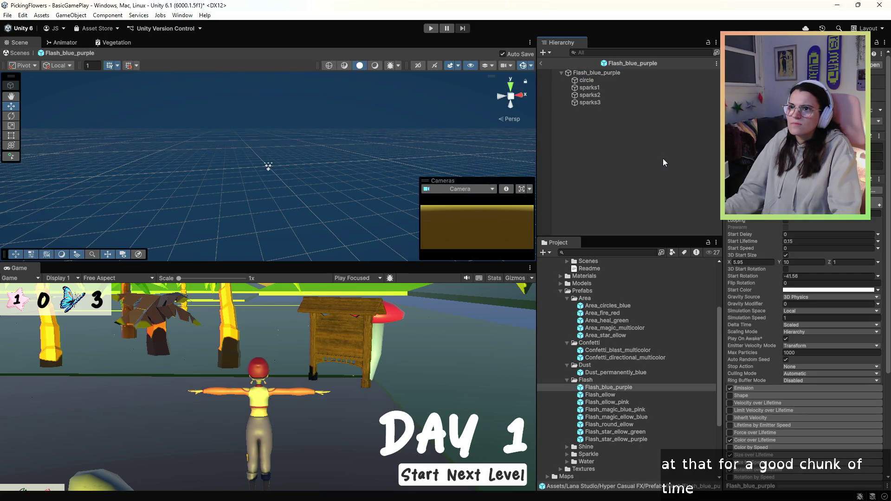
click(541, 64)
mouse_move(349, 230)
mouse_down()
mouse_move(499, 186)
mouse_move(525, 167)
mouse_move(464, 135)
mouse_move(294, 109)
mouse_move(408, 164)
mouse_up()
Drag the Area_circles_blue prefab onto the garden ground and frame it in the view.
click(603, 305)
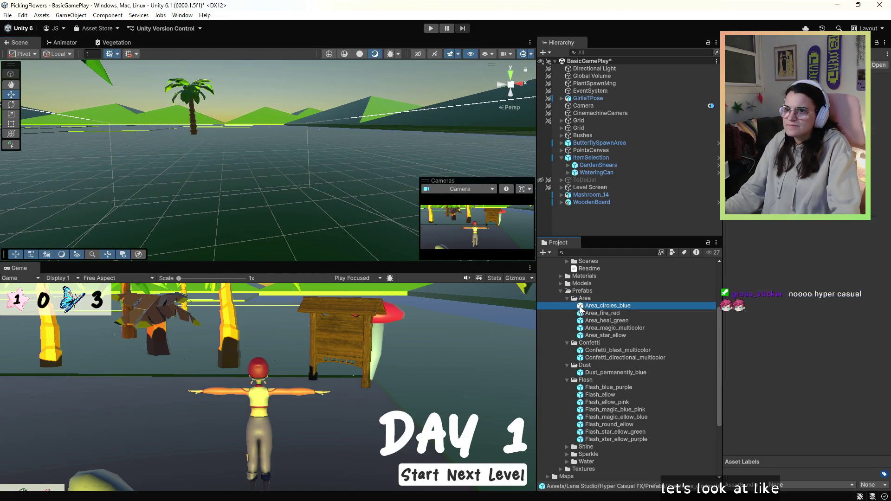
mouse_move(604, 306)
mouse_down()
mouse_move(284, 174)
mouse_move(267, 191)
mouse_move(316, 178)
mouse_up()
key(f)
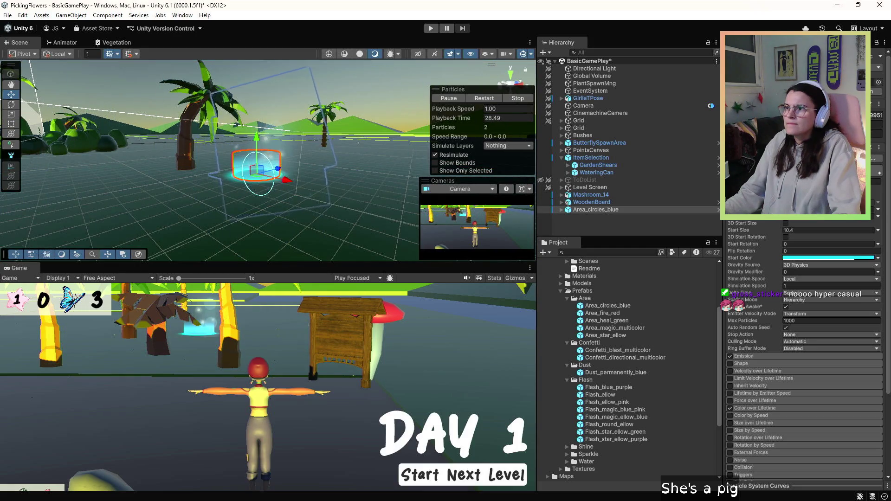
Zoom in and inspect the ground tiles beside the cyan ring near the palm trees.
scroll(276, 191, up, 3)
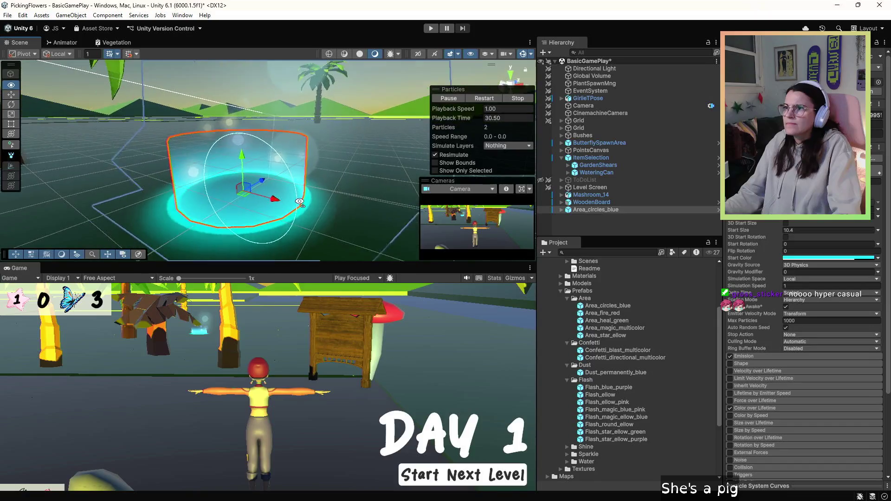
click(384, 117)
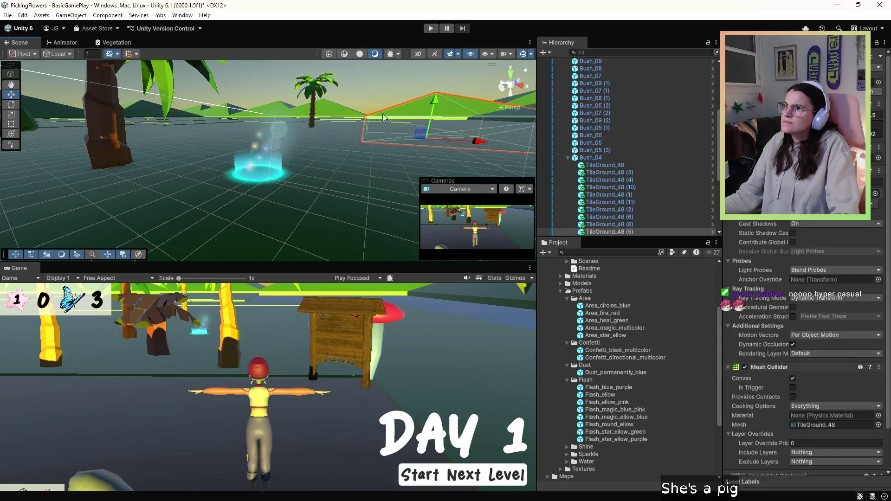
click(263, 180)
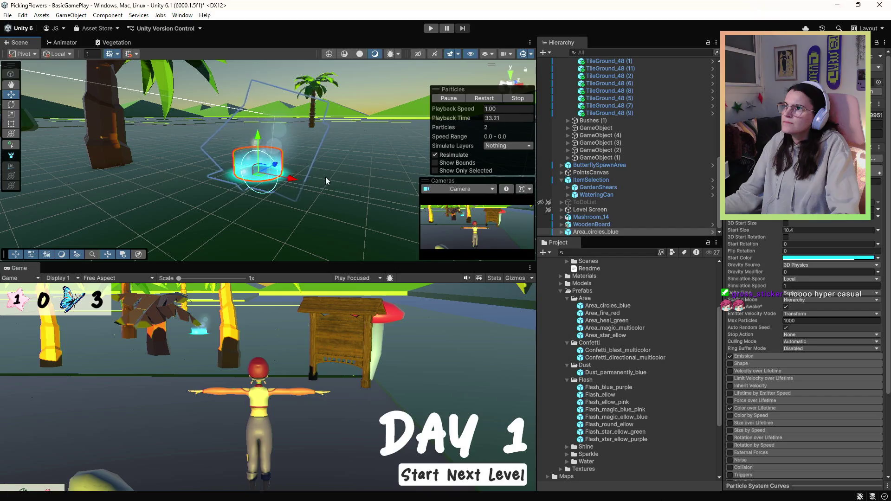
click(372, 182)
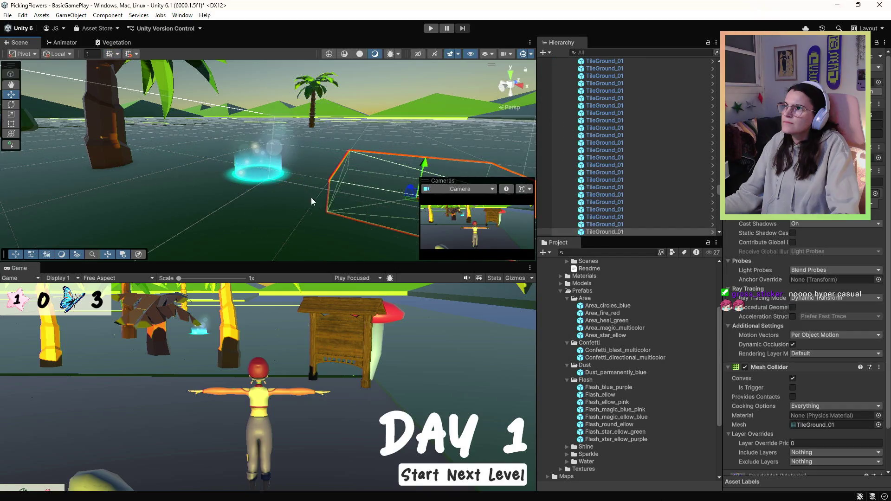
Enter Play mode and start the Day 1 level with Start Next Level.
click(430, 29)
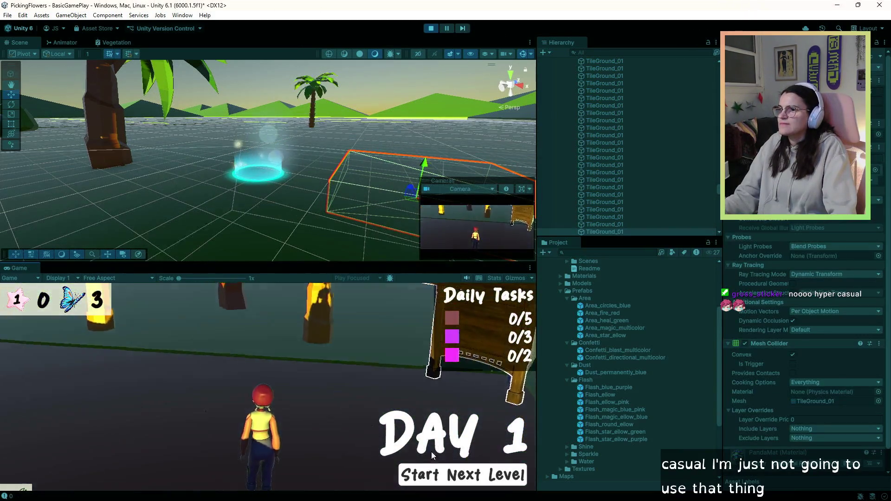
click(437, 472)
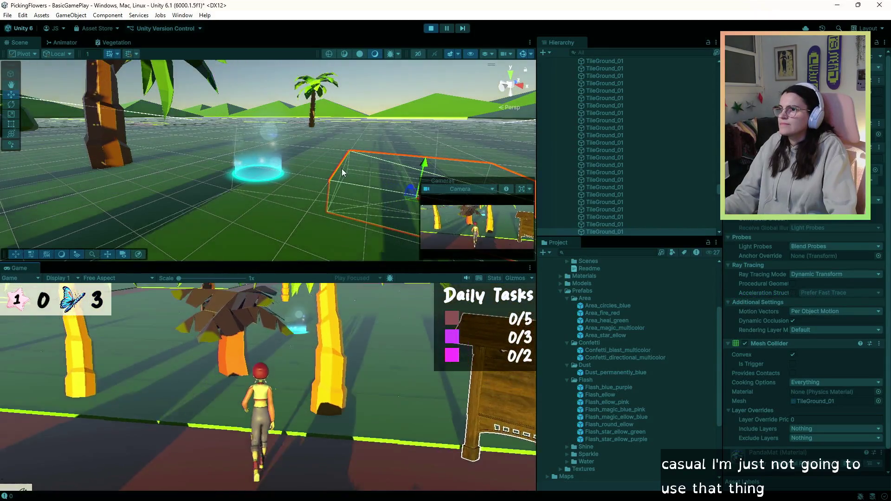
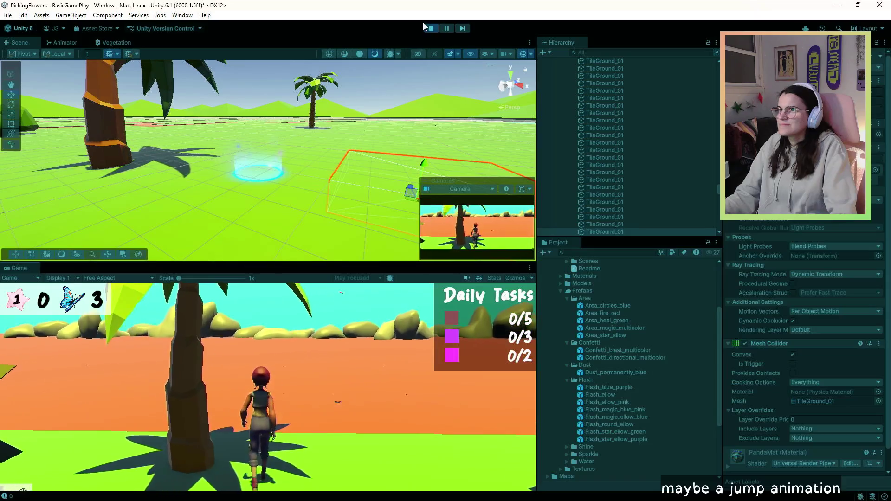
Stop the game, frame the ground tile, and raise it slightly along Y.
click(430, 28)
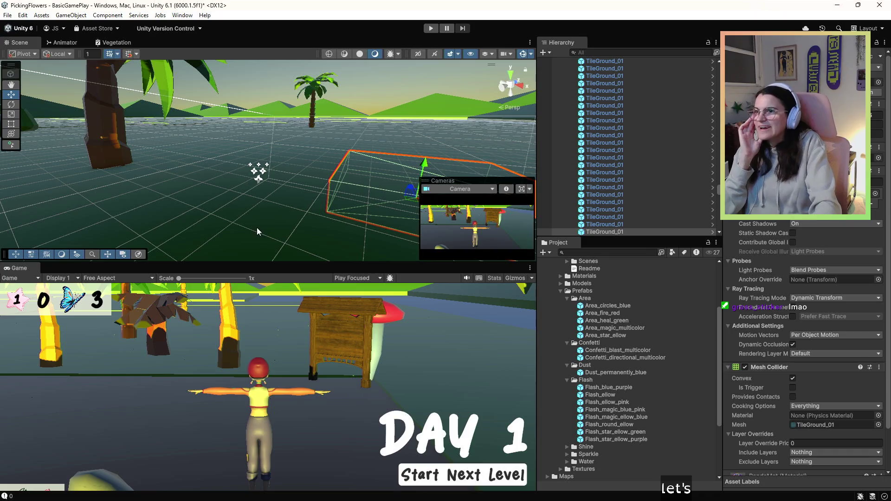
drag(257, 228, 318, 191)
scroll(319, 191, down, 5)
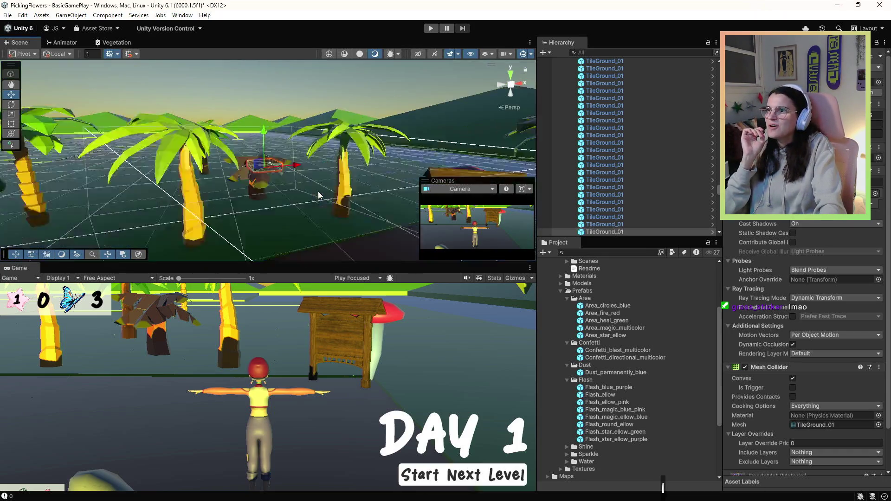
key(f)
scroll(319, 192, down, 3)
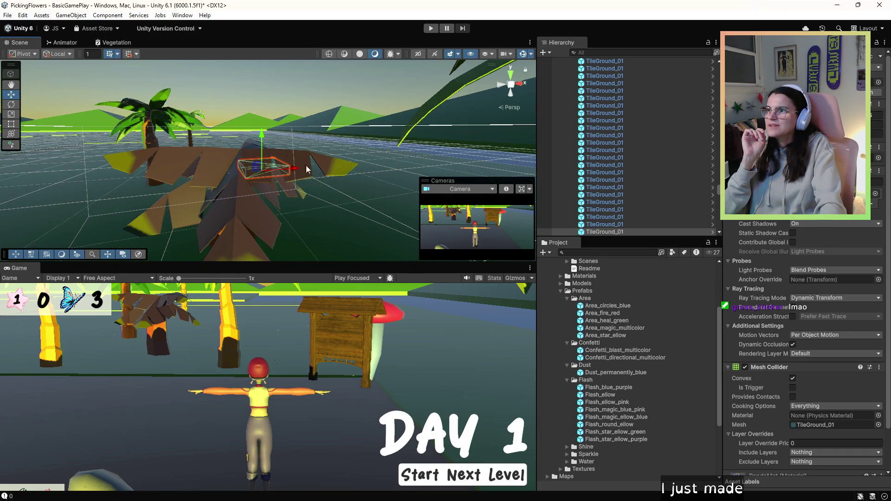
mouse_move(262, 133)
mouse_down()
mouse_move(266, 90)
mouse_move(273, 137)
mouse_up()
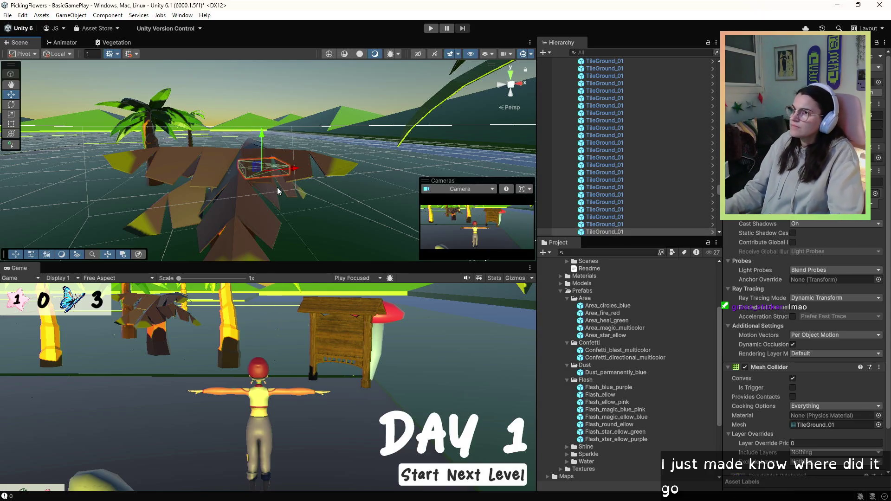
Playtest the level by walking the character briefly, then stop.
click(431, 29)
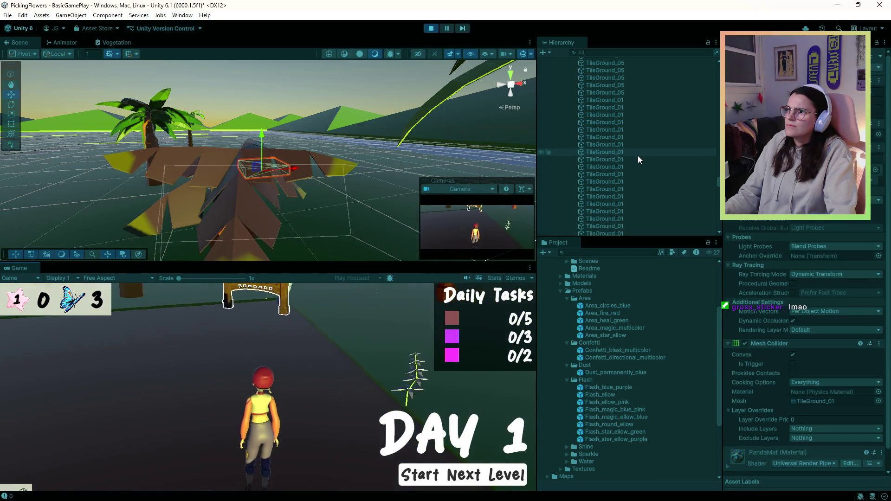
key(w)
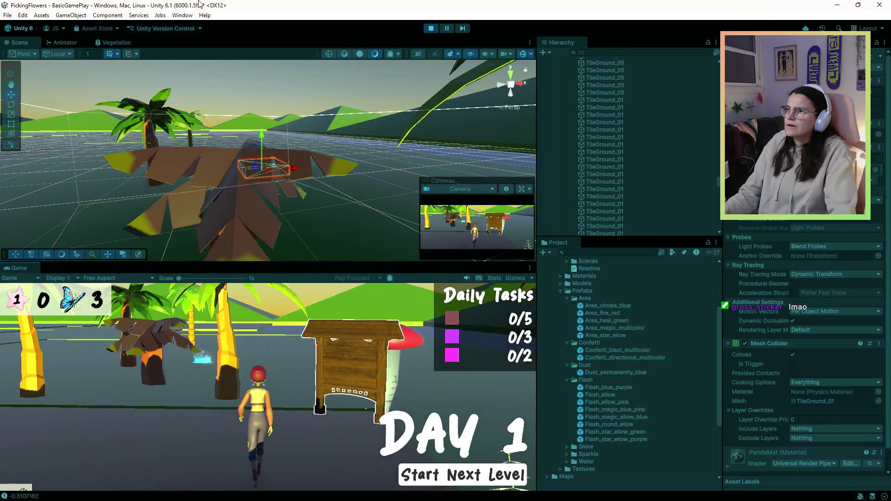
key(a)
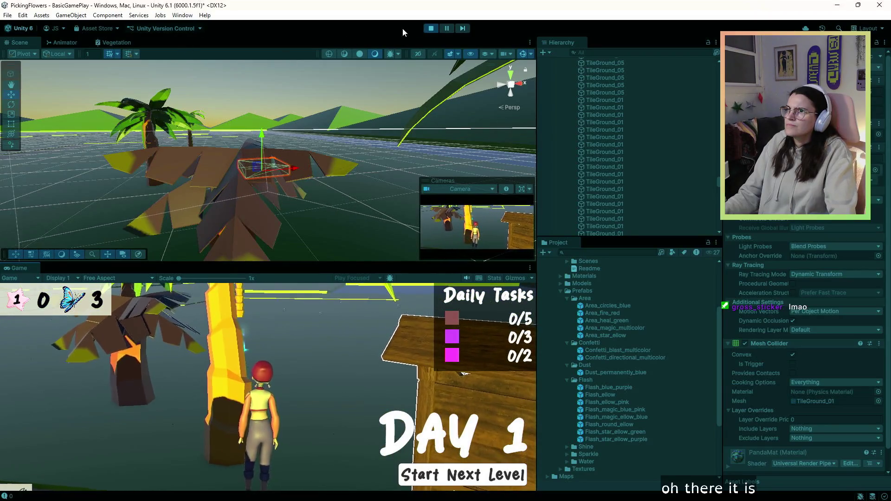
click(432, 28)
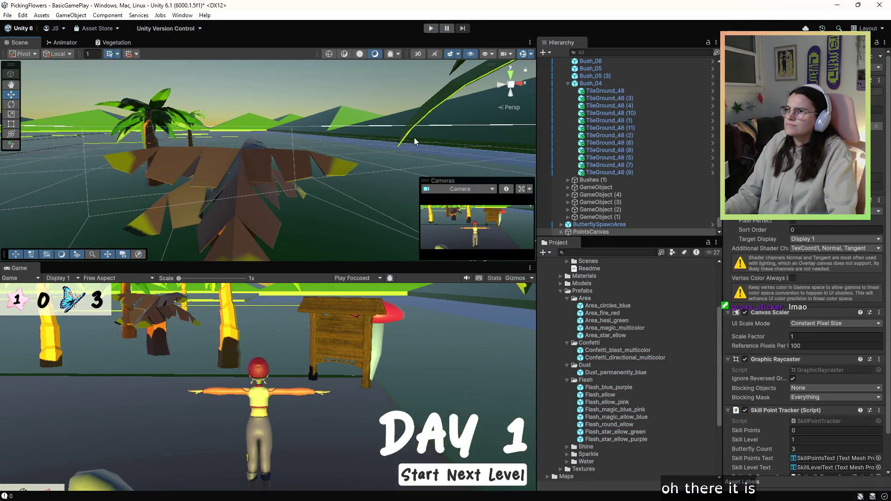
Browse the Dust, Flash and Shine effect folders in the Project window.
mouse_move(279, 158)
mouse_down()
mouse_move(213, 168)
mouse_move(884, 194)
mouse_move(876, 164)
mouse_up()
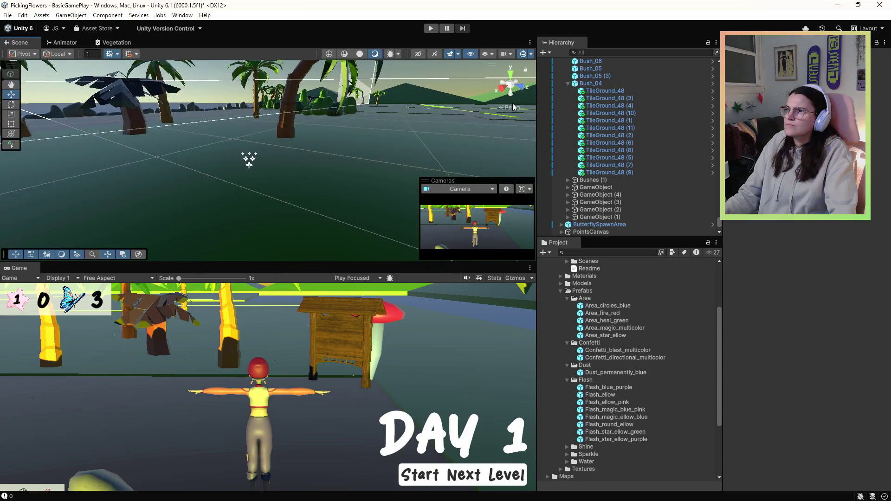
click(250, 157)
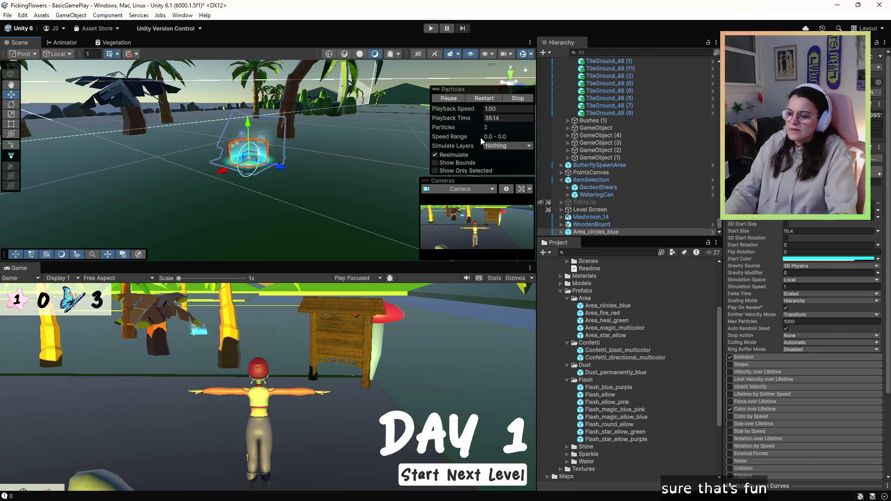
click(586, 365)
click(616, 389)
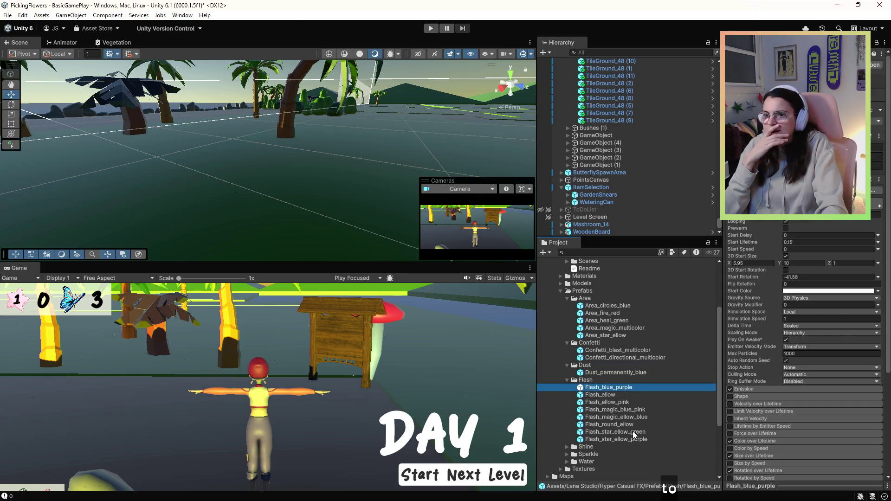
click(634, 433)
click(567, 380)
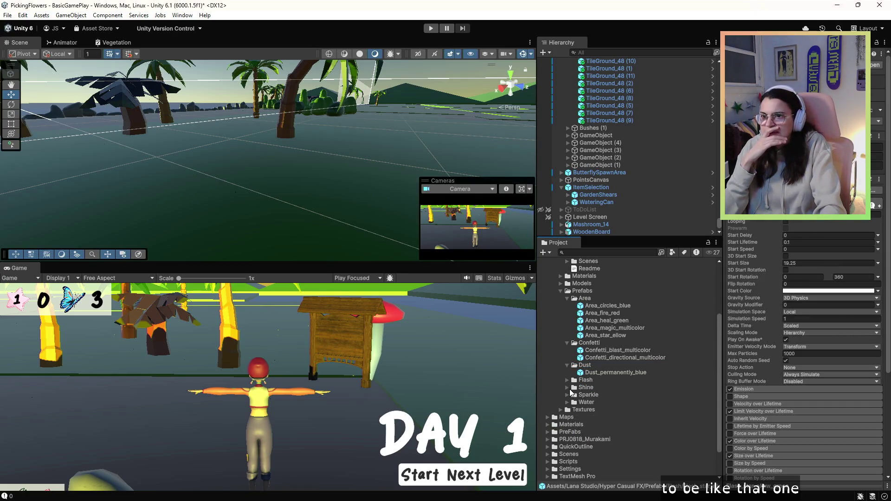
click(567, 388)
drag(597, 403, 492, 307)
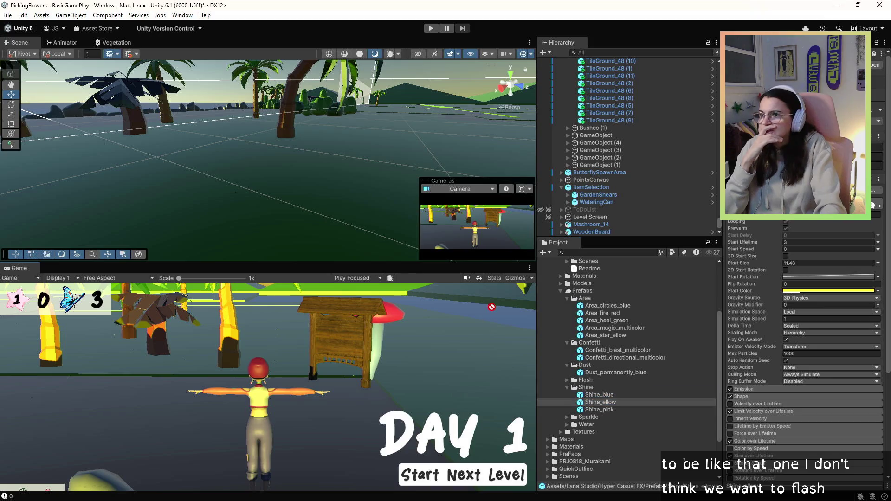
Place Shine_blue into the scene and move it to the character's left.
drag(240, 214, 241, 198)
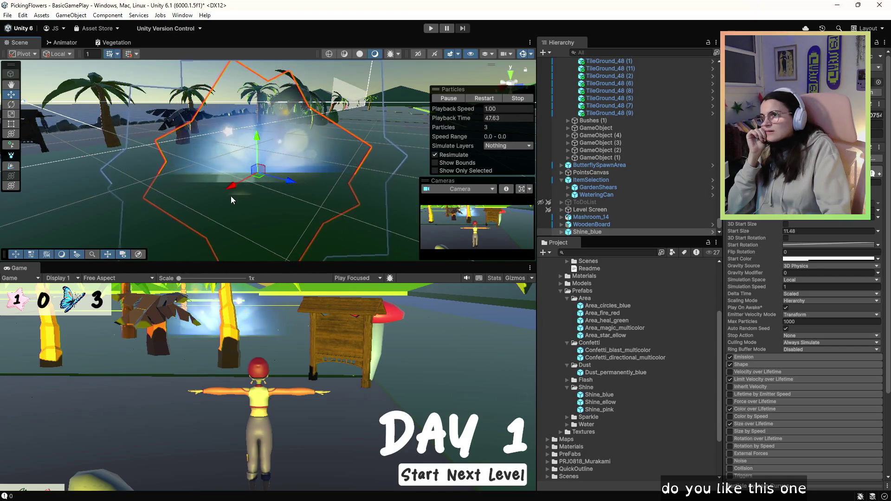
drag(232, 188, 222, 192)
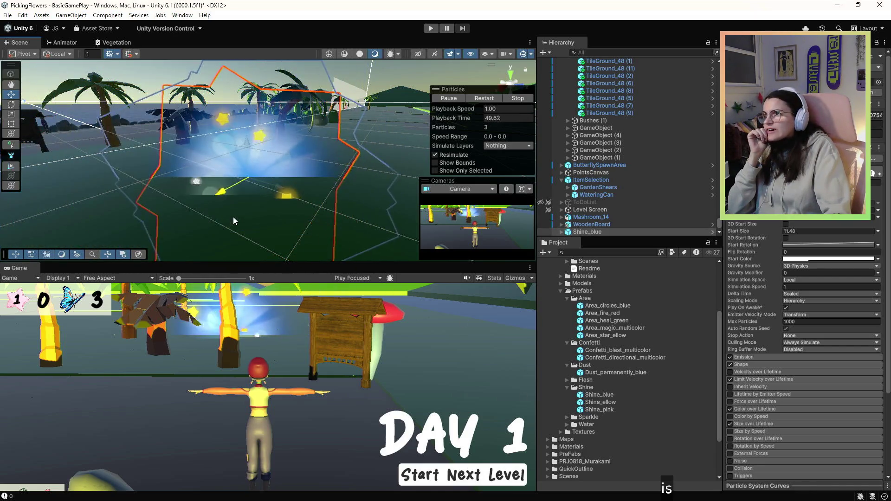
drag(277, 186, 107, 167)
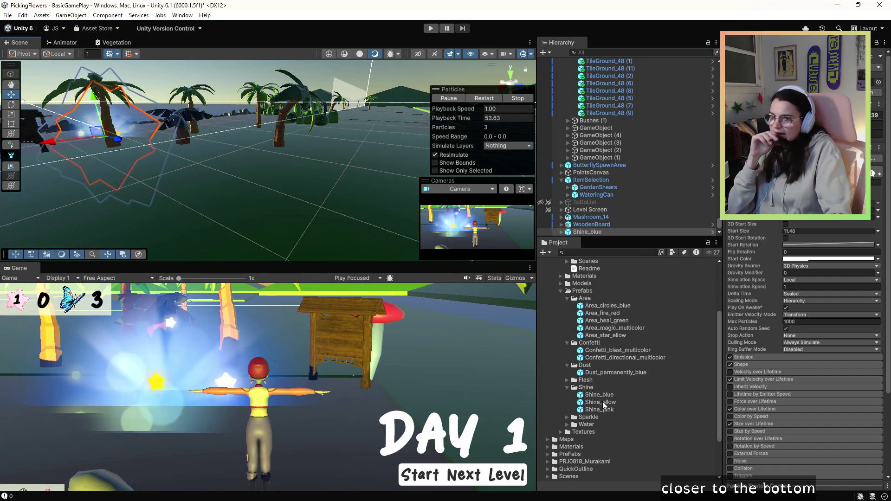
double_click(571, 418)
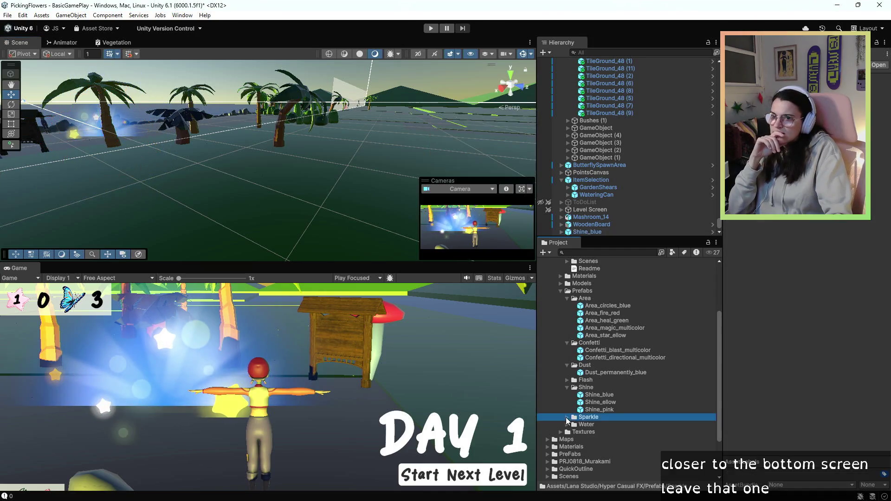
Place Sparkle_ellow in the scene beside the character's hand.
drag(106, 179, 76, 159)
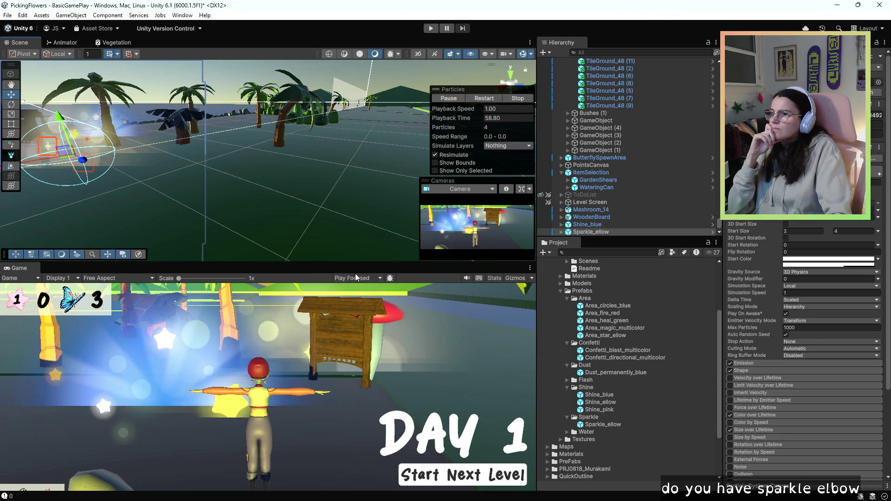
drag(75, 135, 64, 149)
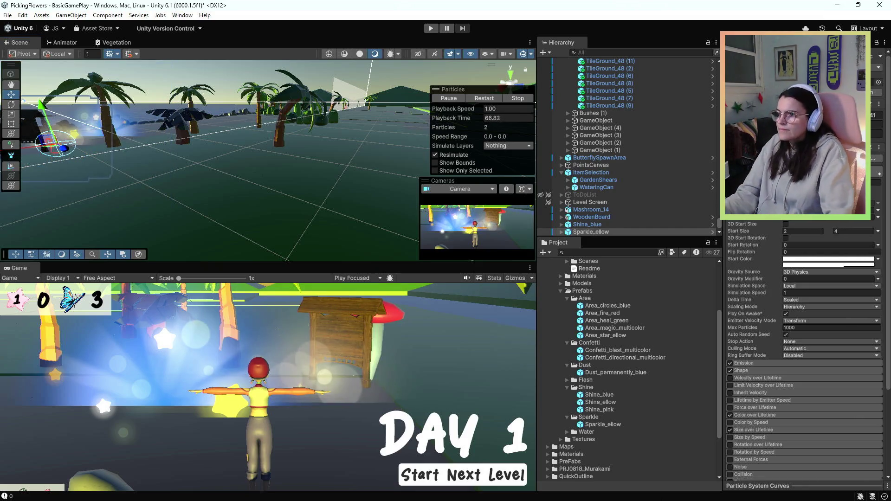
click(588, 225)
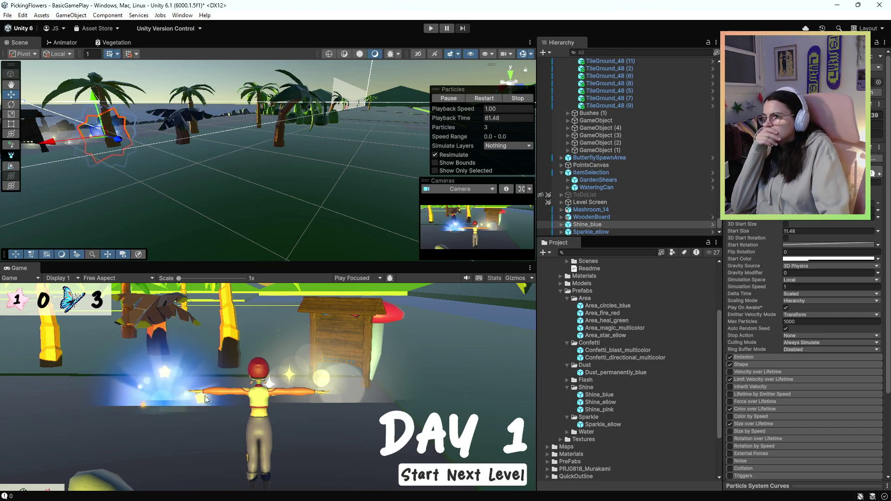
Add Water_blast_blue from the Water folder into the scene and run the game.
click(567, 433)
click(583, 440)
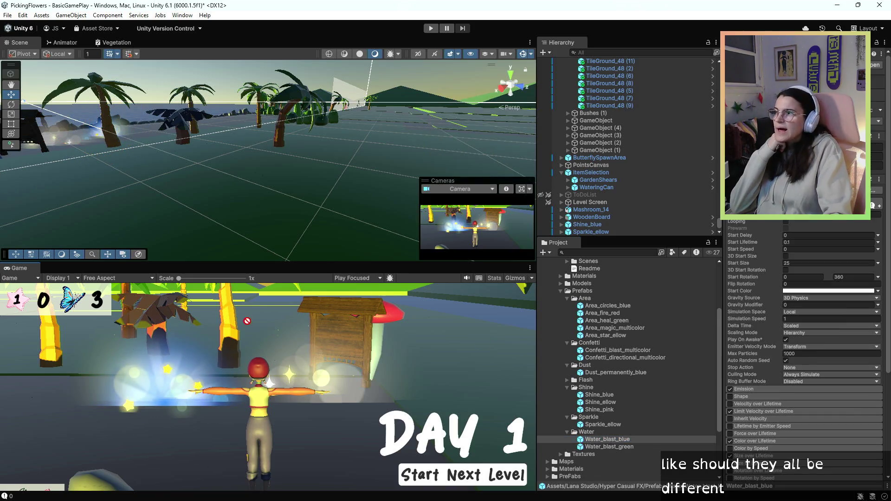
drag(75, 146, 75, 139)
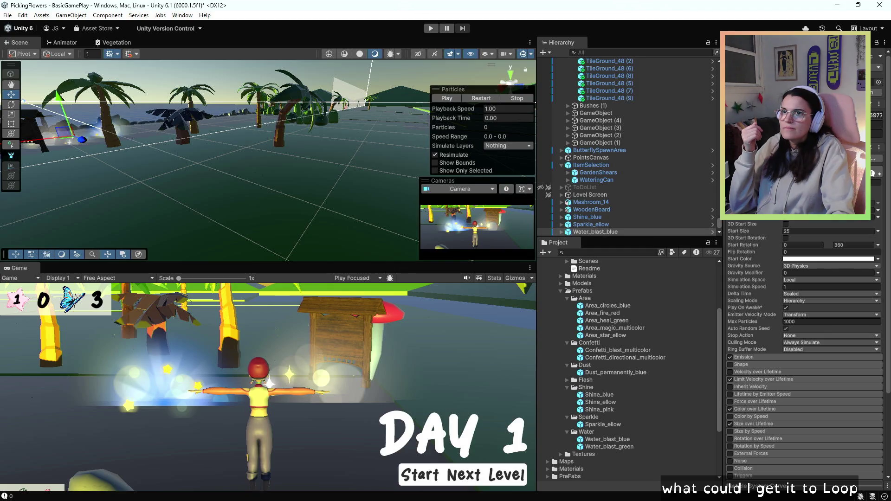
click(431, 28)
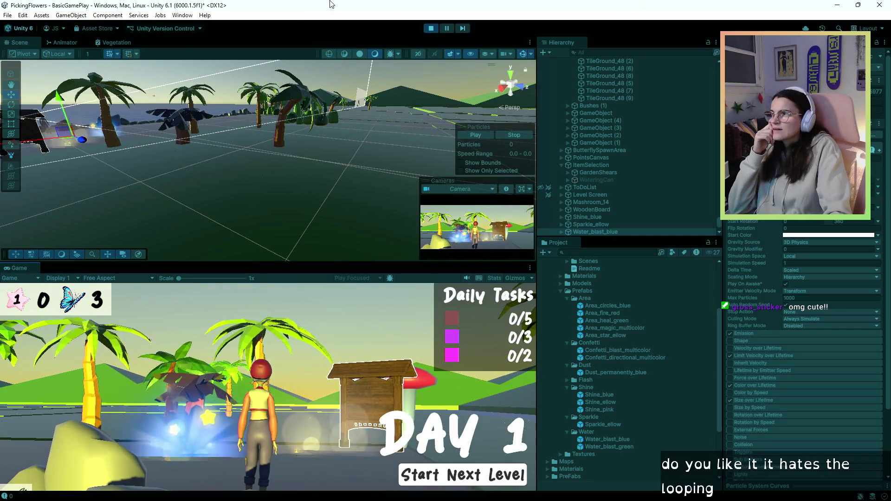
Stop the effects preview, scroll the Inspector, and switch to Unity Hub.
click(431, 29)
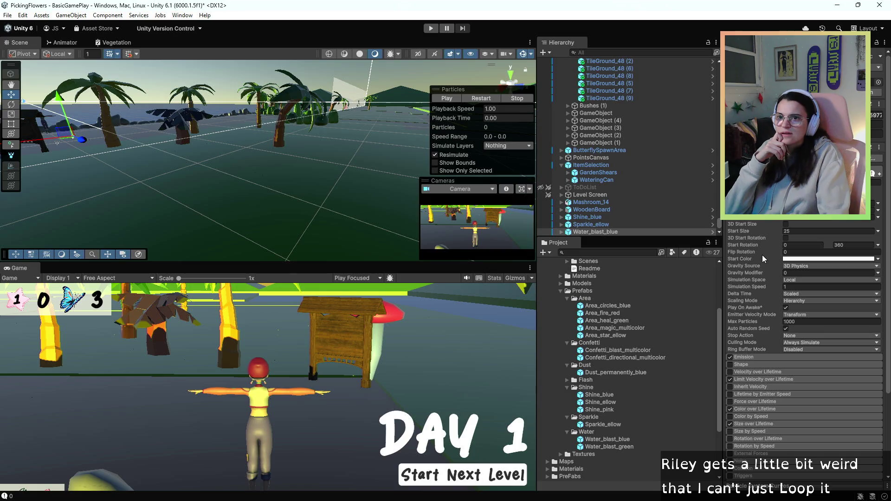
scroll(762, 255, down, 5)
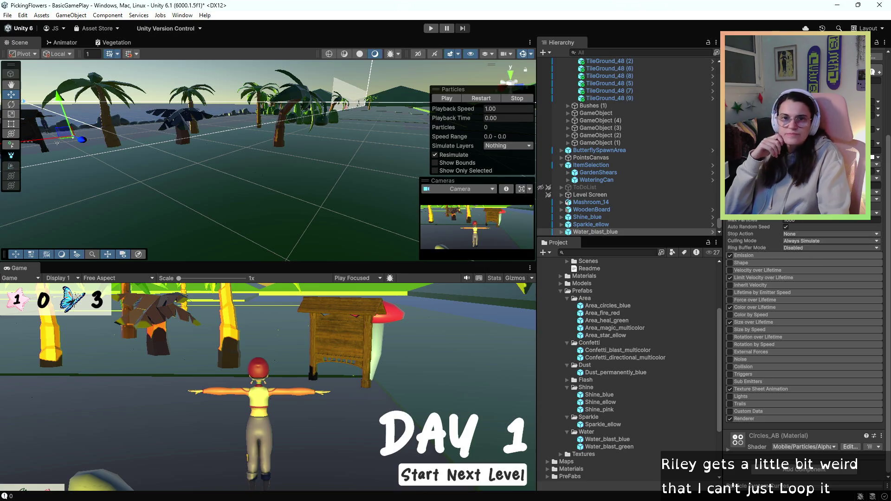
key(alt+Tab)
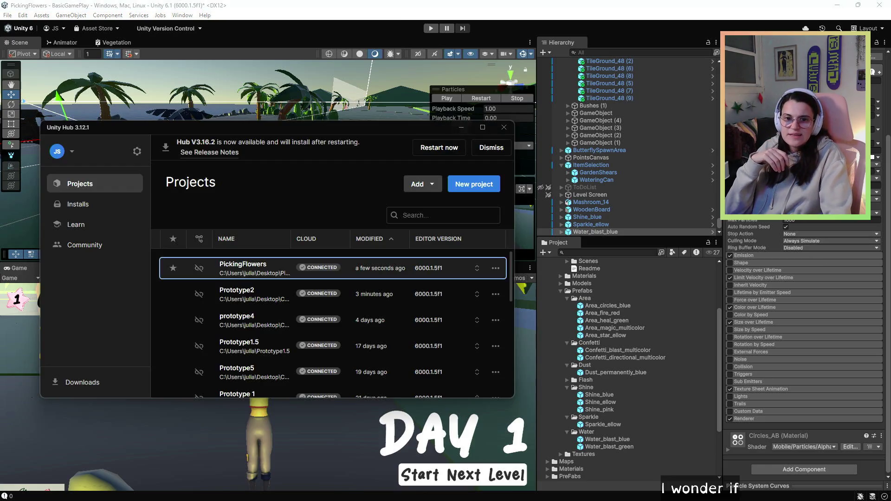
Switch to the Hyper Casual FX store page and read the first page of reviews.
key(alt+Tab)
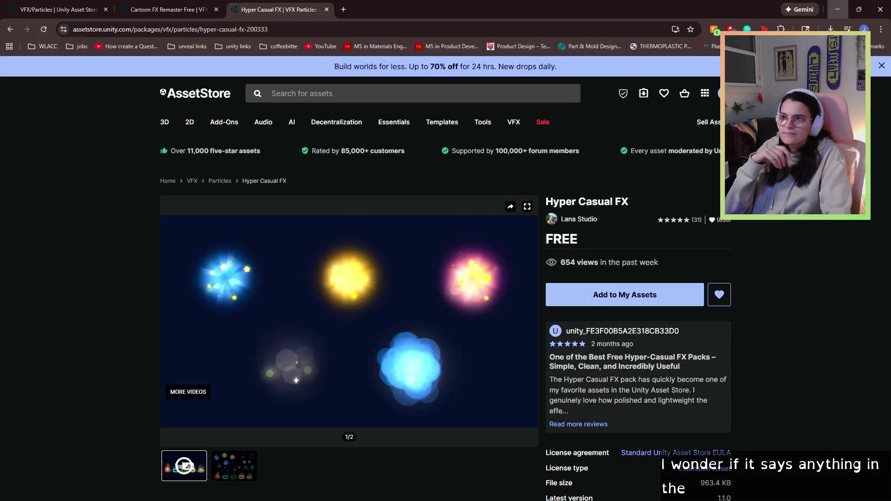
scroll(526, 376, down, 10)
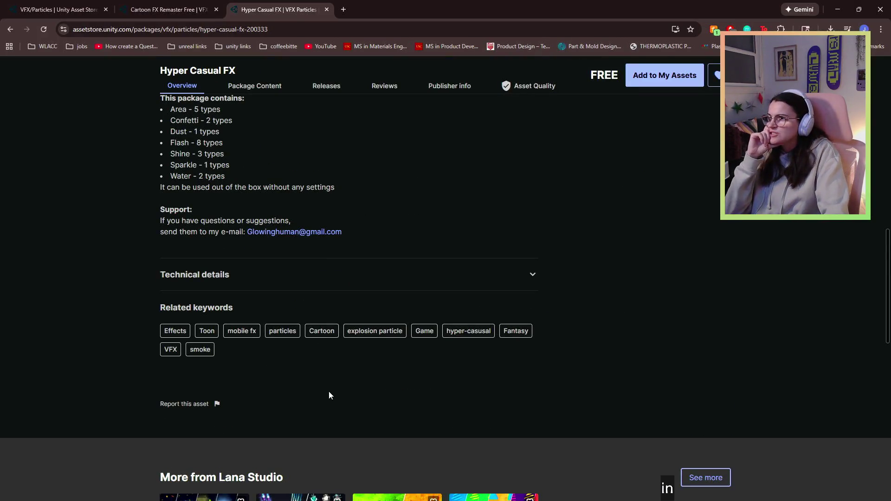
scroll(329, 394, down, 4)
scroll(325, 399, up, 10)
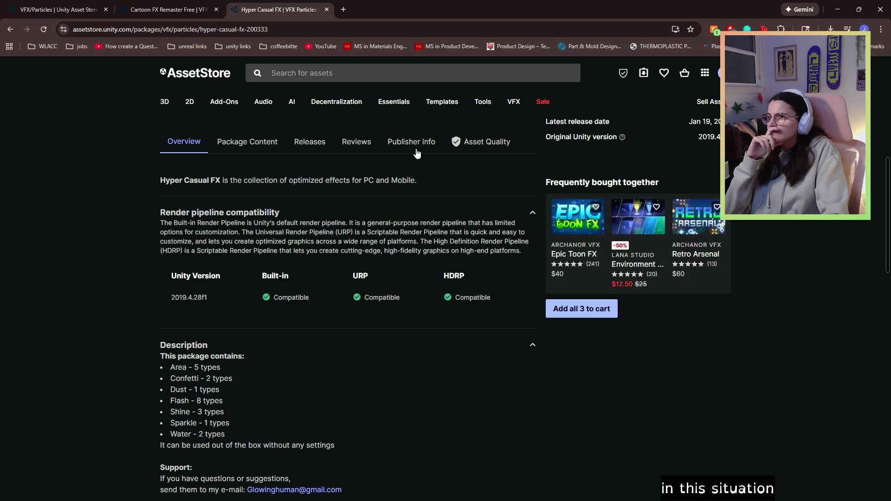
click(357, 143)
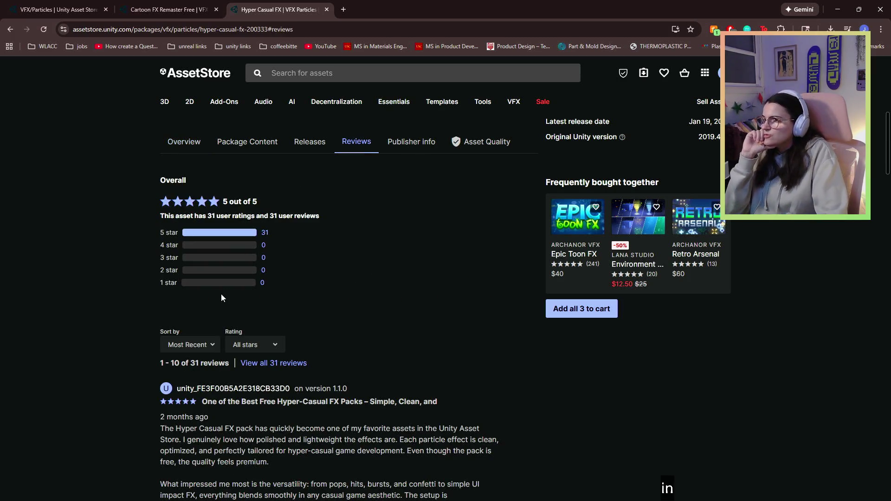
scroll(222, 292, down, 2)
scroll(250, 379, down, 1)
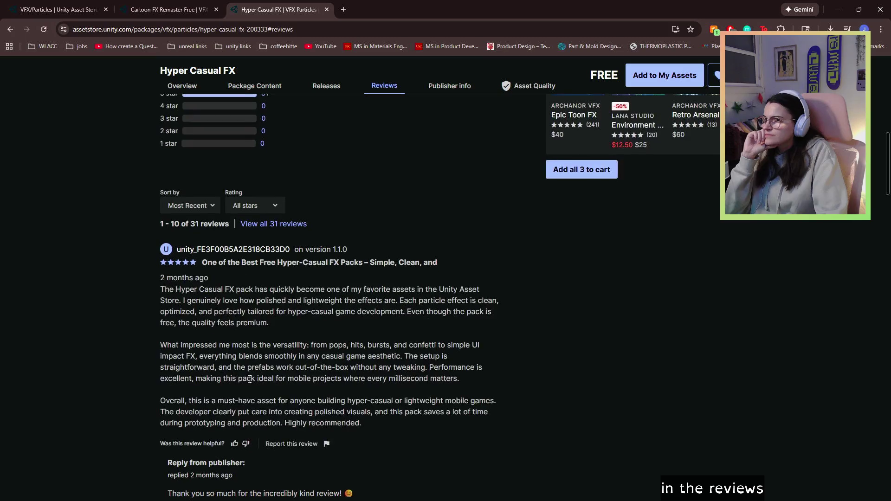
drag(279, 316, 400, 302)
click(300, 333)
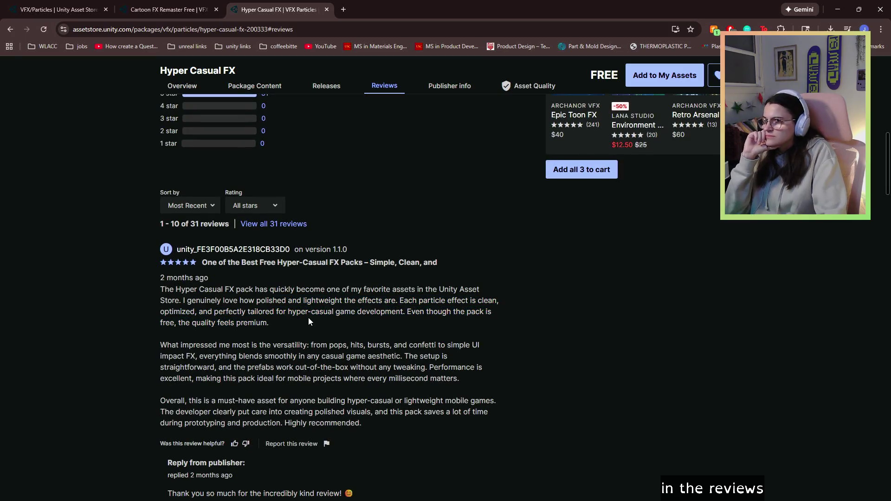
scroll(309, 322, down, 1)
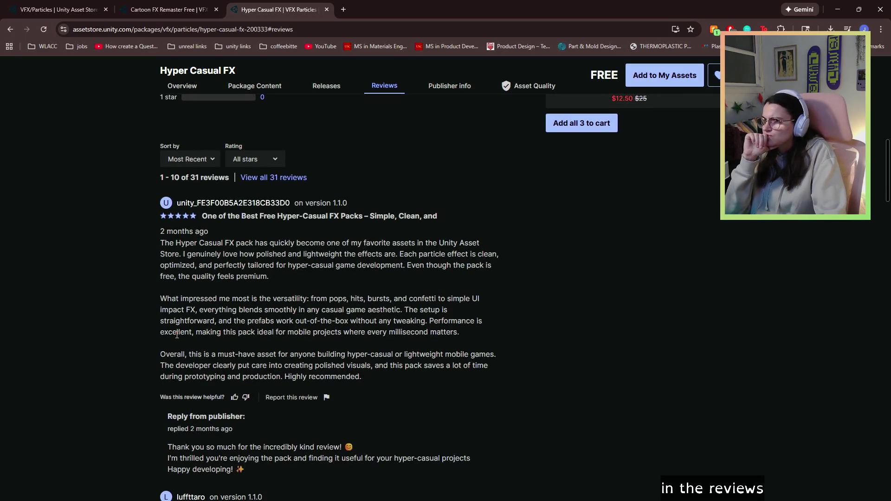
scroll(195, 306, down, 1)
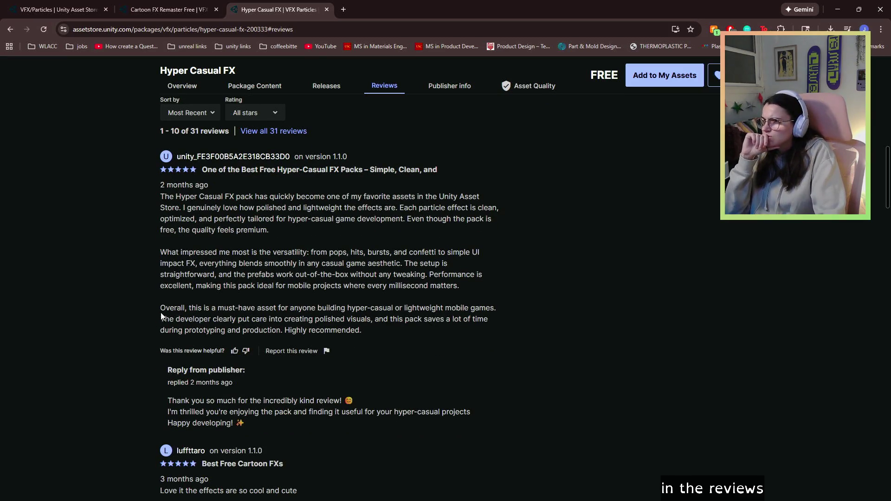
drag(161, 313, 166, 341)
click(165, 342)
scroll(165, 342, down, 1)
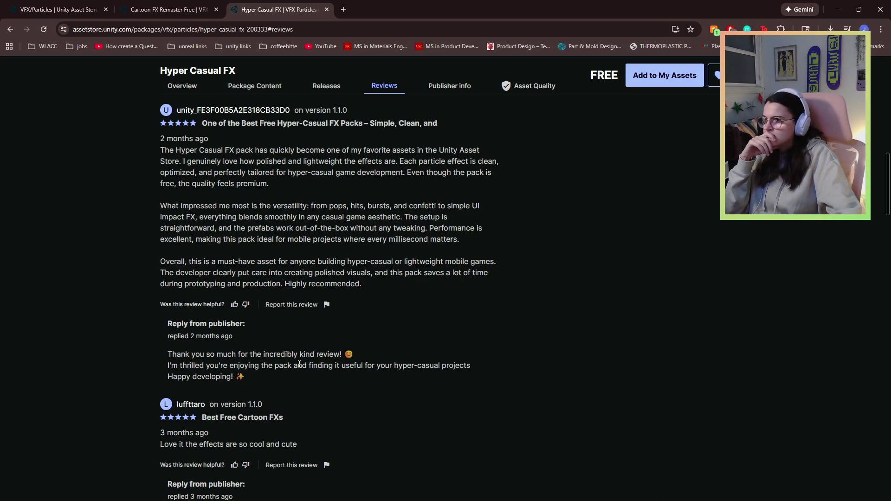
scroll(280, 404, down, 6)
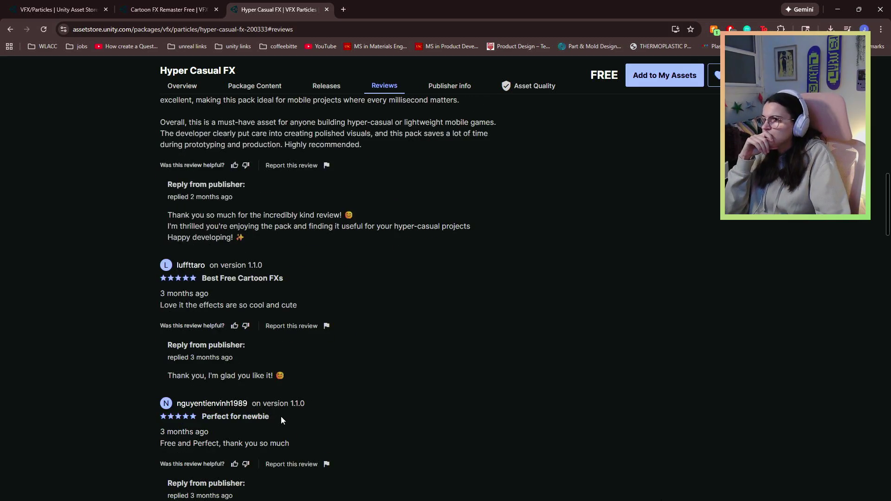
scroll(281, 420, down, 5)
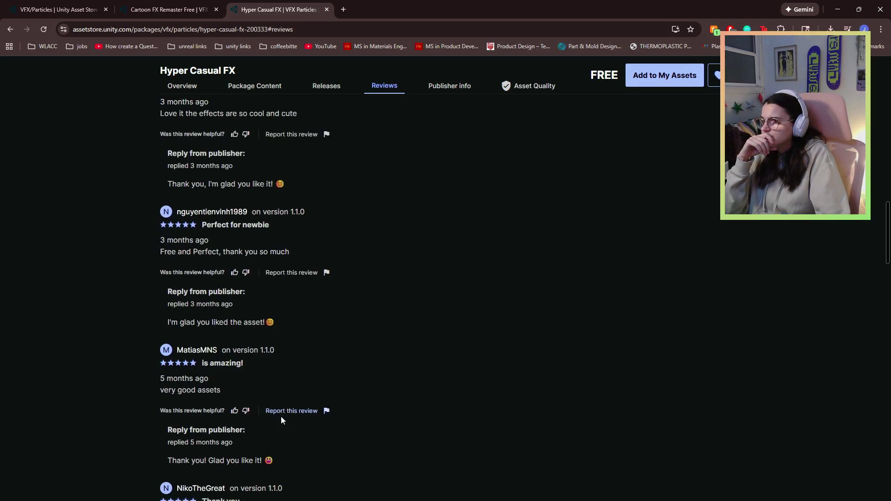
scroll(282, 417, down, 1)
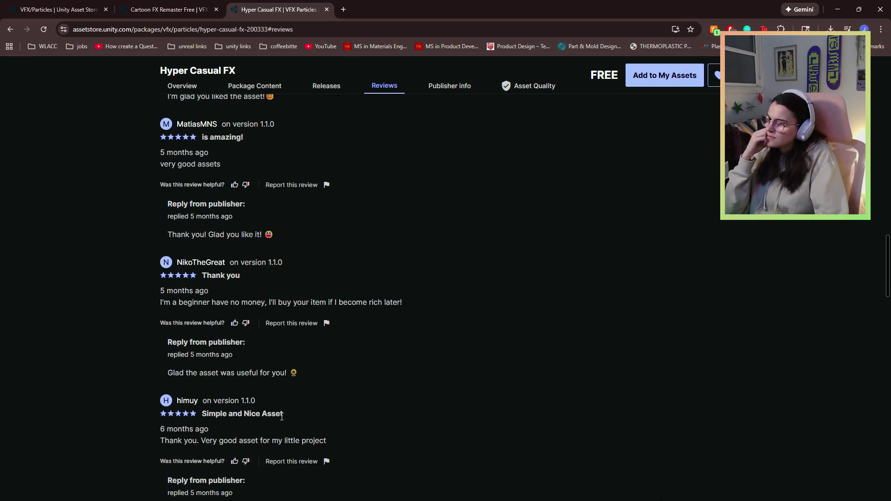
scroll(281, 420, down, 8)
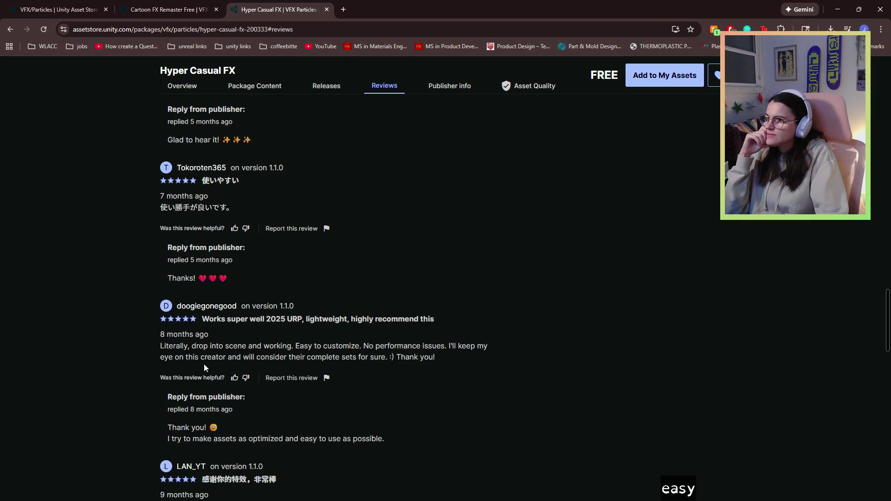
scroll(201, 370, down, 6)
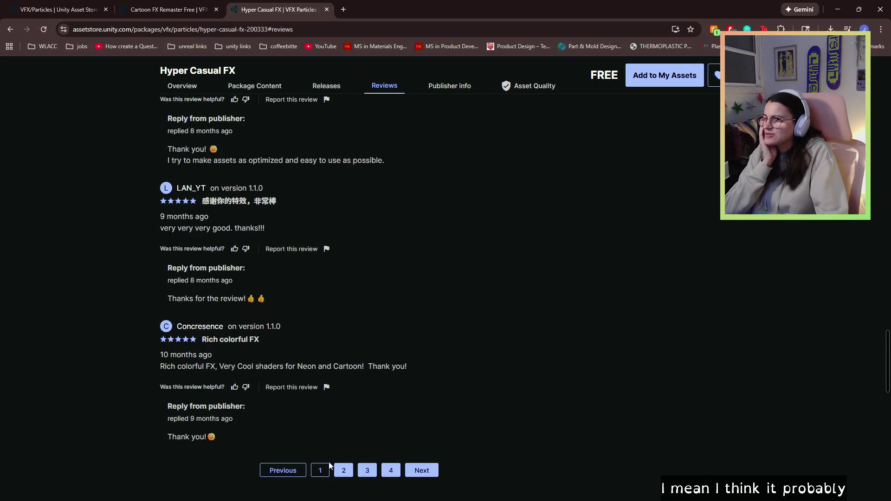
Read through the second page of Hyper Casual FX reviews.
click(343, 471)
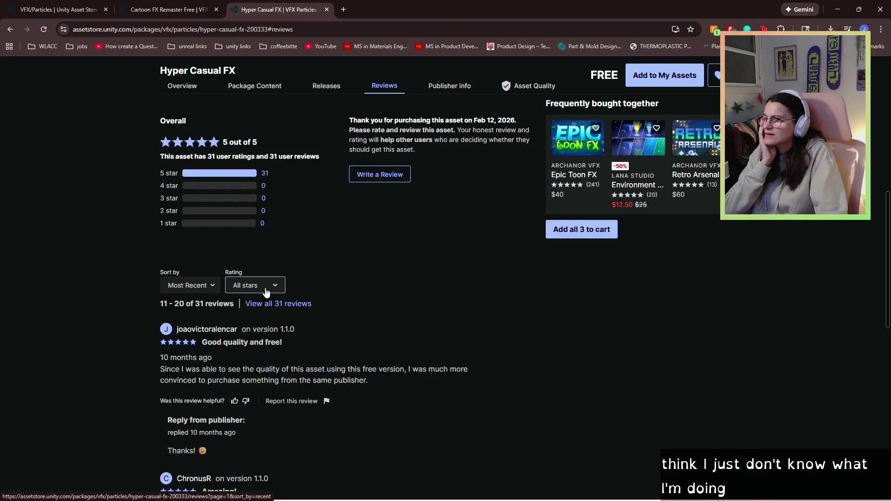
scroll(265, 284, down, 4)
scroll(265, 288, down, 1)
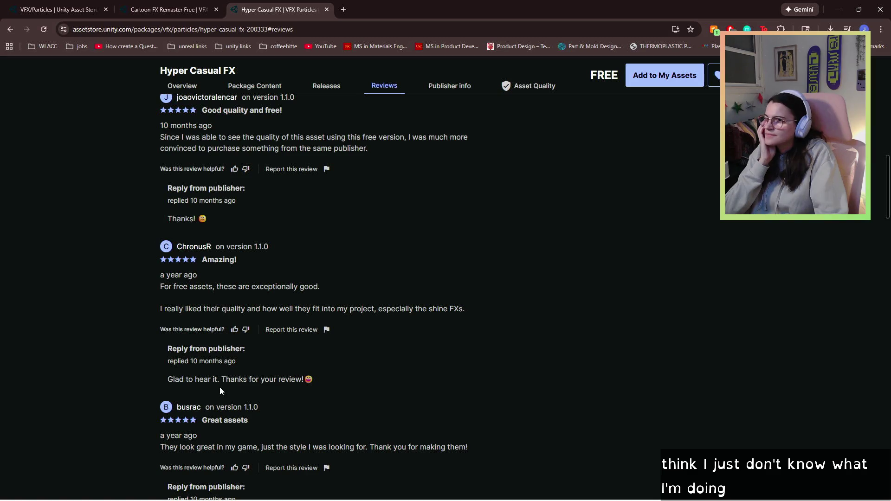
scroll(220, 392, down, 2)
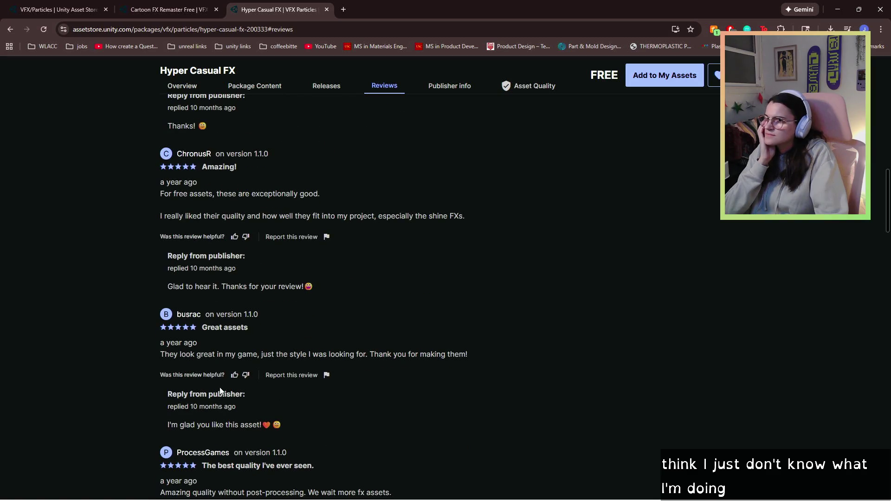
scroll(220, 391, down, 4)
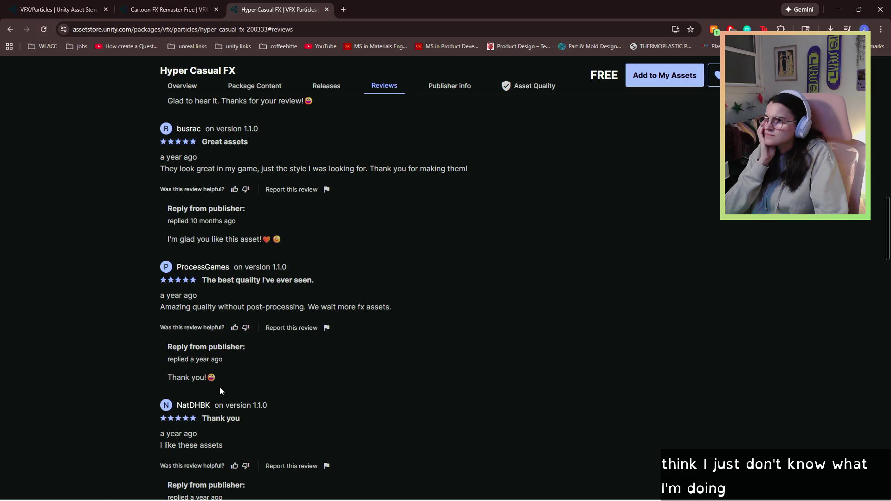
scroll(220, 391, down, 3)
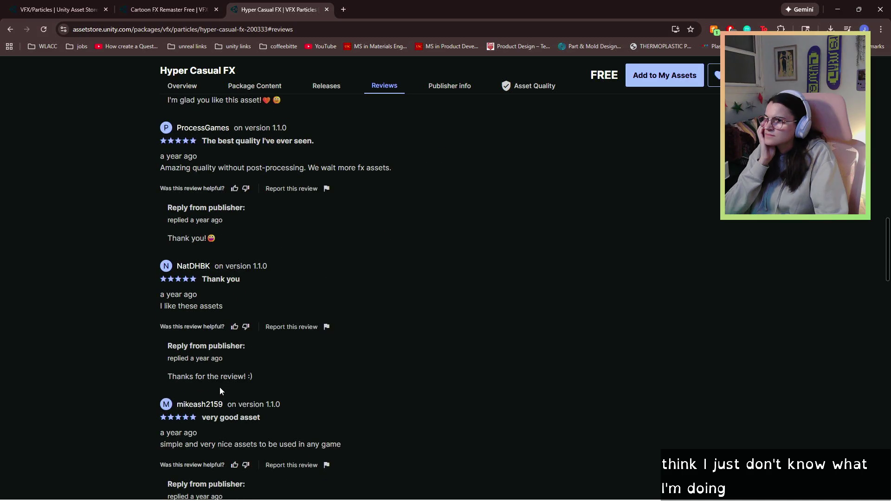
scroll(220, 391, down, 3)
scroll(220, 391, down, 6)
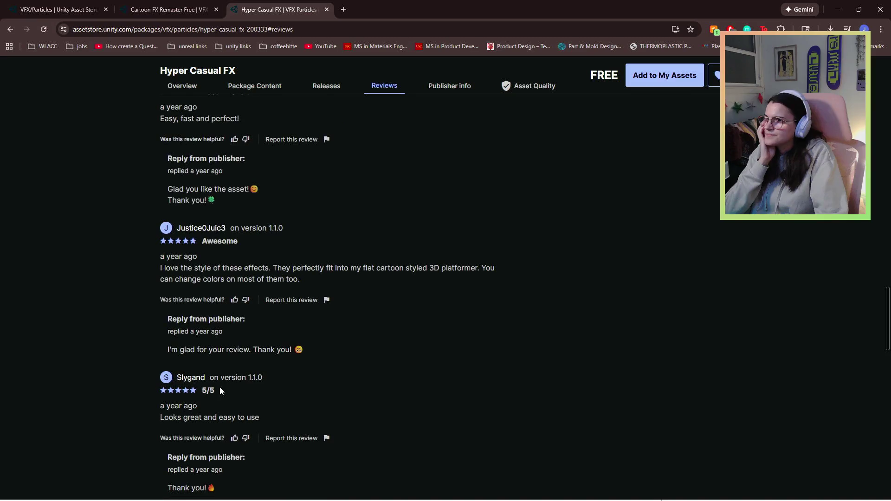
scroll(220, 391, down, 8)
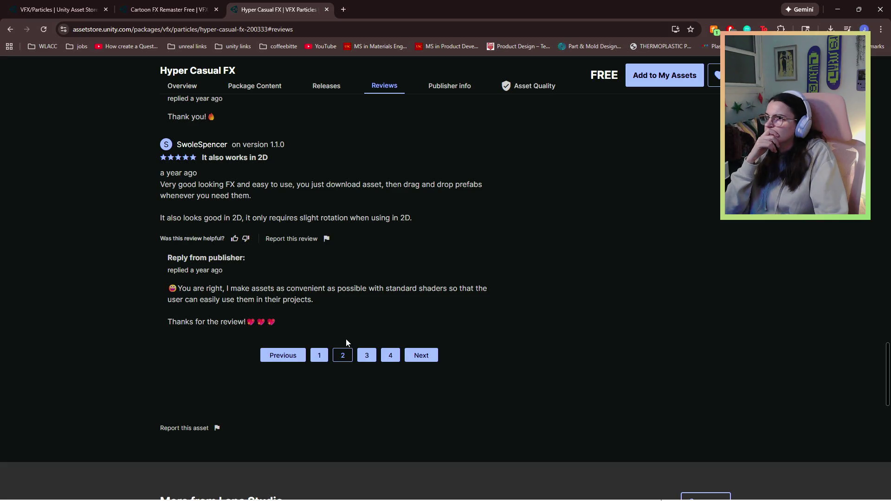
Read the third review page, return to the top, and open the Lana Studio profile.
click(367, 355)
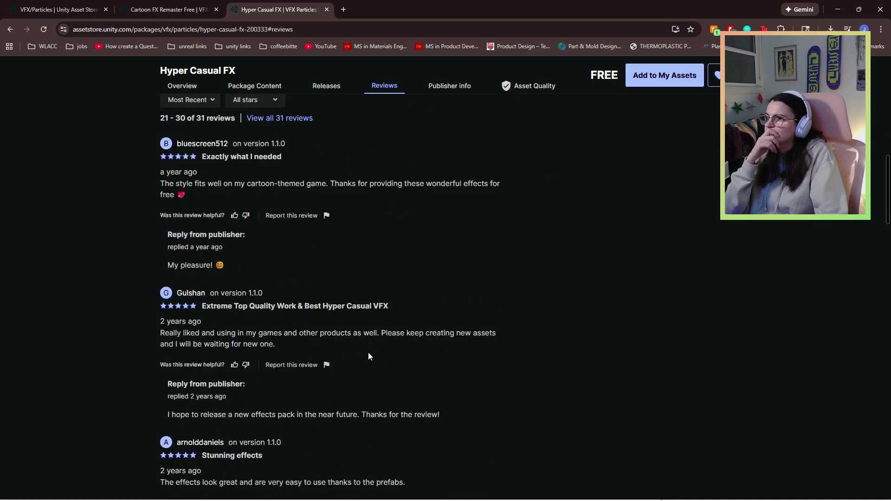
scroll(369, 353, up, 1)
scroll(312, 251, down, 3)
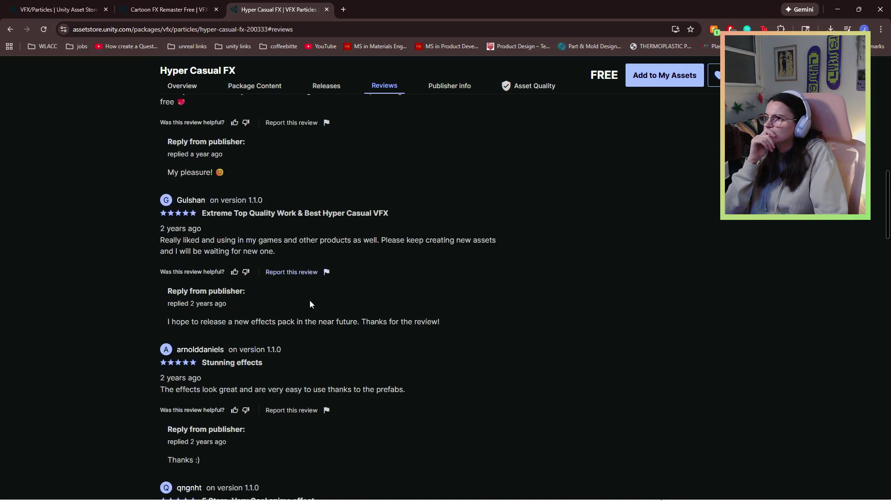
scroll(310, 327, down, 5)
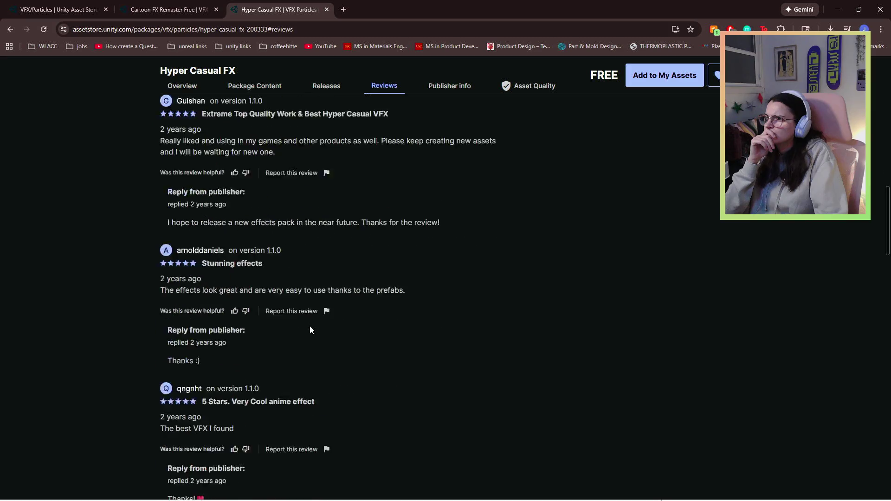
key(Home)
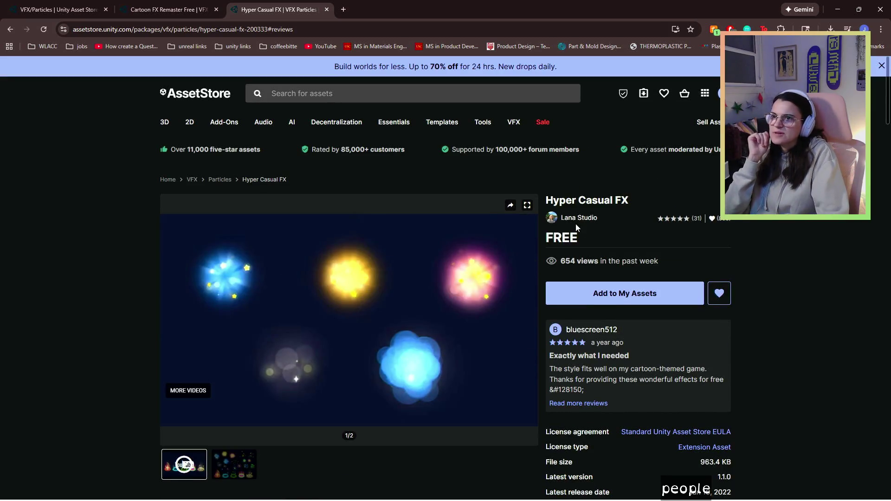
click(579, 218)
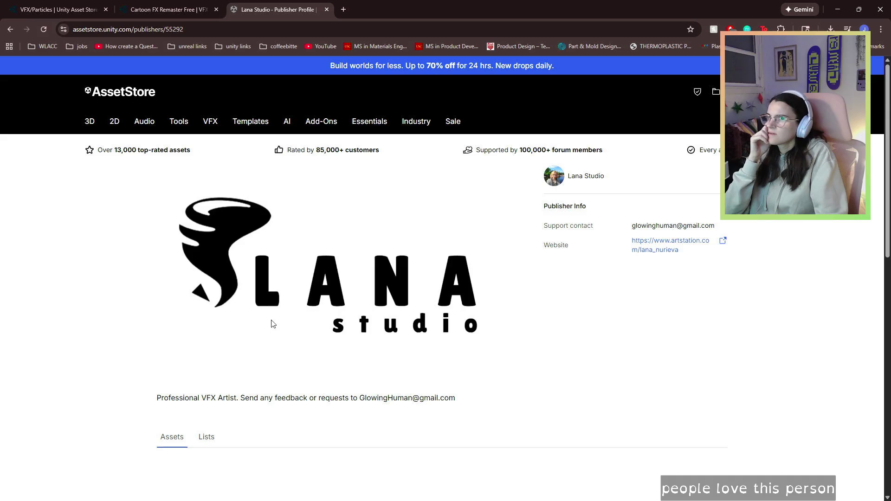
Scroll the Lana Studio profile and open Casual RPG VFX in a new tab.
scroll(234, 187, down, 3)
scroll(279, 177, up, 3)
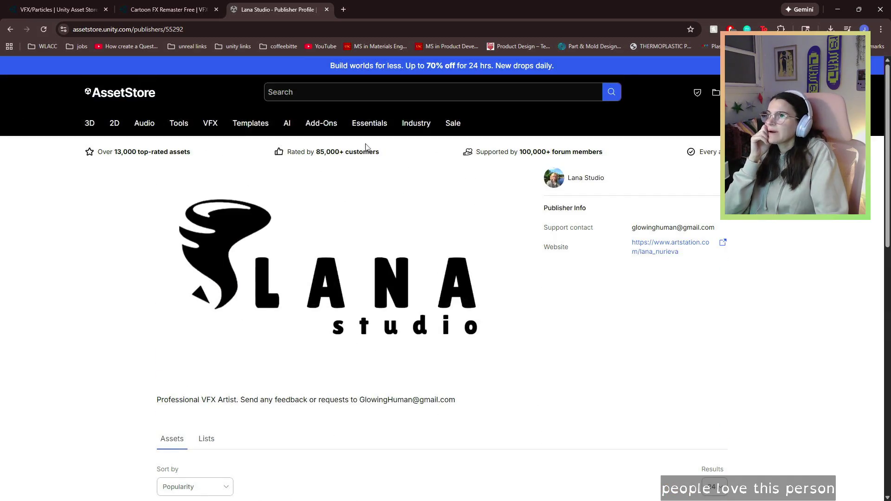
scroll(311, 186, down, 5)
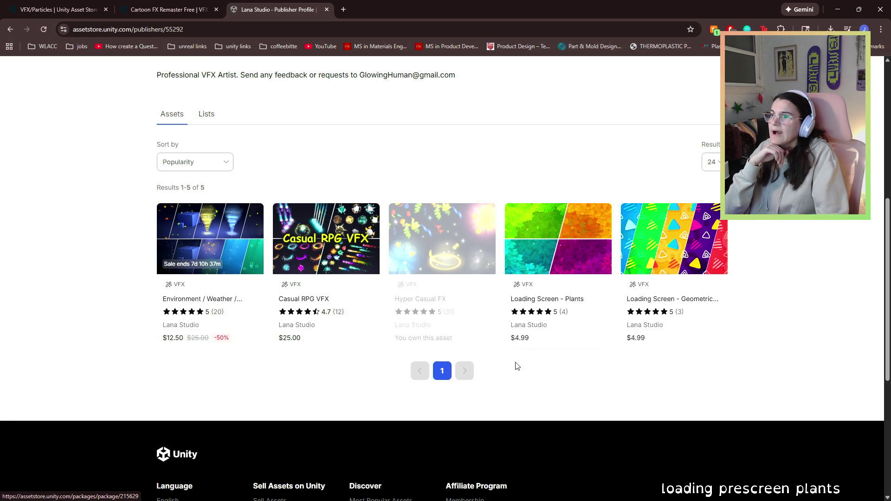
click(351, 302)
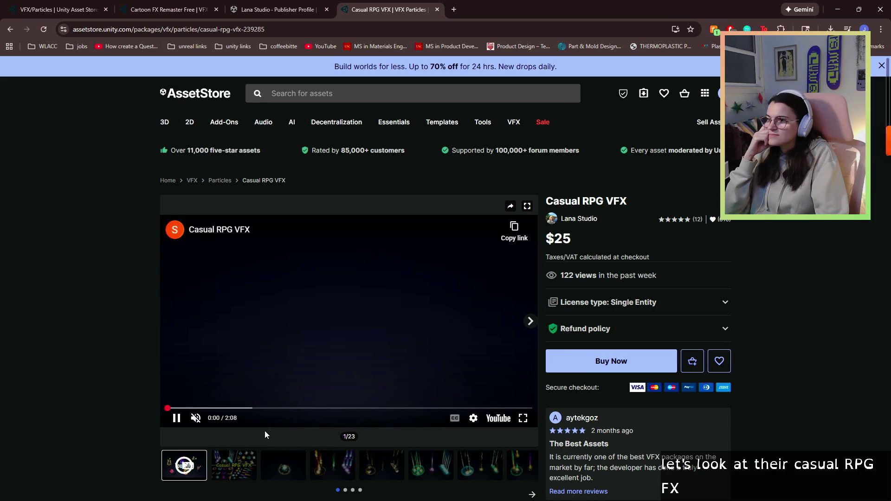
Skip through the Casual RPG VFX preview video to the rings and bubble effects.
click(256, 409)
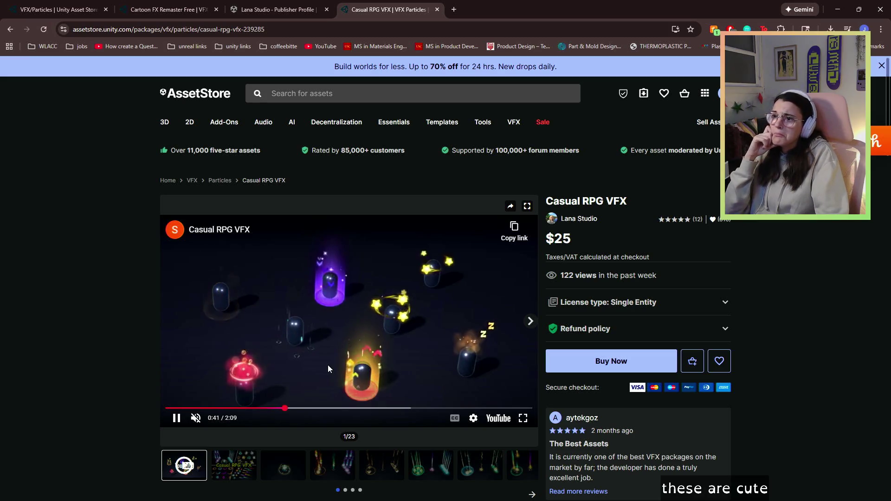
click(384, 408)
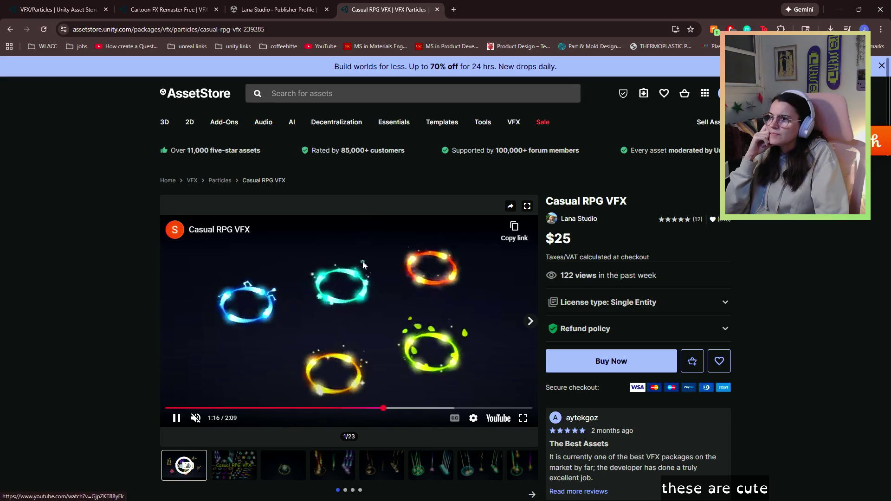
scroll(361, 288, down, 1)
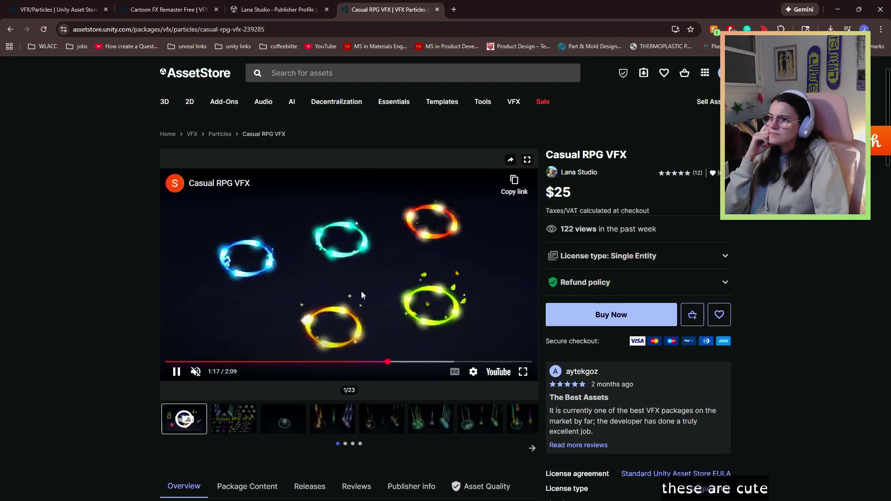
click(442, 361)
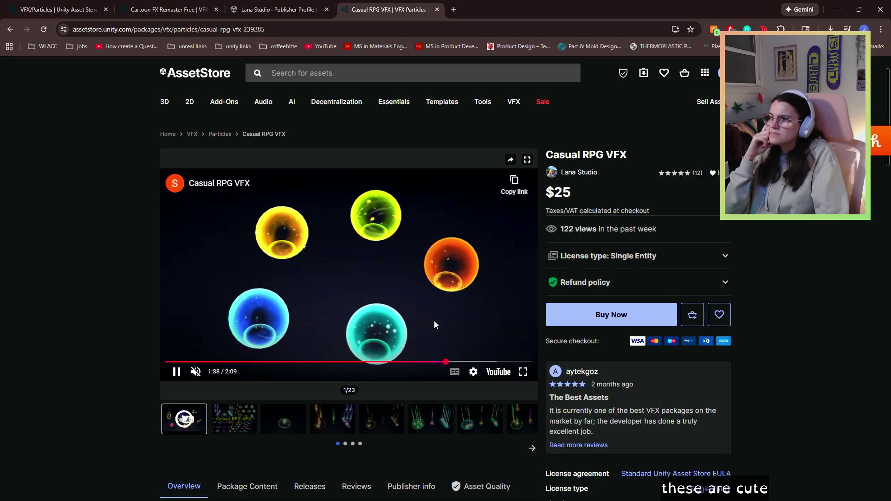
Scroll through the Overview effect list, then close the Casual RPG VFX tab.
scroll(436, 319, down, 4)
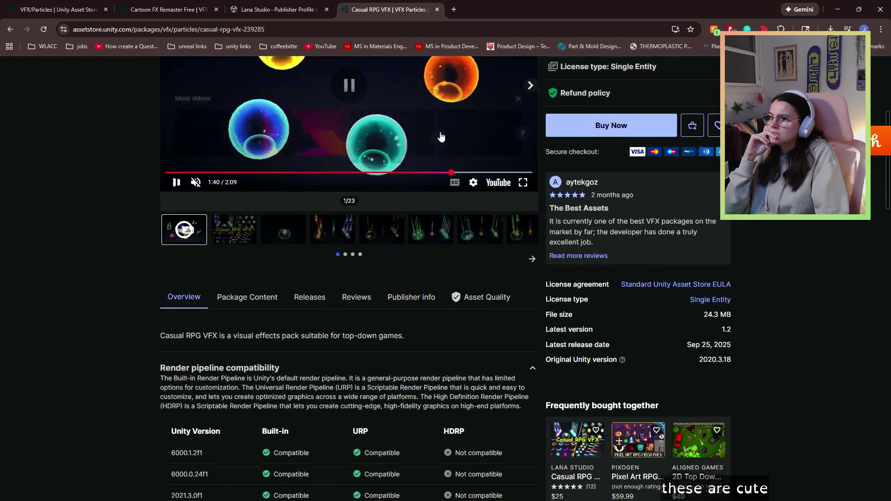
scroll(441, 136, down, 5)
scroll(272, 395, down, 8)
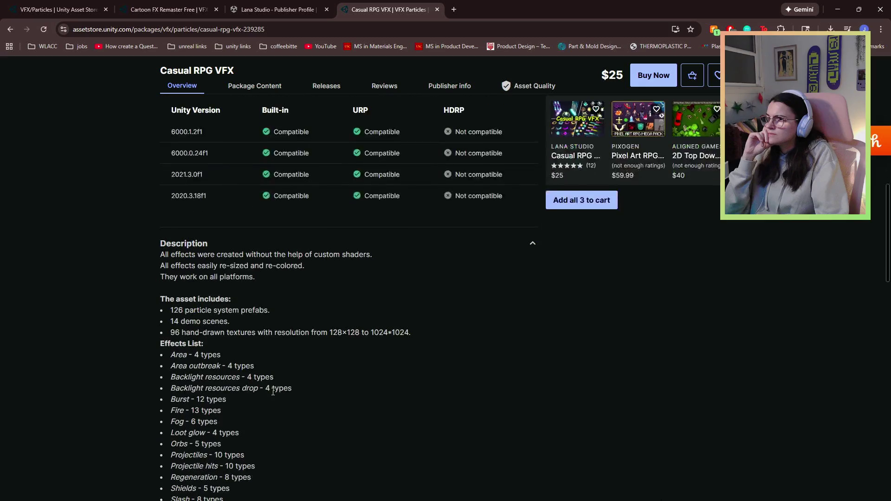
click(437, 9)
scroll(555, 167, up, 7)
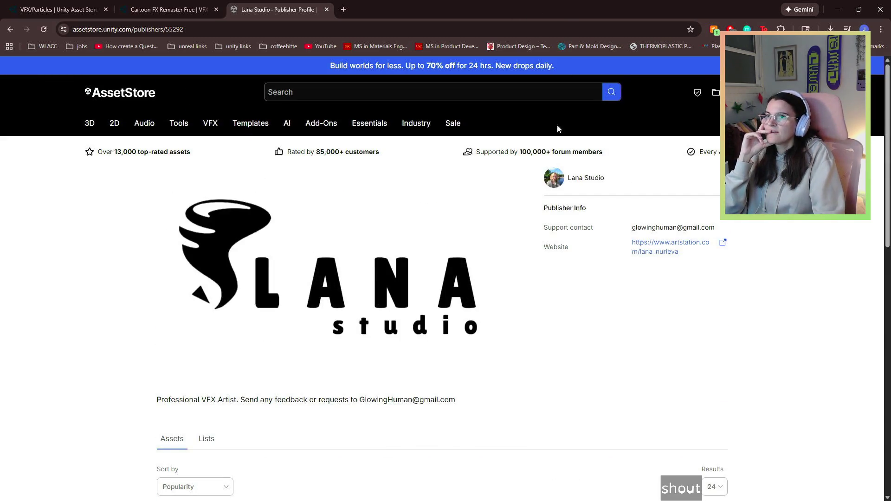
Scroll to the publisher's five VFX packages, then leave the browser for Unity.
scroll(550, 204, down, 1)
scroll(551, 204, up, 1)
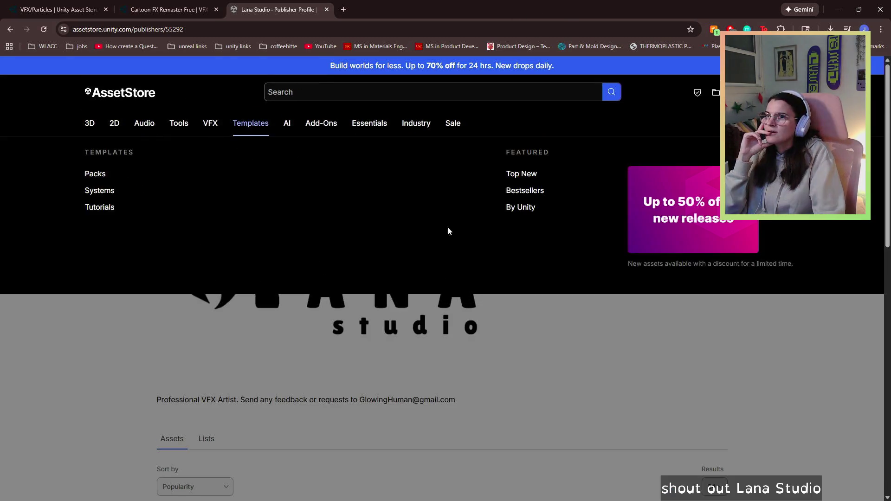
scroll(395, 246, down, 7)
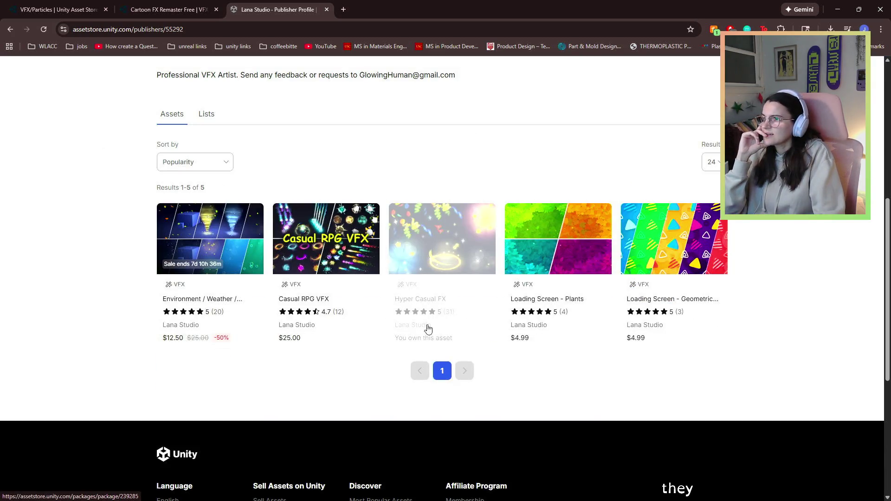
click(839, 5)
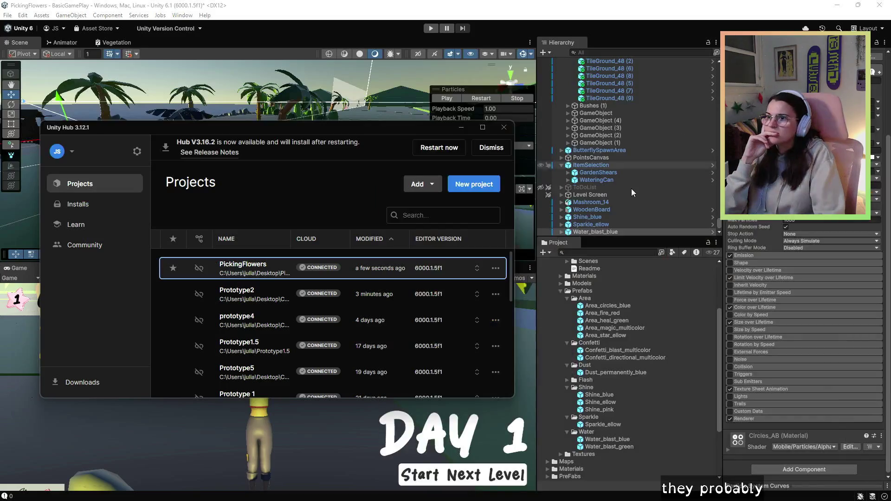
Bring the Unity editor forward and inspect Water_blast_blue and Area_heal_green.
click(518, 136)
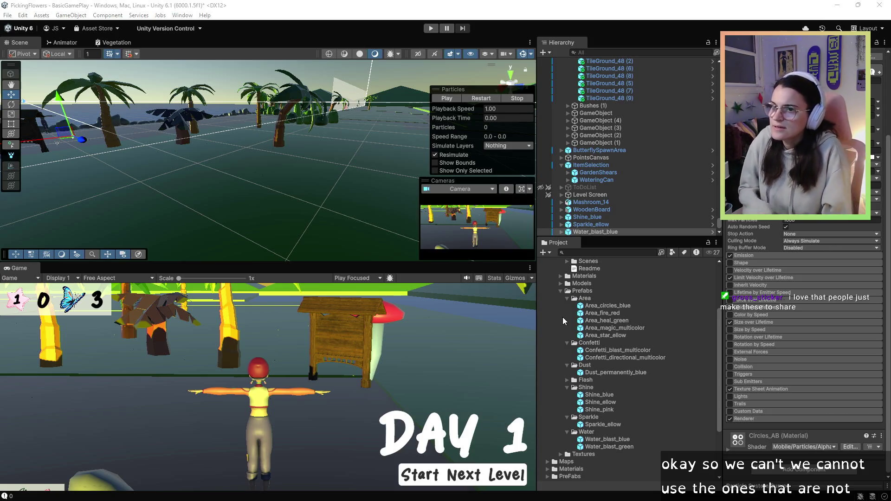
click(627, 433)
click(629, 439)
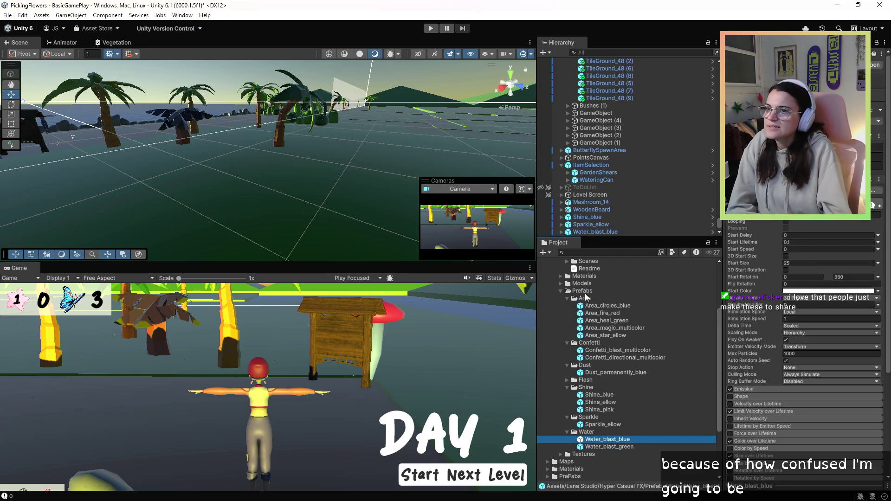
click(604, 321)
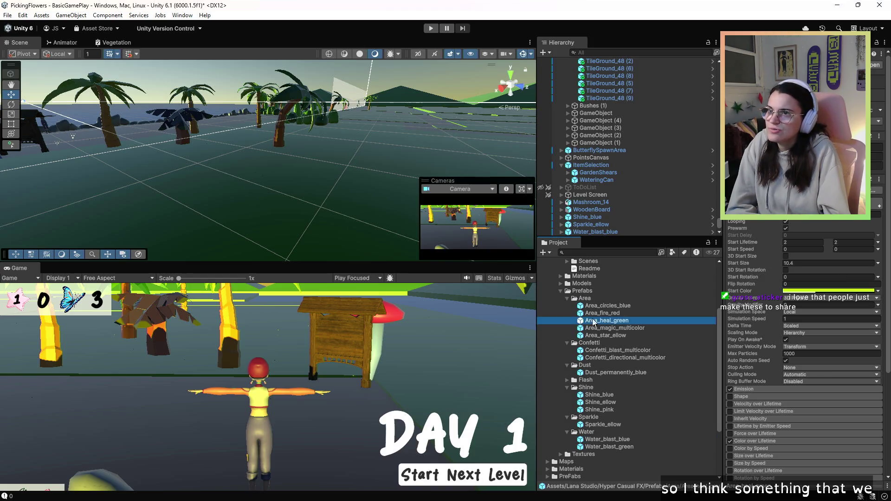
Orbit the Scene view and check the Shine_blue and Water_blast_blue effects in place.
mouse_move(326, 157)
mouse_down()
mouse_move(241, 130)
mouse_move(45, 211)
mouse_move(281, 222)
mouse_up()
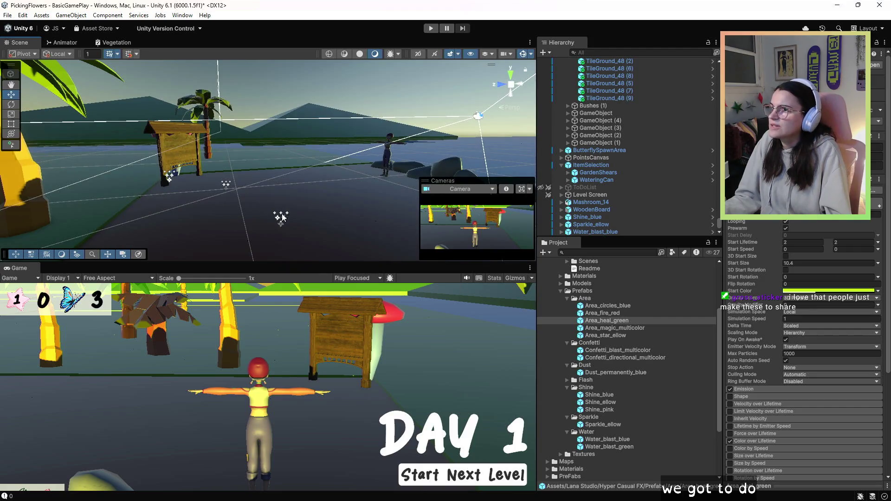
click(282, 217)
click(284, 226)
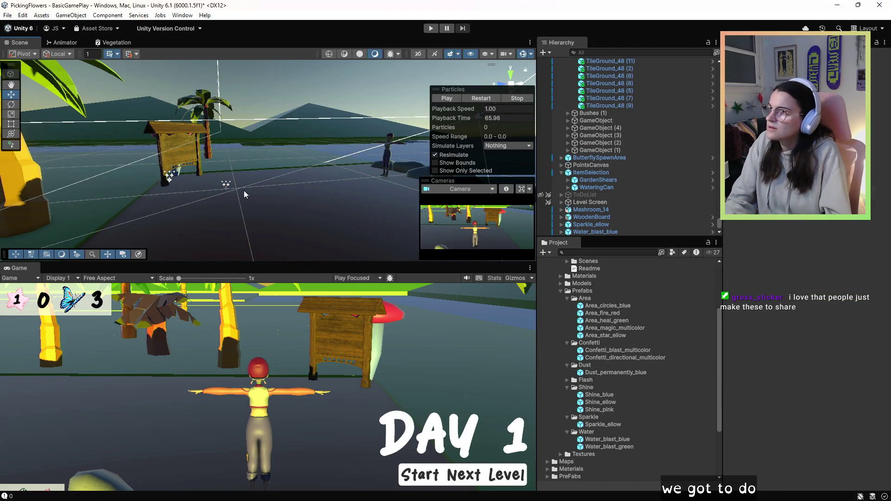
click(227, 186)
click(185, 183)
click(169, 181)
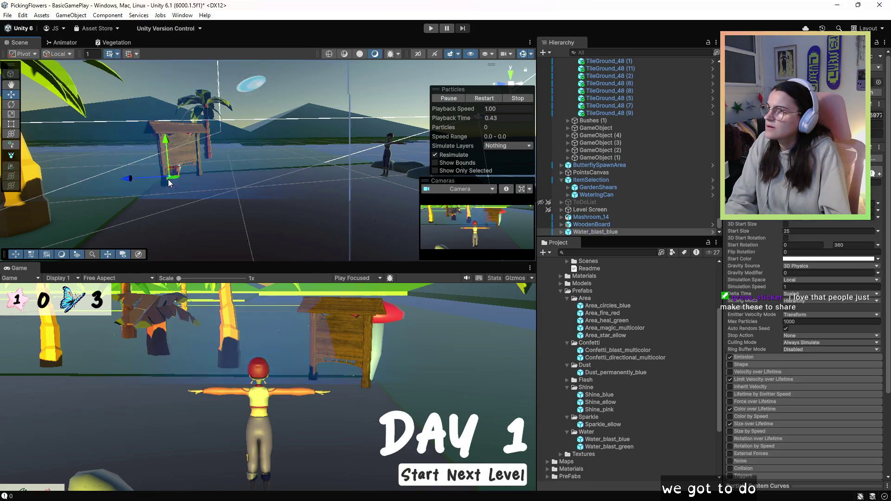
click(175, 188)
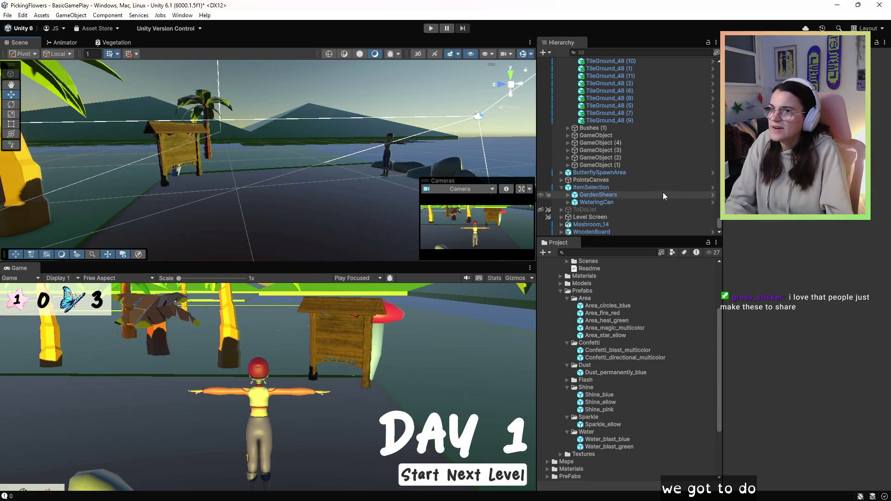
Browse the PreFabs folder, cancelling an accidental GardenShears prefab replacement.
scroll(622, 167, up, 10)
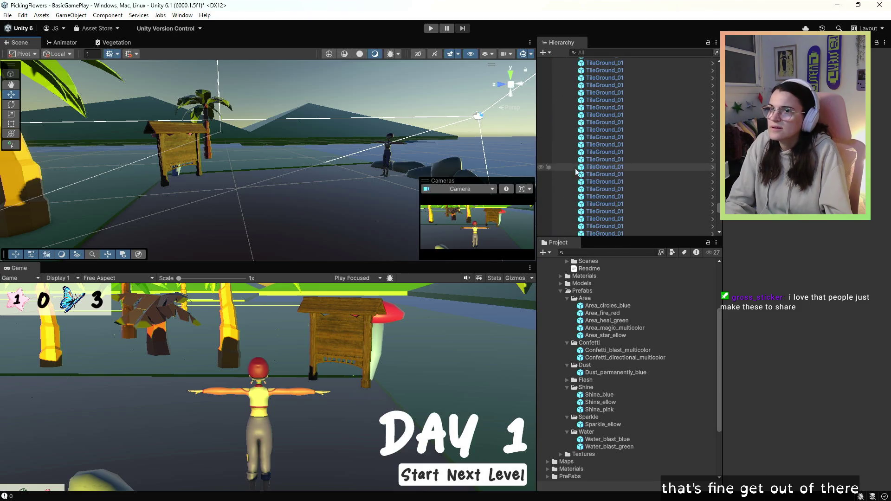
scroll(541, 386, up, 5)
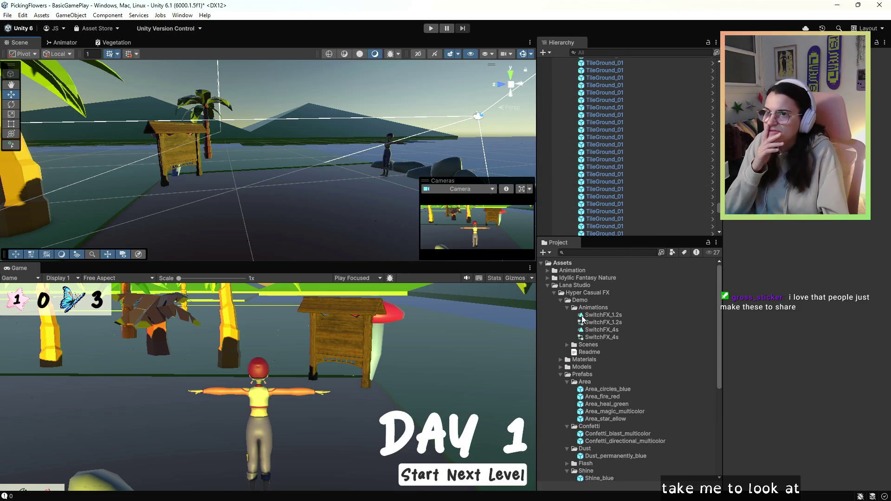
click(561, 301)
scroll(578, 321, down, 5)
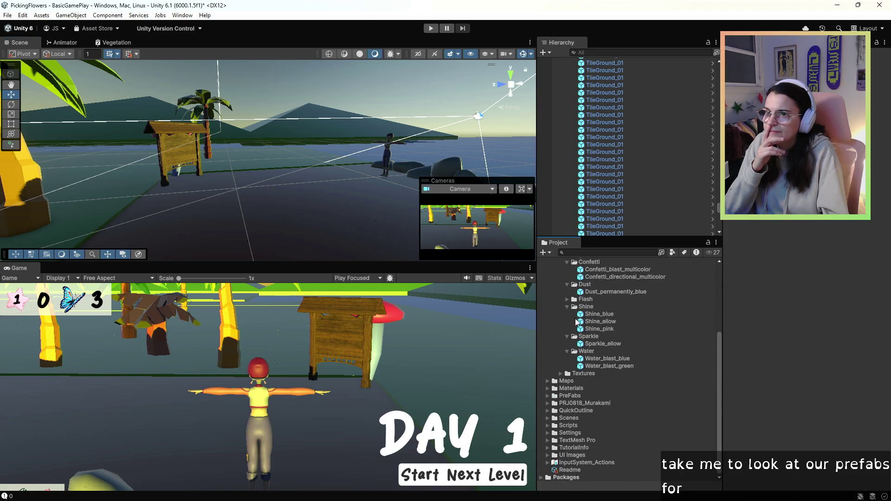
click(569, 396)
click(548, 396)
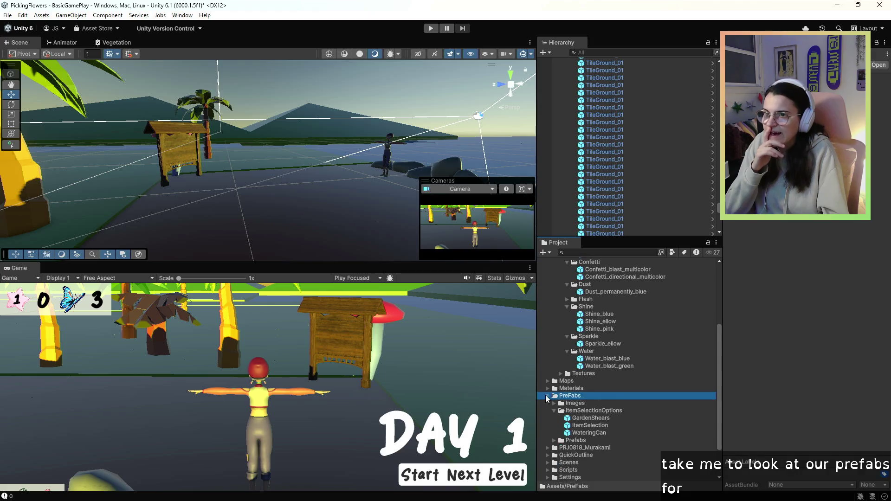
scroll(580, 418, down, 1)
click(582, 421)
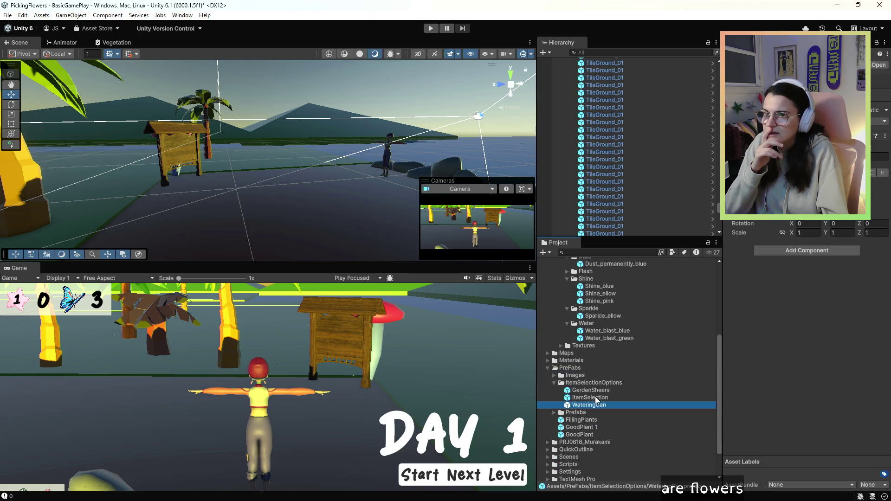
click(592, 398)
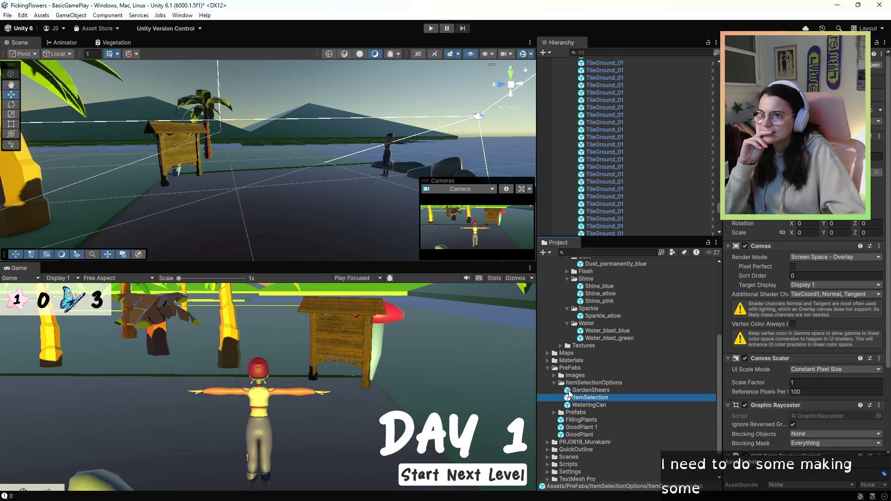
click(570, 392)
mouse_move(561, 386)
mouse_down()
mouse_move(465, 381)
mouse_move(591, 398)
mouse_up()
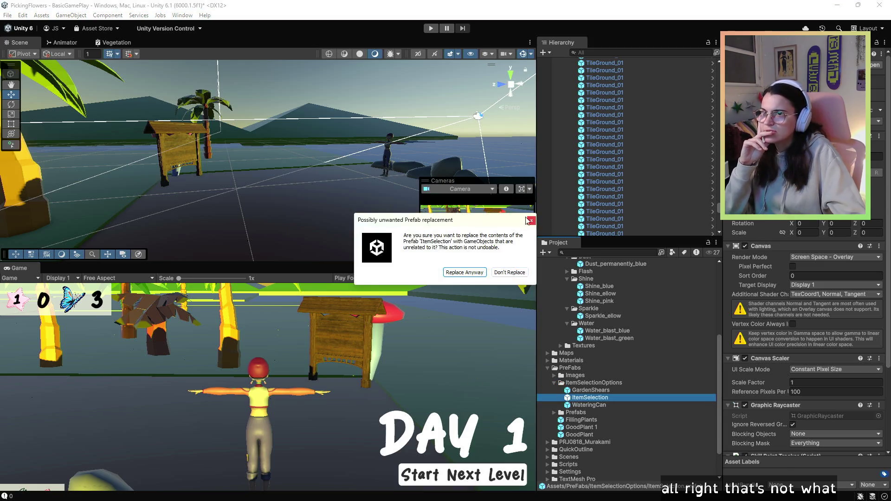
click(530, 220)
click(582, 420)
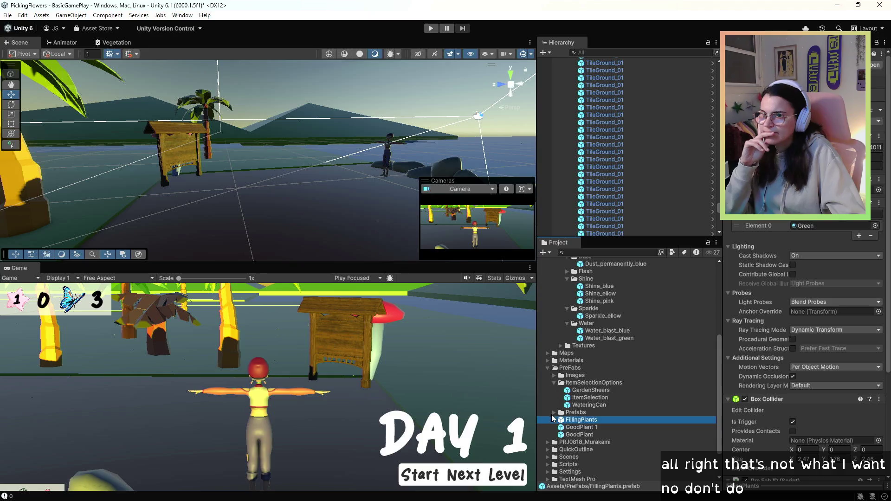
click(554, 413)
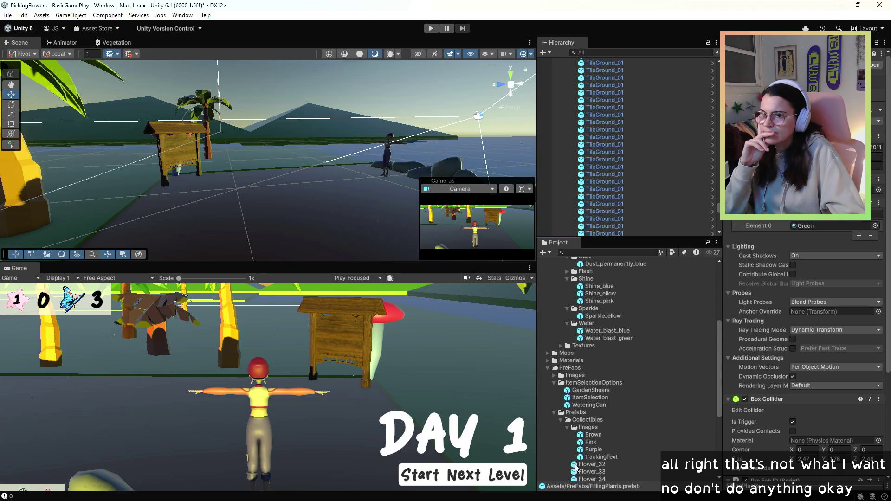
Drop Flower_32 into the scene and undo the stray Pink objects.
drag(576, 468, 354, 288)
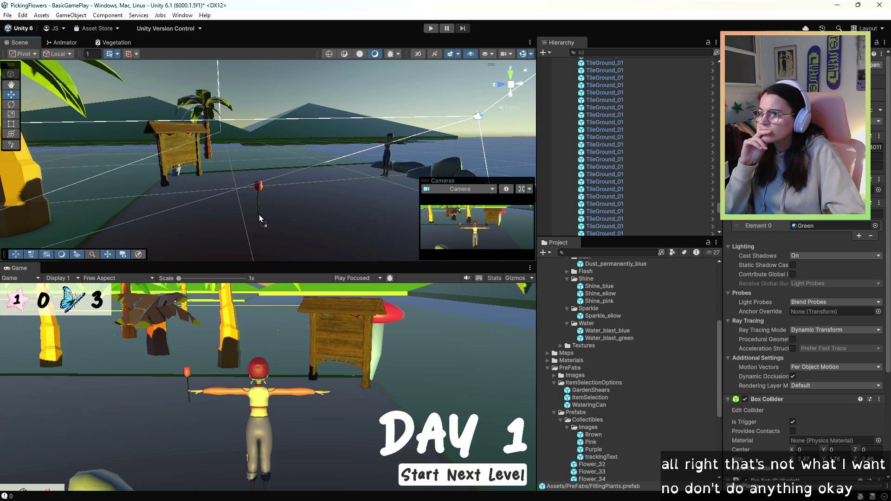
drag(314, 223, 315, 224)
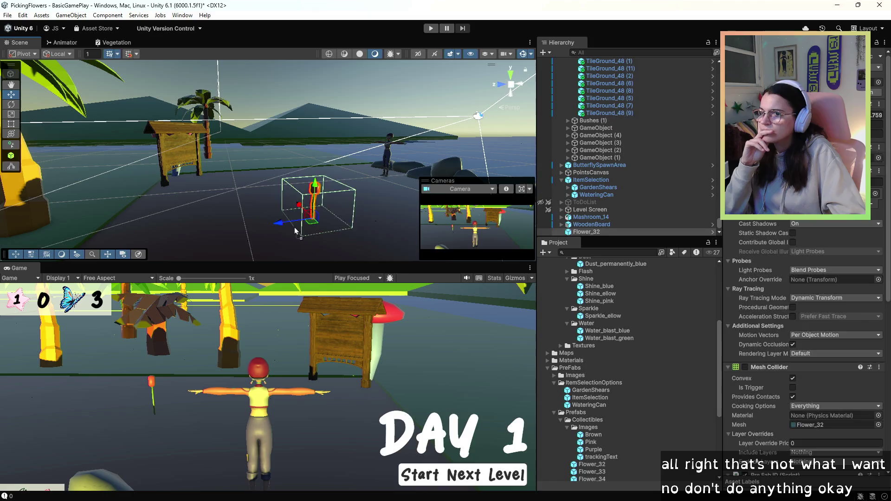
drag(295, 231, 284, 223)
drag(591, 449, 291, 193)
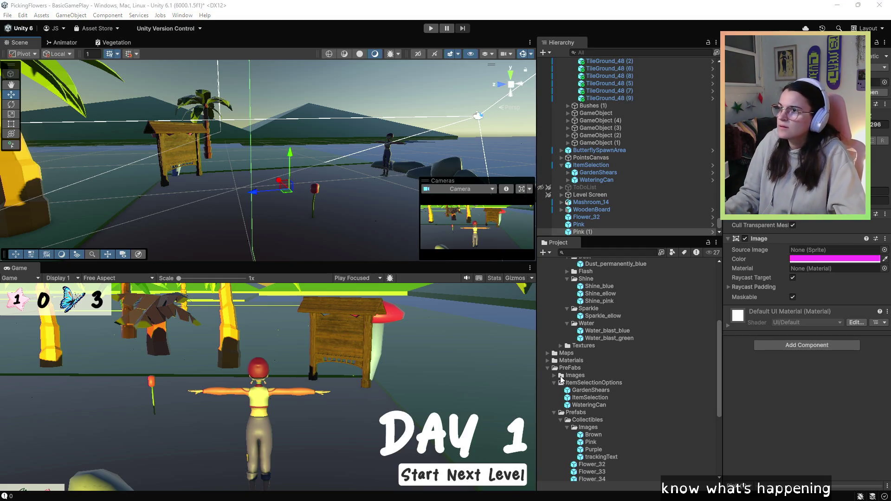
key(ctrl+z)
key(ctrl+z)
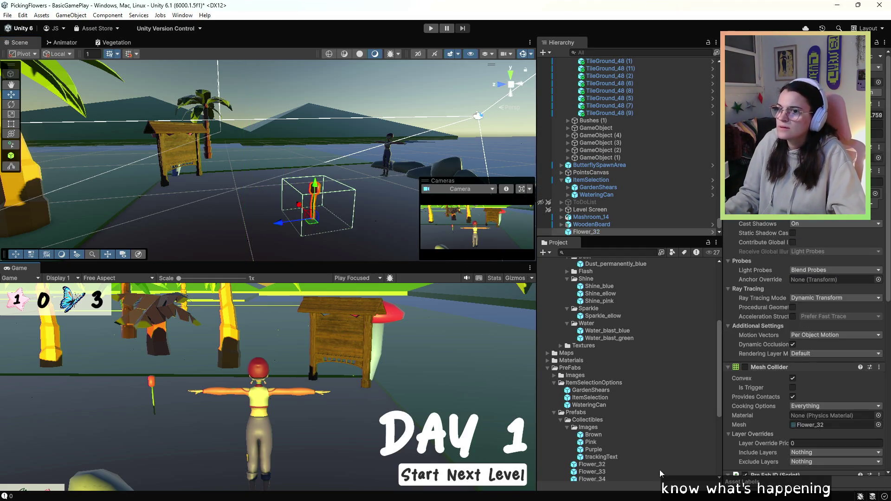
Place Flower_33 in the scene and nest Area_circles_blue under it.
click(583, 443)
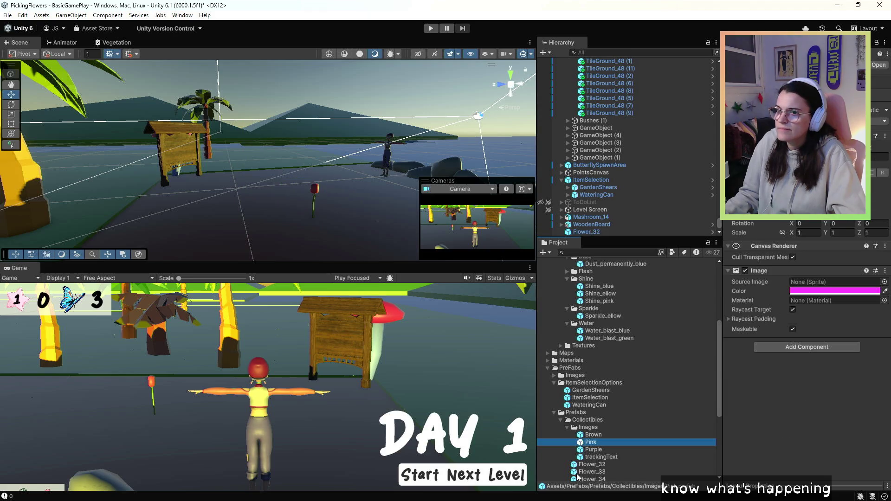
mouse_move(577, 478)
mouse_down()
mouse_move(283, 244)
mouse_move(329, 246)
mouse_up()
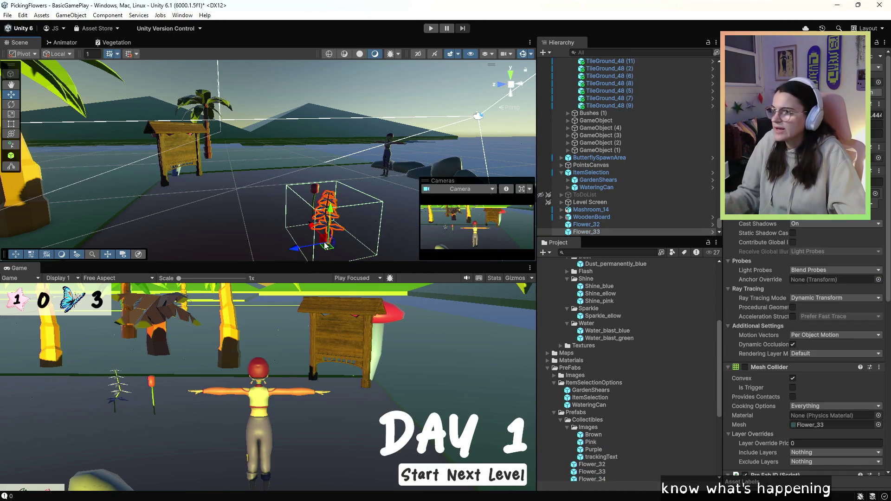
scroll(578, 324, up, 5)
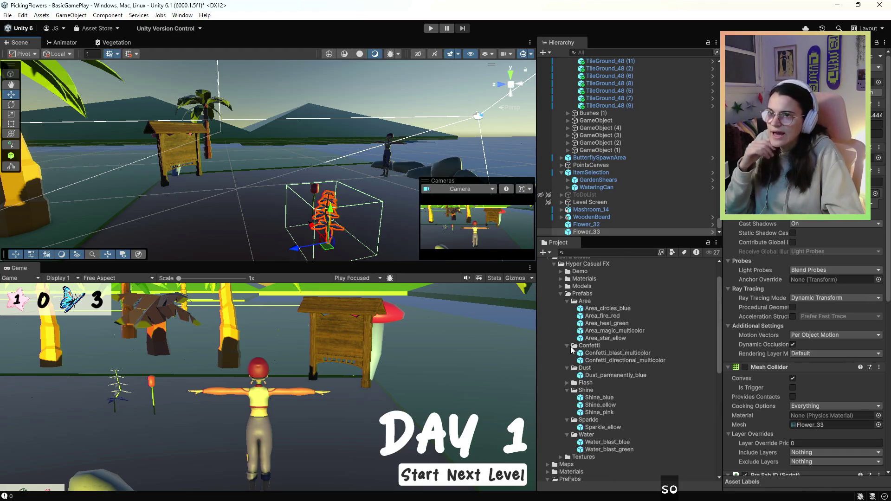
drag(581, 313, 799, 326)
scroll(799, 327, down, 5)
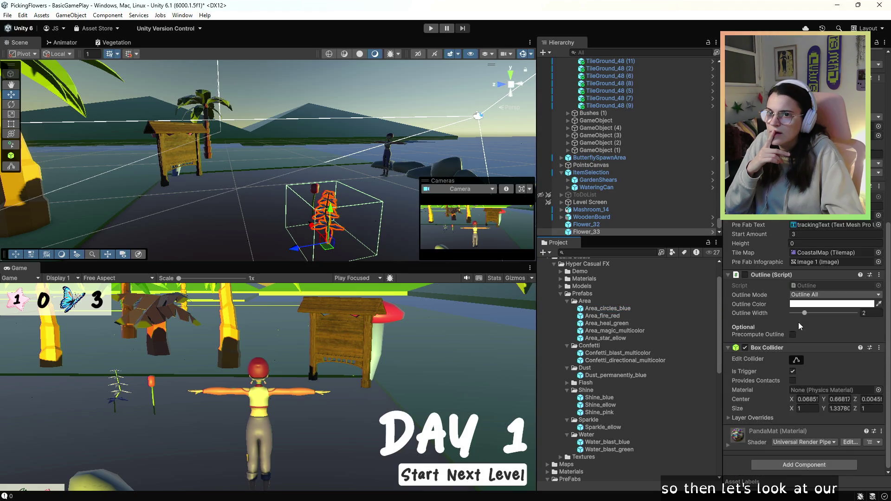
drag(582, 314, 752, 458)
drag(643, 327, 587, 232)
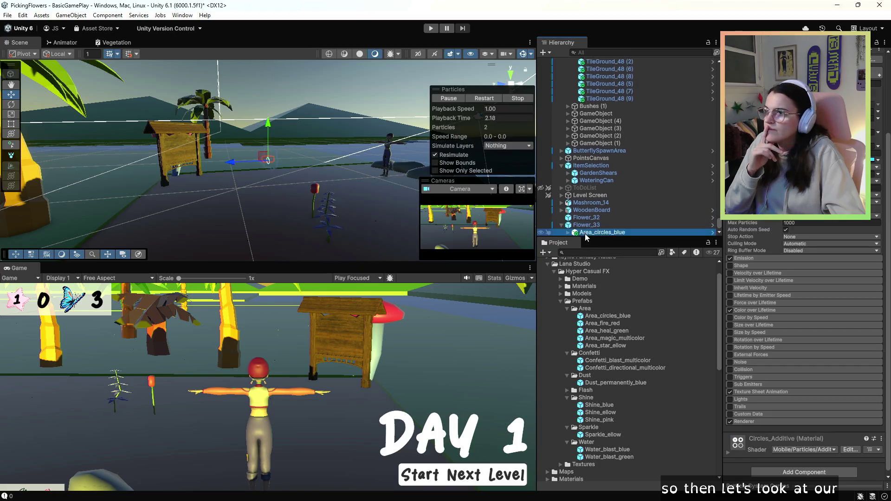
Preview the blue rings of Flower_33's nested Area_circles_blue effect, then select Flower_32.
click(587, 224)
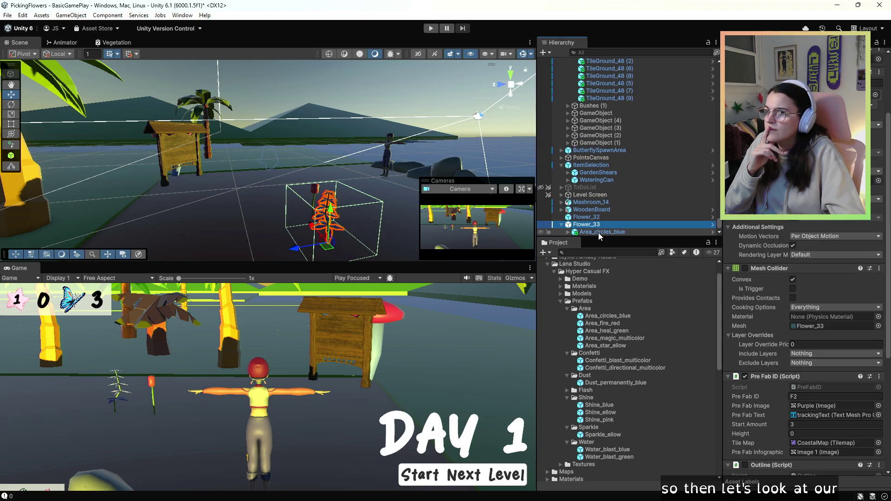
click(604, 232)
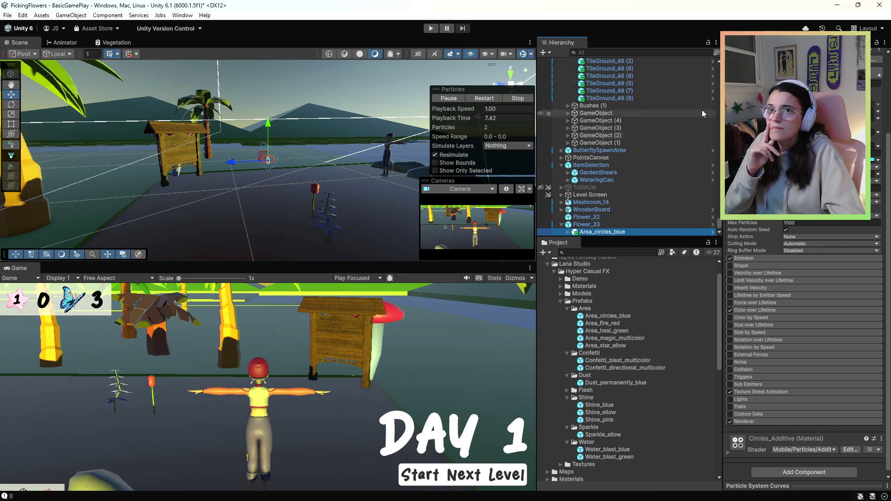
scroll(798, 121, up, 5)
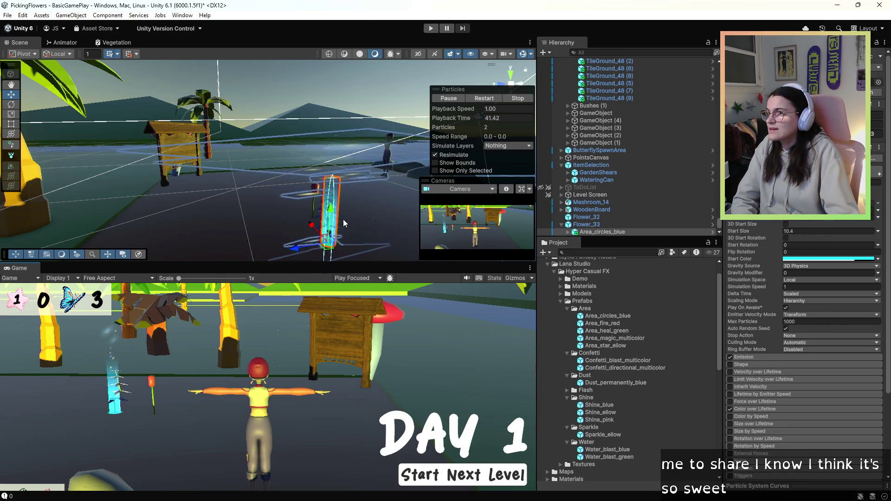
click(315, 194)
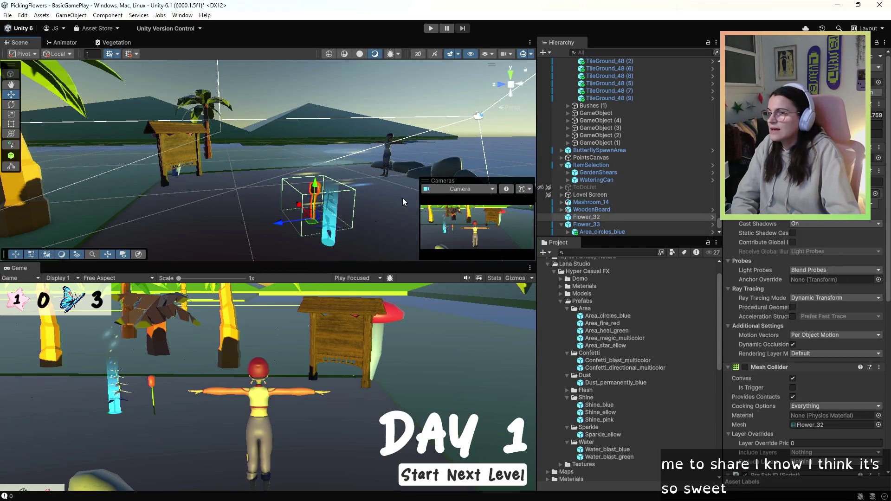
Nest the Area_star_ellow effect under Flower_32 and enter play mode to test it.
click(588, 346)
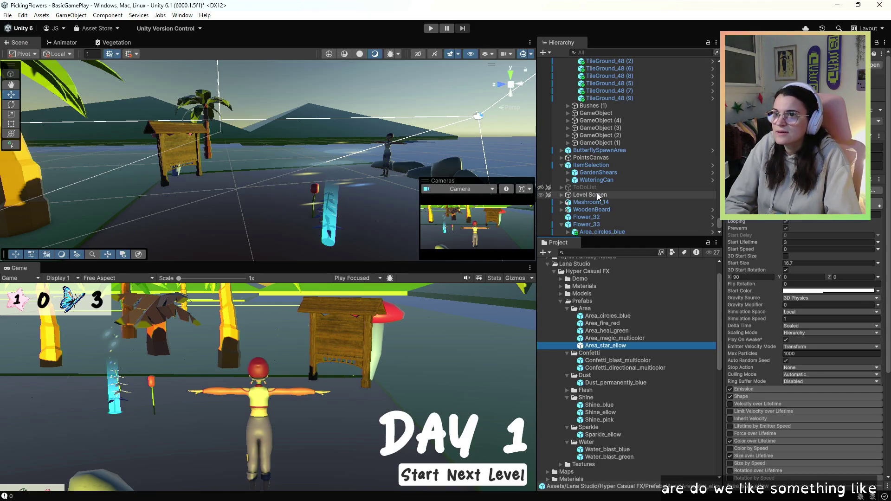
mouse_move(586, 347)
mouse_down()
mouse_move(578, 281)
mouse_move(588, 220)
mouse_up()
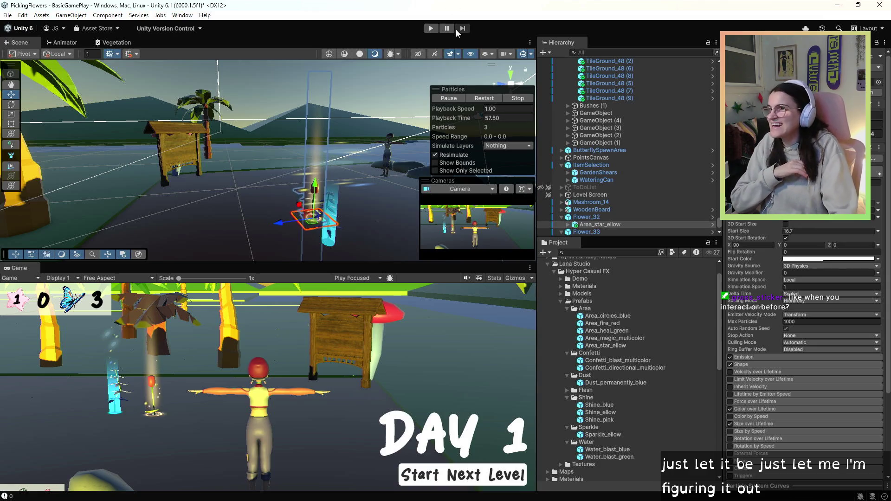
click(431, 29)
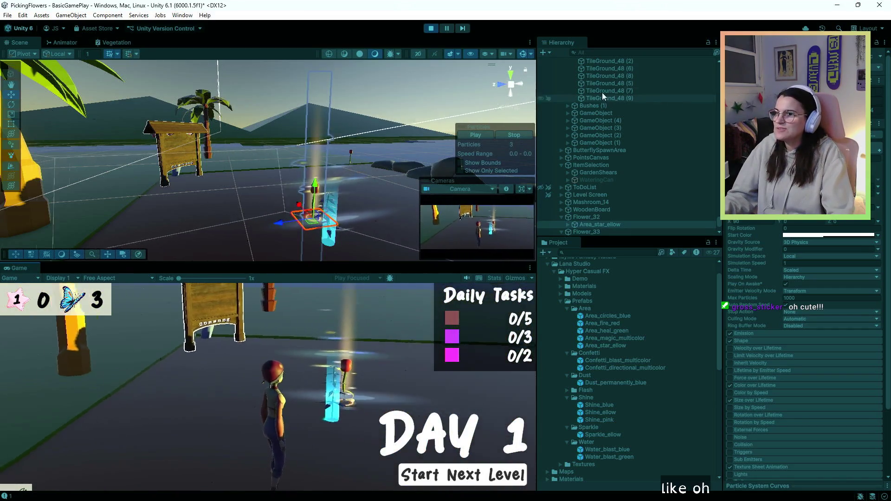
Resize the Scene and Game view panels so the game view is larger.
drag(371, 263, 371, 141)
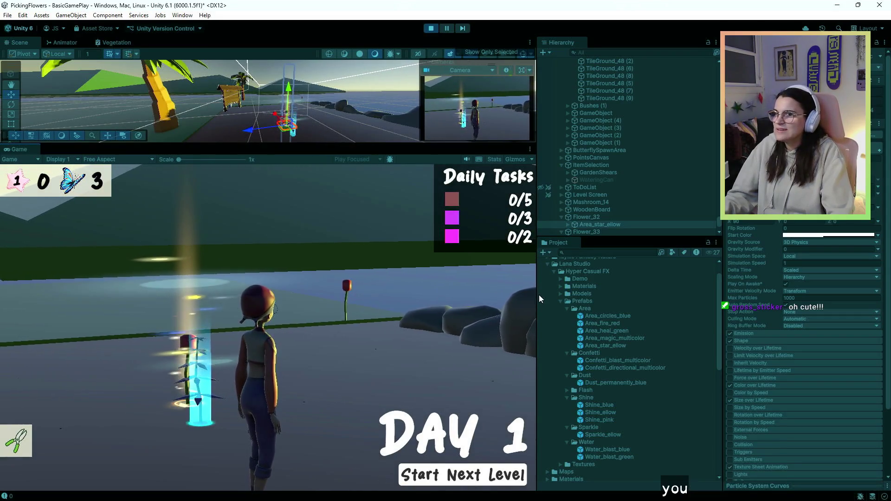
drag(538, 294, 589, 294)
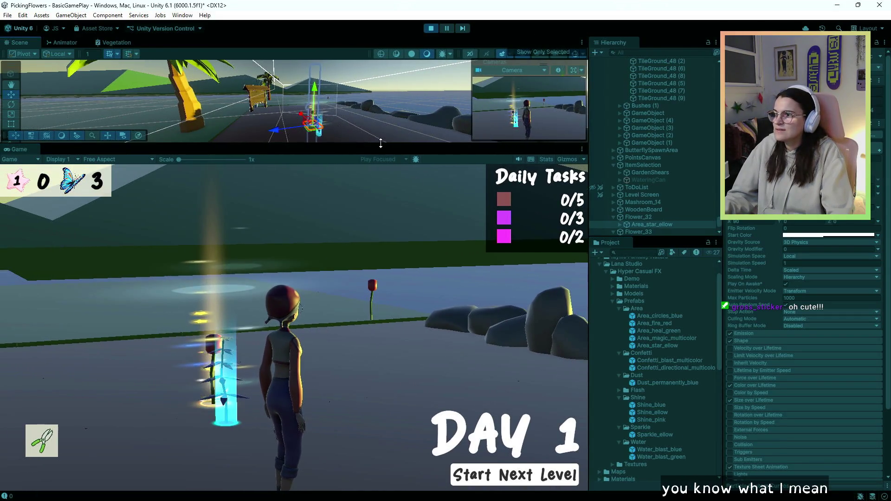
mouse_move(380, 143)
mouse_down()
mouse_move(384, 205)
mouse_move(402, 93)
mouse_move(402, 199)
mouse_up()
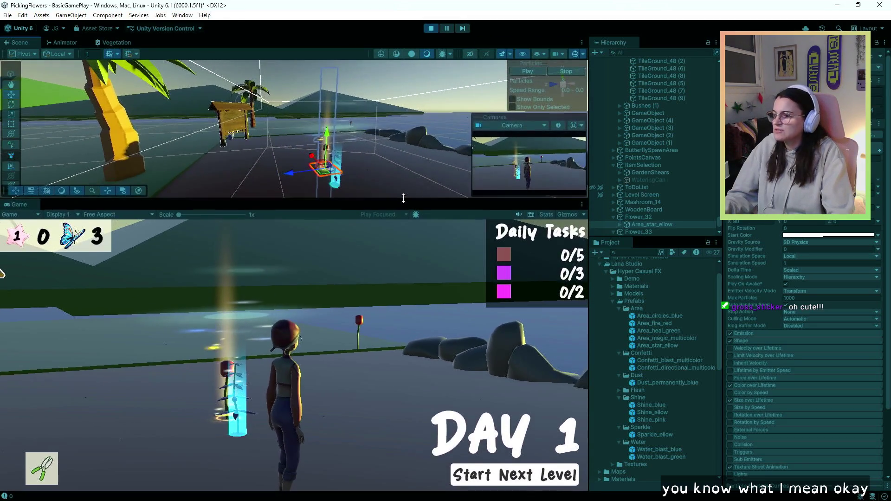
Walk the character around the glowing flowers with WASD, then stop play mode.
key(2)
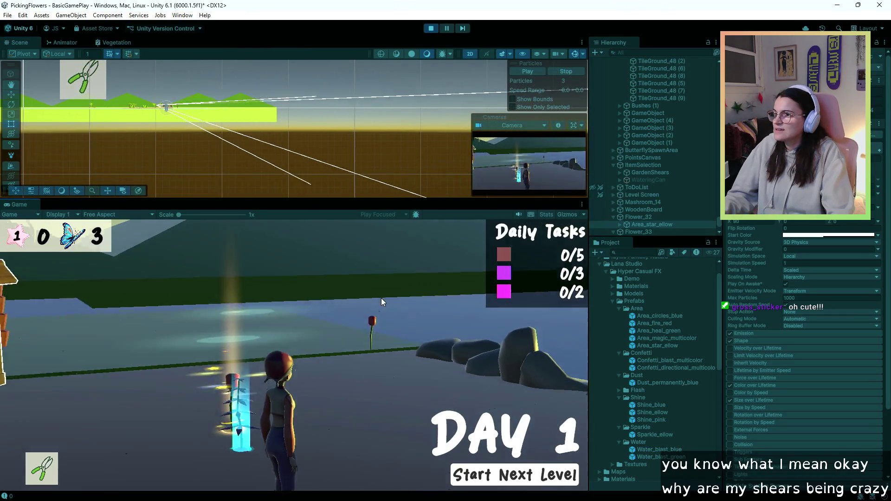
key(w)
key(d)
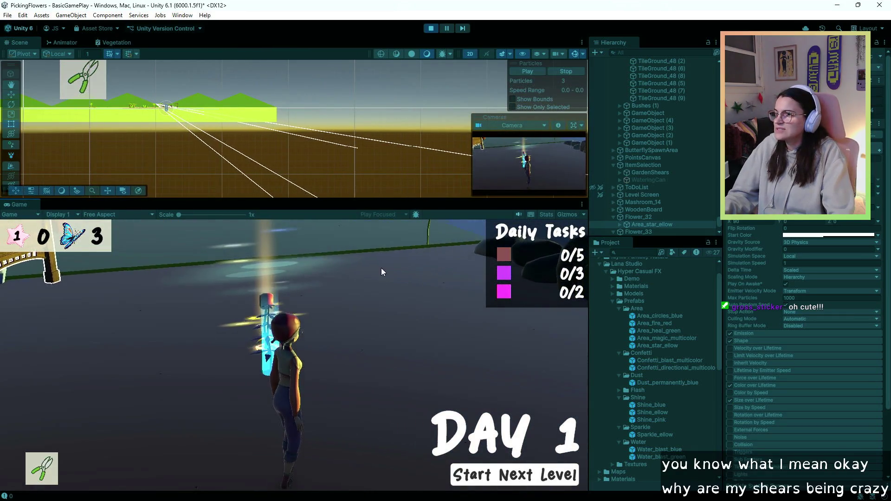
key(a)
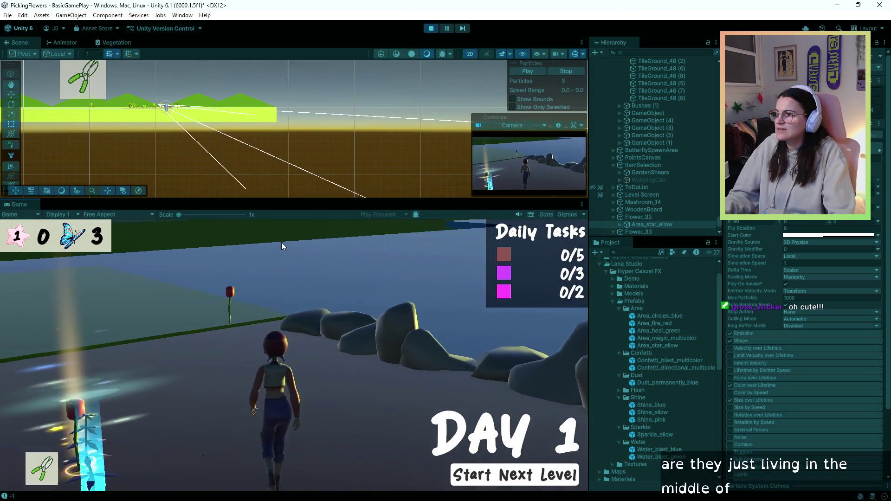
key(a)
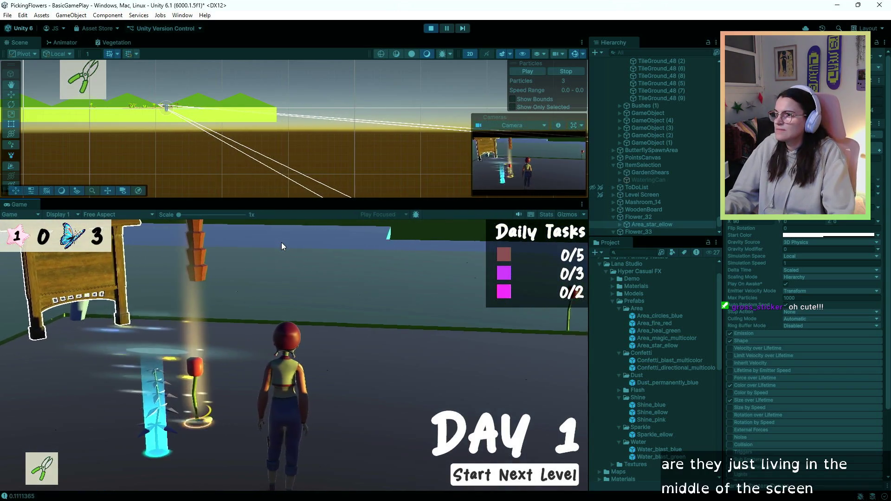
key(d)
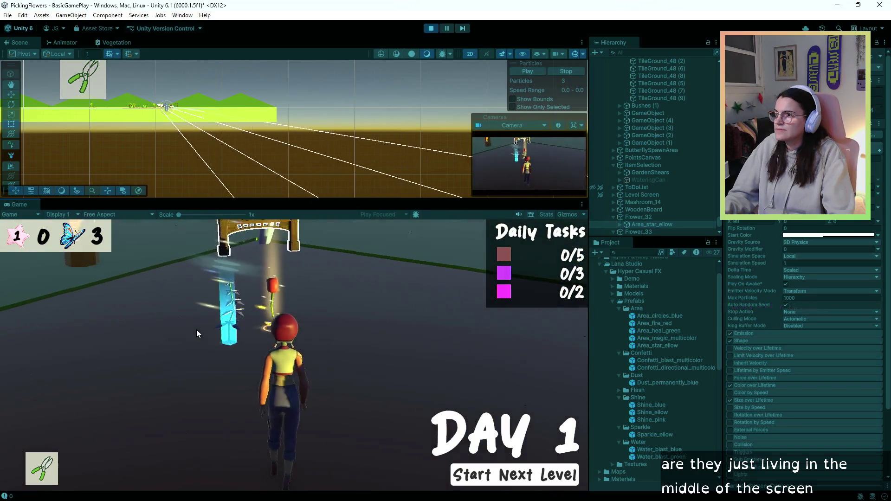
key(a)
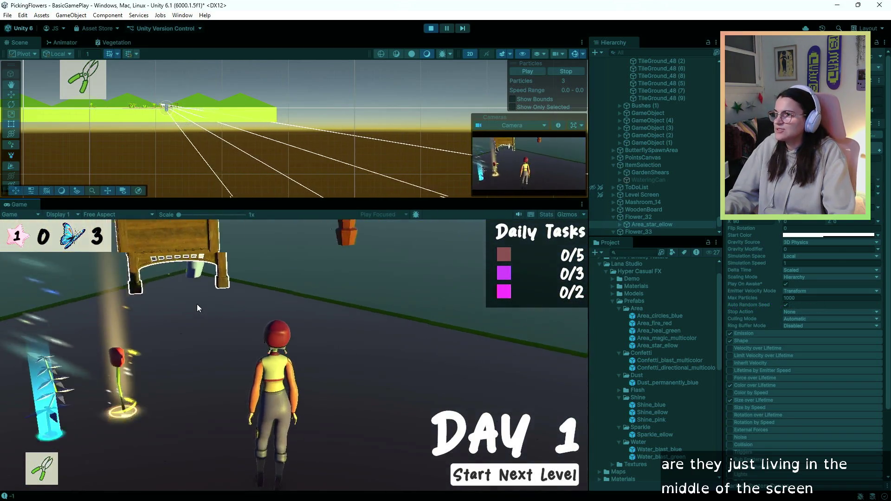
key(d)
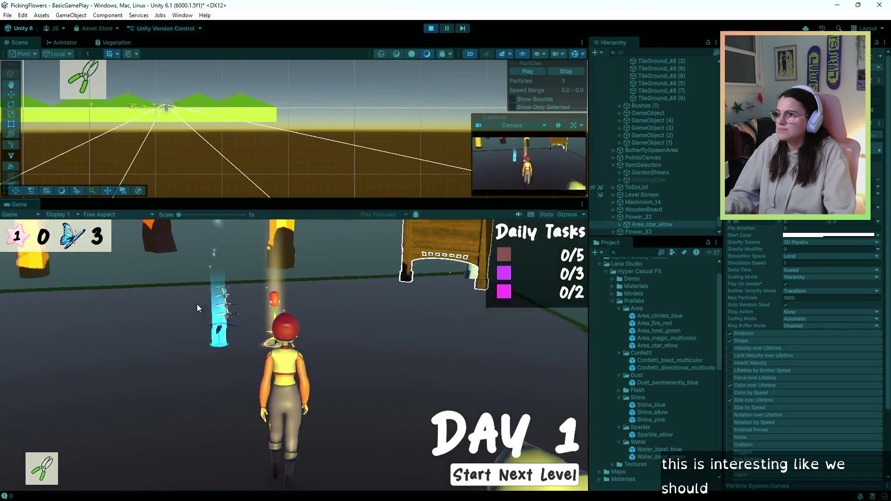
key(s)
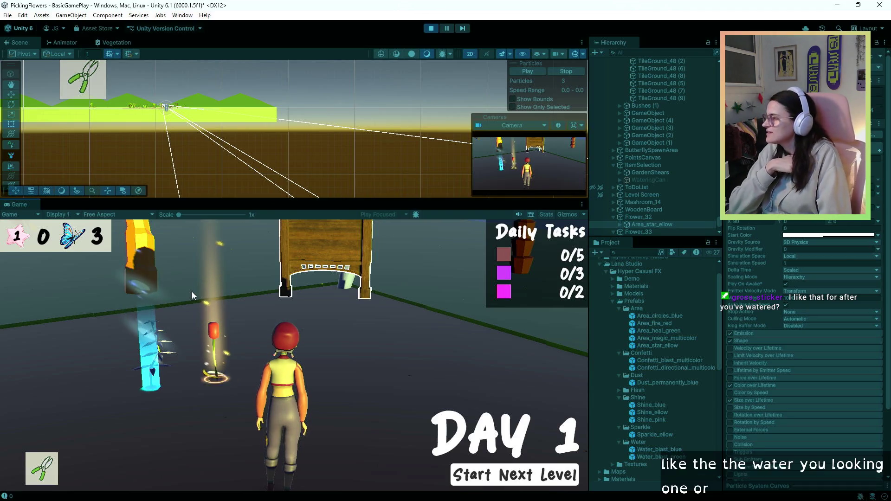
key(d)
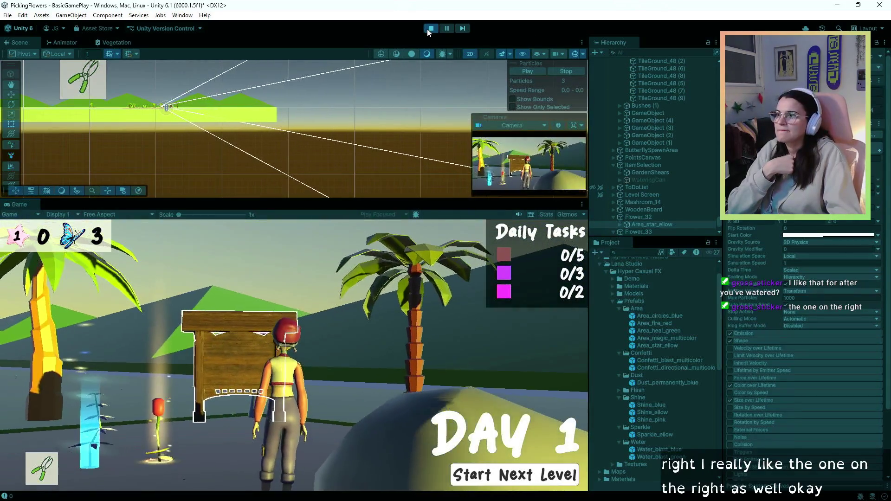
click(431, 28)
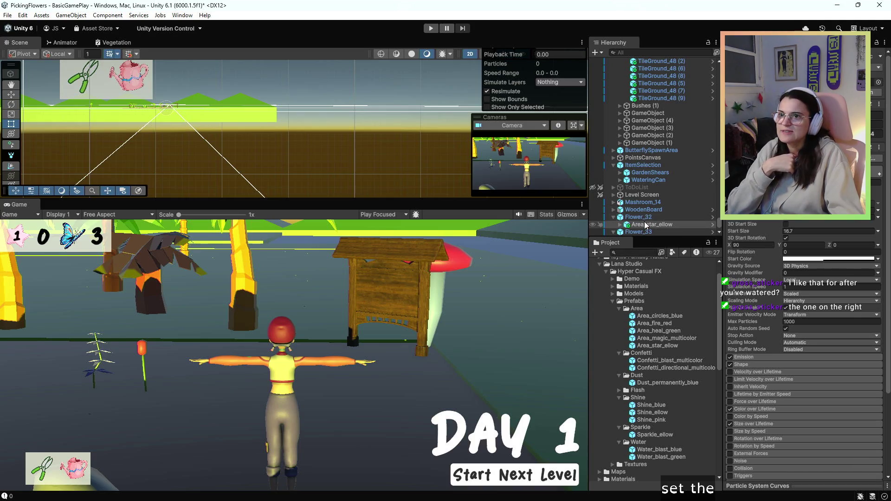
Delete Area_circles_blue under Flower_33 and nest Area_fire_red there instead.
scroll(625, 230, down, 1)
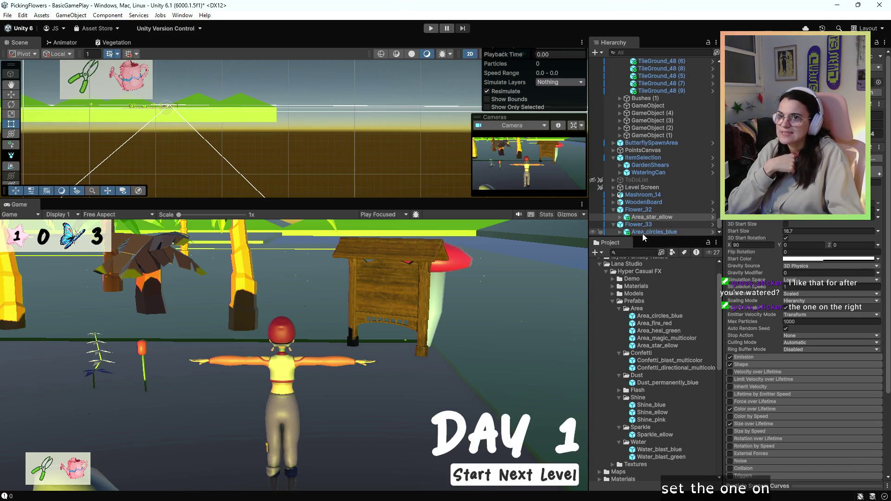
click(644, 233)
key(Delete)
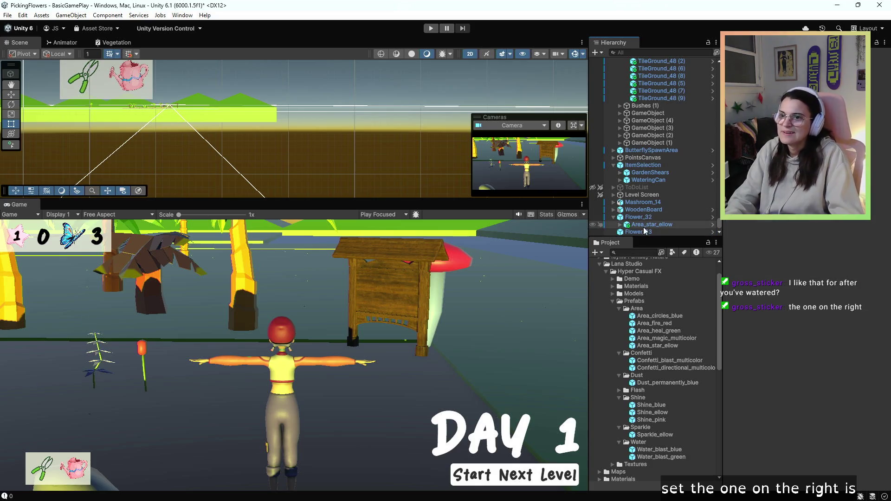
click(654, 317)
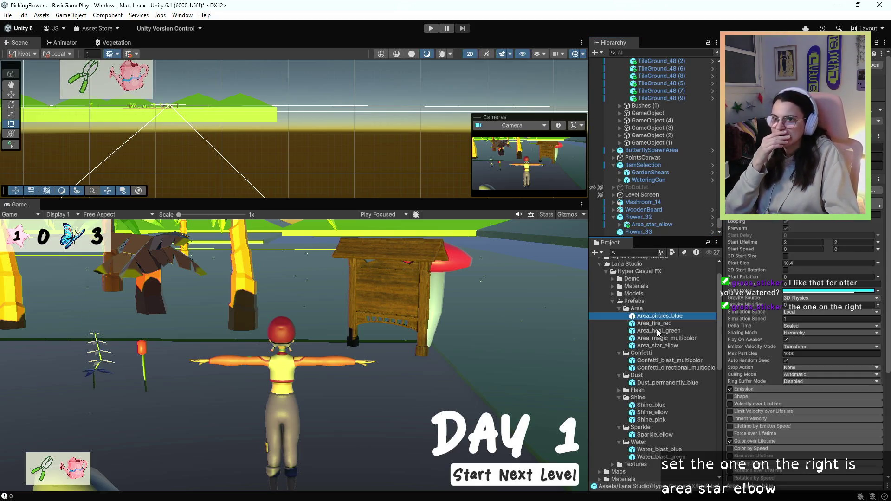
click(656, 324)
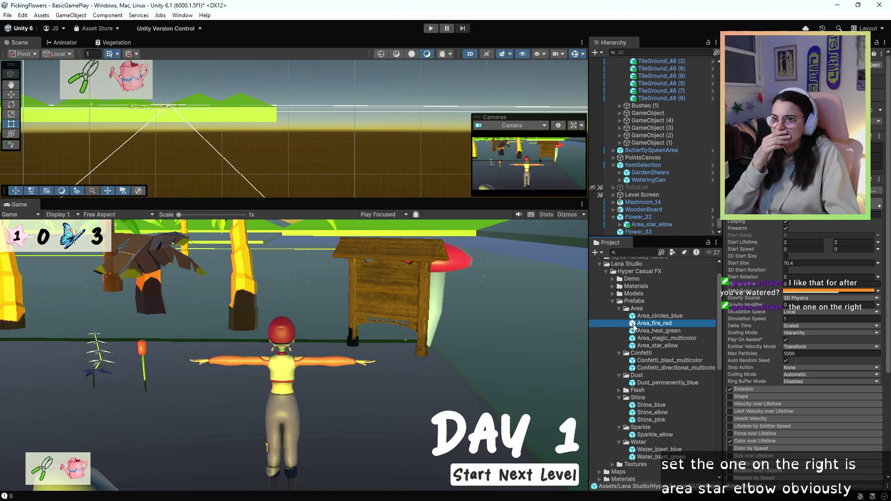
drag(635, 328, 632, 232)
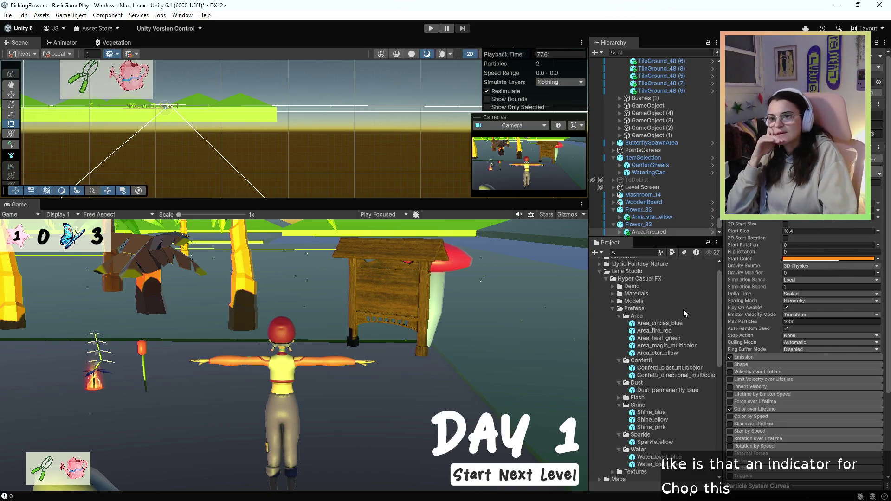
click(684, 331)
Drop a Flower_34 prefab into the scene and resize the Scene view.
click(686, 338)
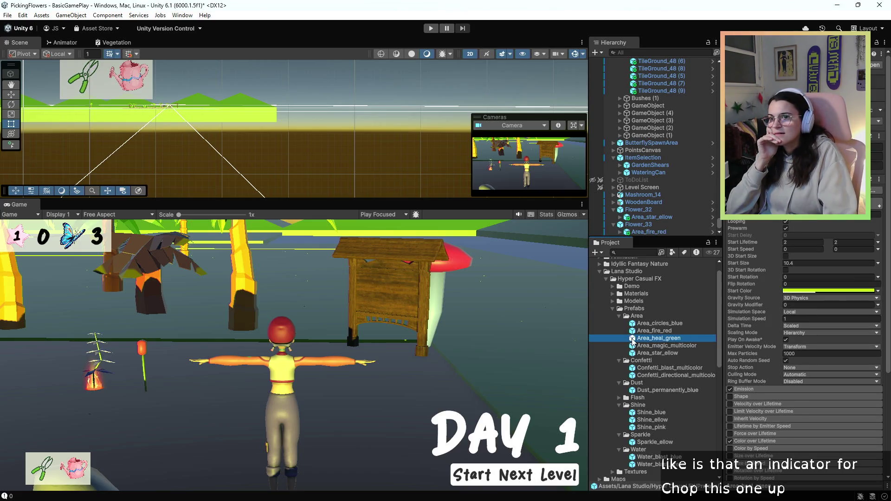
scroll(677, 344, down, 10)
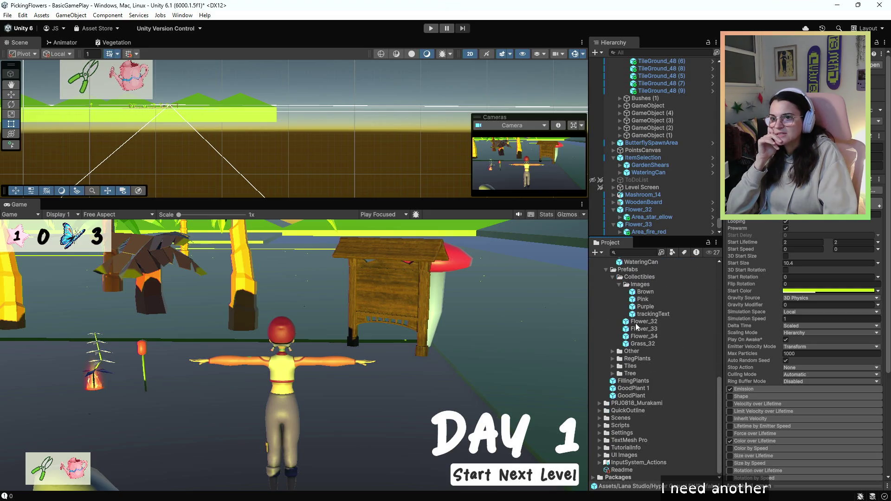
mouse_move(627, 343)
mouse_down()
mouse_move(554, 338)
mouse_move(209, 382)
mouse_up()
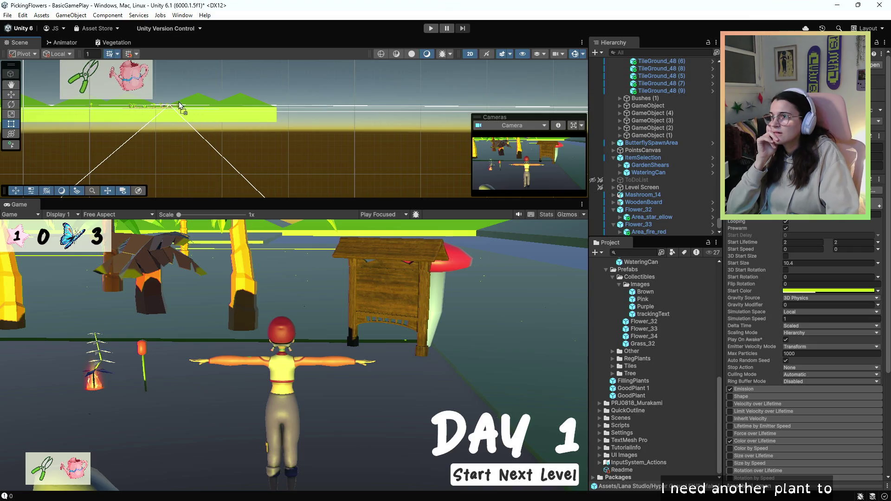
drag(326, 79, 376, 109)
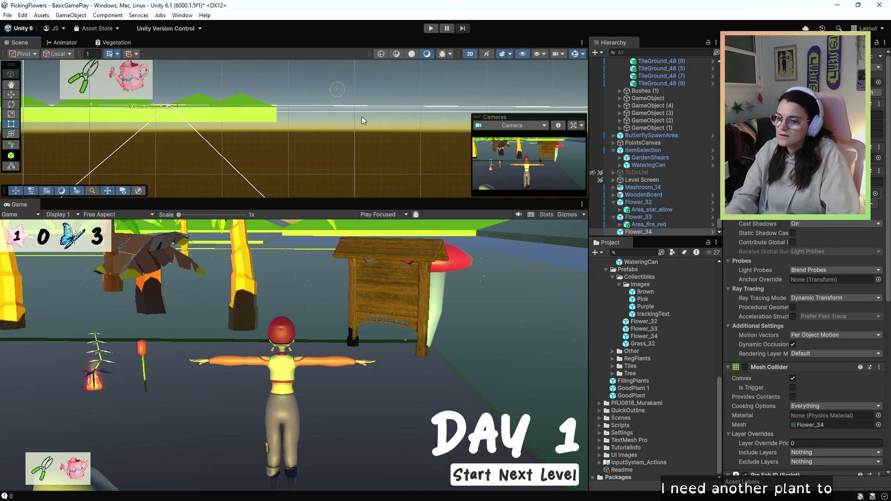
mouse_move(283, 107)
mouse_down()
mouse_move(382, 162)
mouse_move(362, 153)
mouse_up()
scroll(360, 125, down, 1)
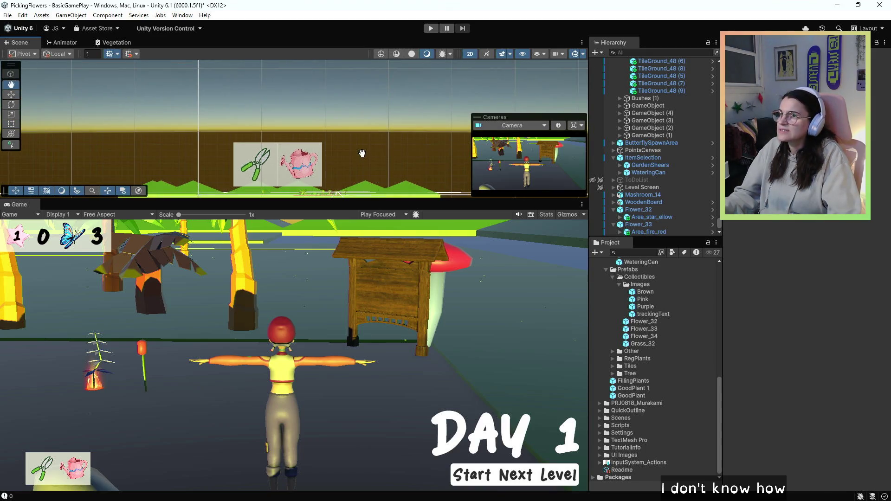
drag(461, 199, 460, 253)
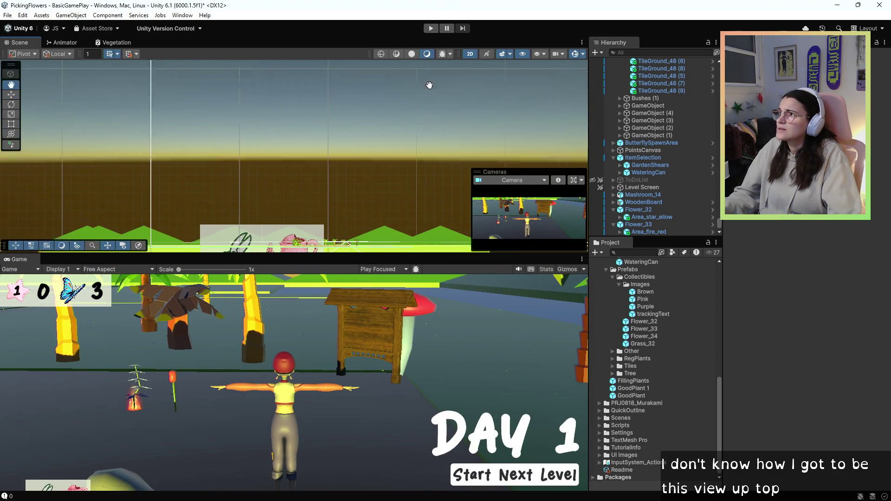
drag(427, 84, 385, 77)
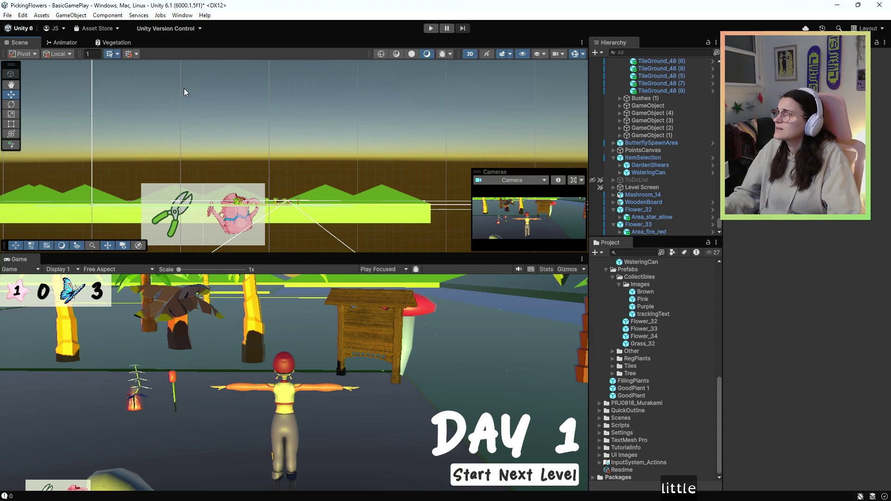
Frame ButterflySpawnArea, zoom in, and place a pink Flower_34 beside the other flowers.
drag(184, 92, 117, 115)
scroll(217, 122, down, 2)
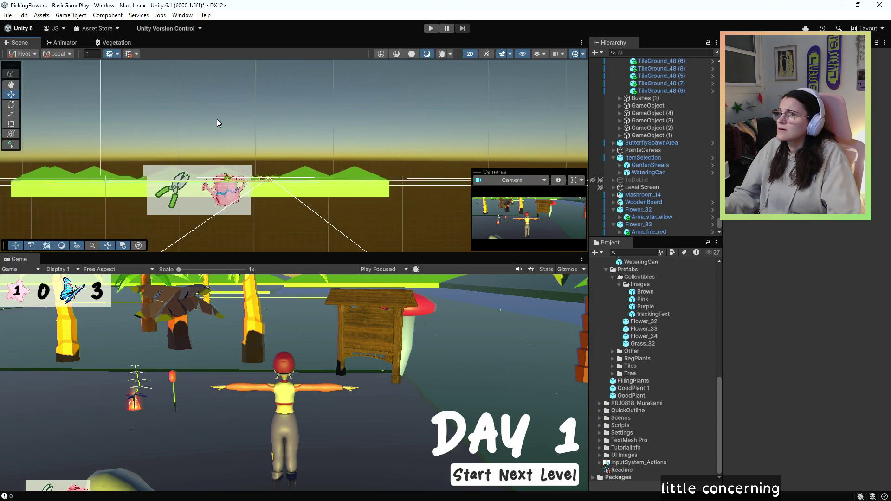
scroll(216, 119, down, 5)
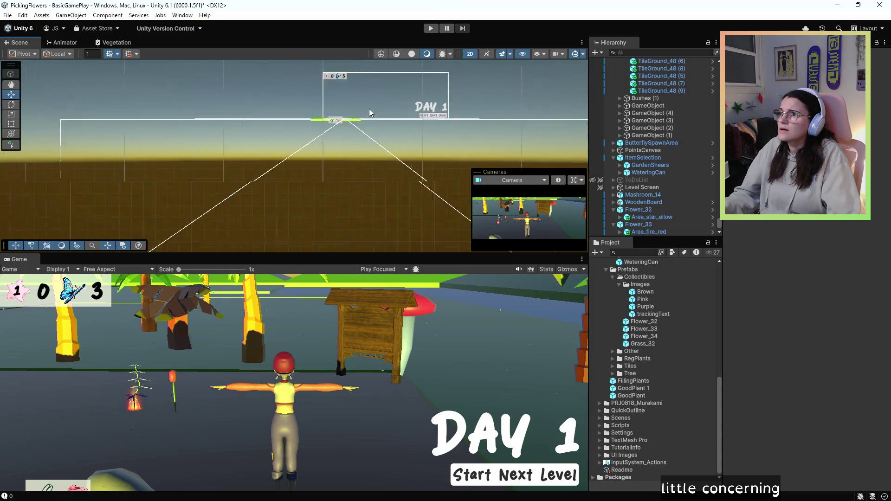
scroll(370, 113, up, 5)
double_click(675, 144)
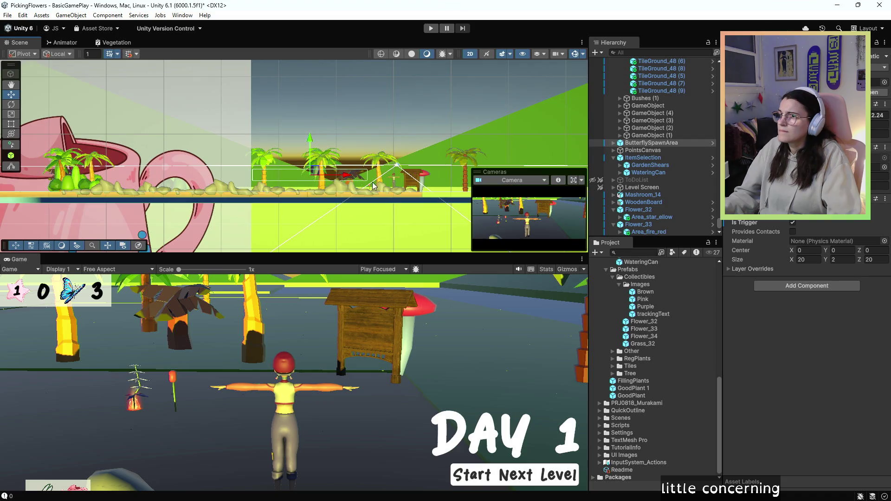
scroll(410, 178, up, 8)
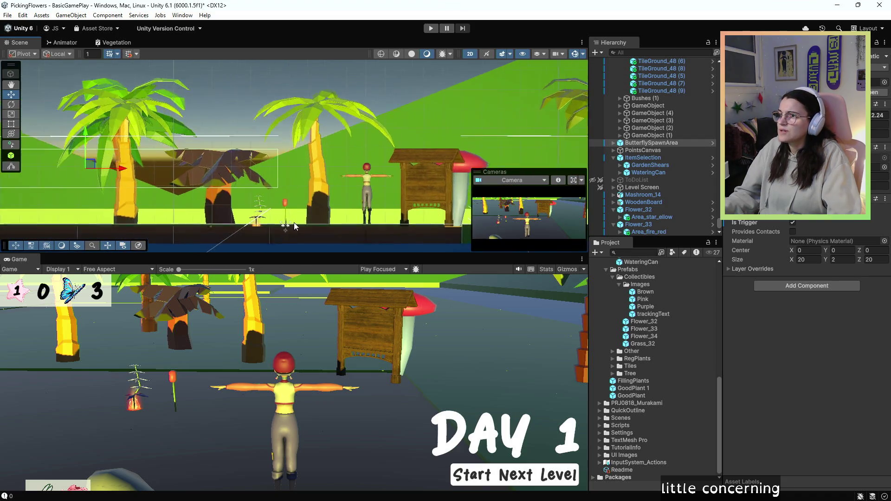
scroll(289, 230, up, 1)
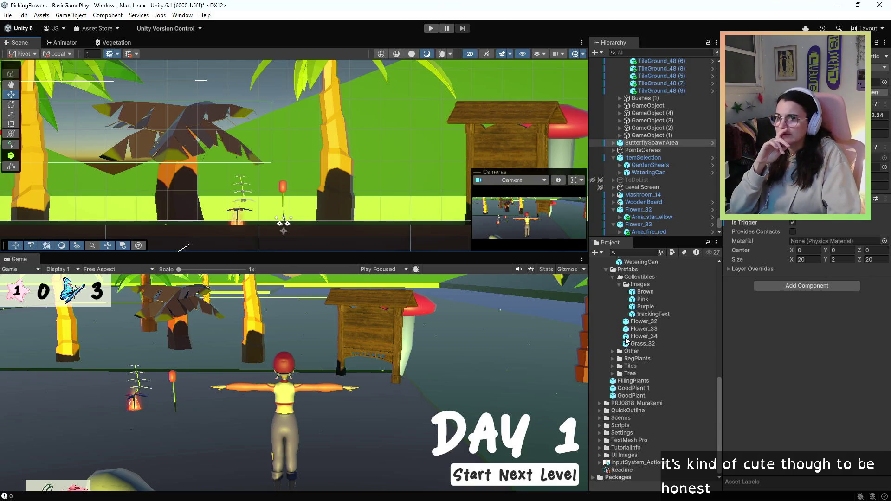
mouse_move(626, 341)
mouse_down()
mouse_move(247, 214)
mouse_move(204, 230)
mouse_move(215, 221)
mouse_up()
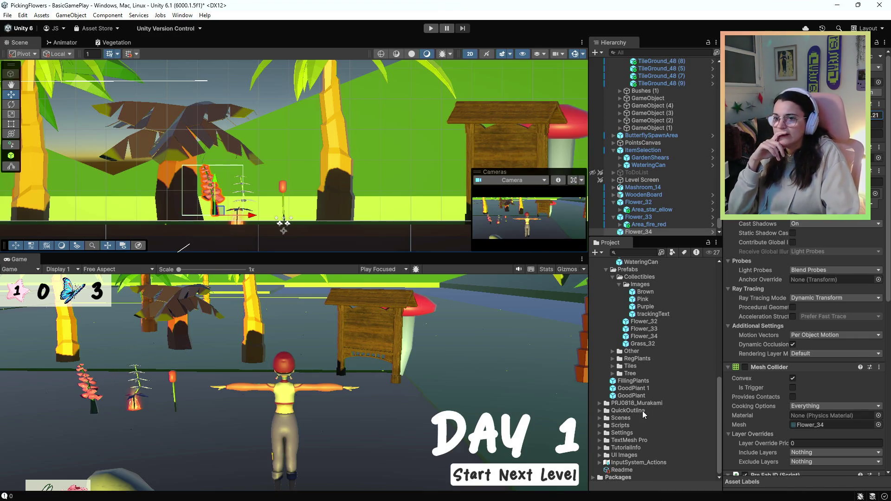
click(631, 388)
Browse the Hyper Casual FX prefabs and nest Area_heal_green under Flower_34.
scroll(659, 371, up, 10)
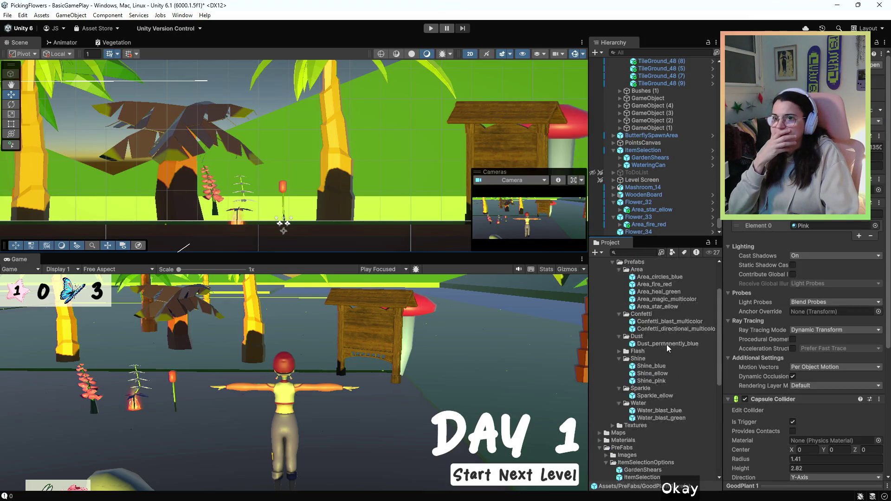
click(652, 414)
click(661, 452)
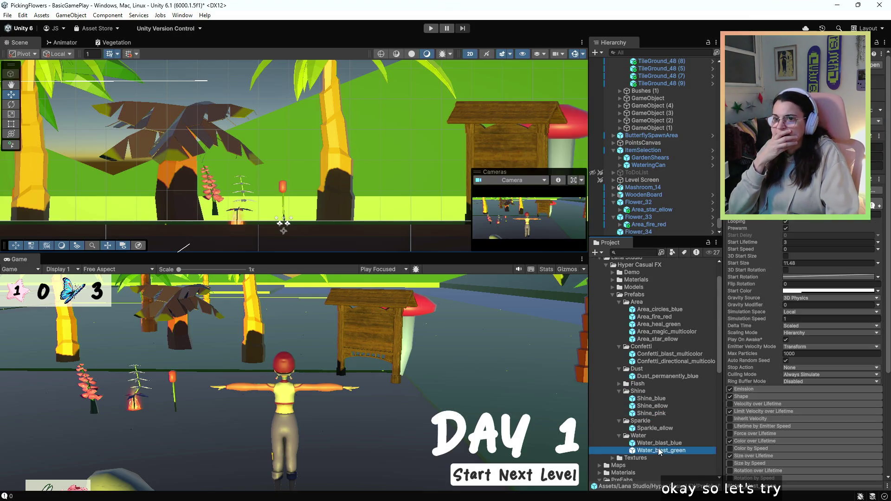
click(651, 317)
click(652, 325)
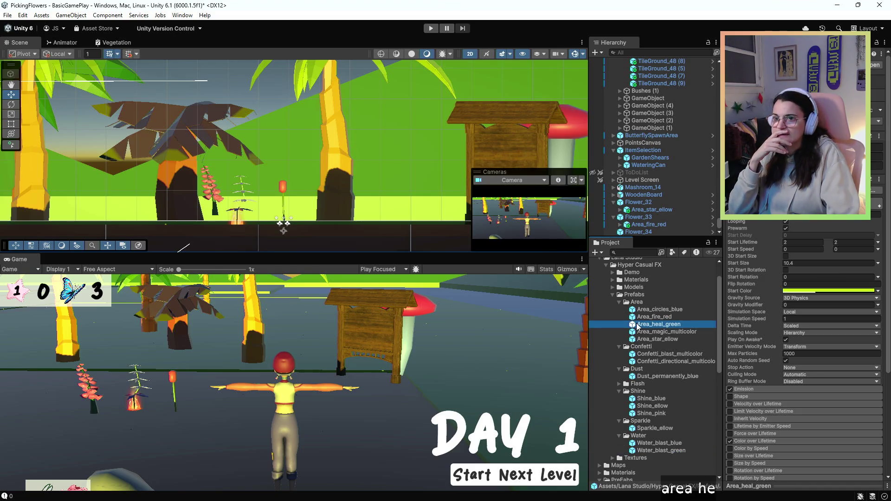
drag(634, 290, 638, 232)
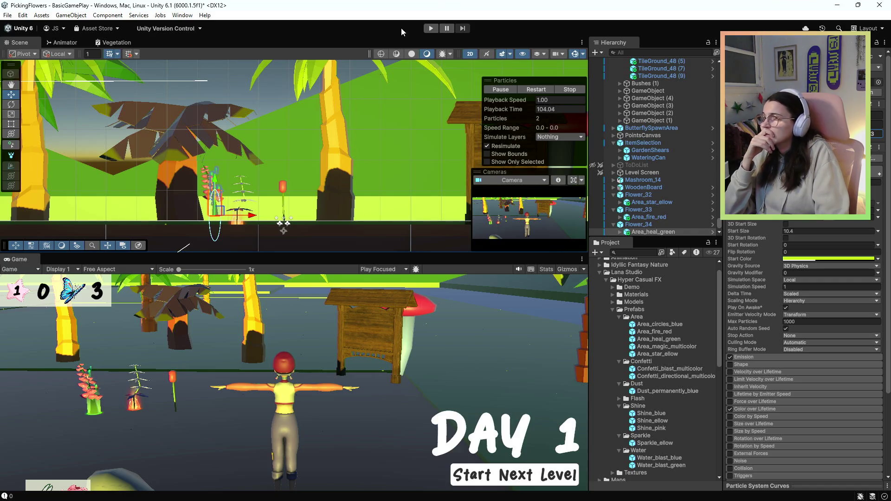
Play the game and walk the character toward and around the three flowers with WASD.
click(430, 29)
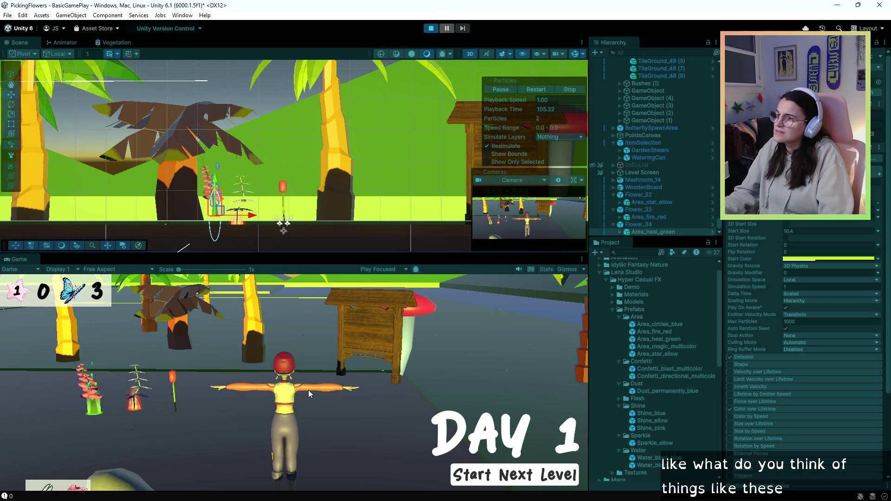
key(w)
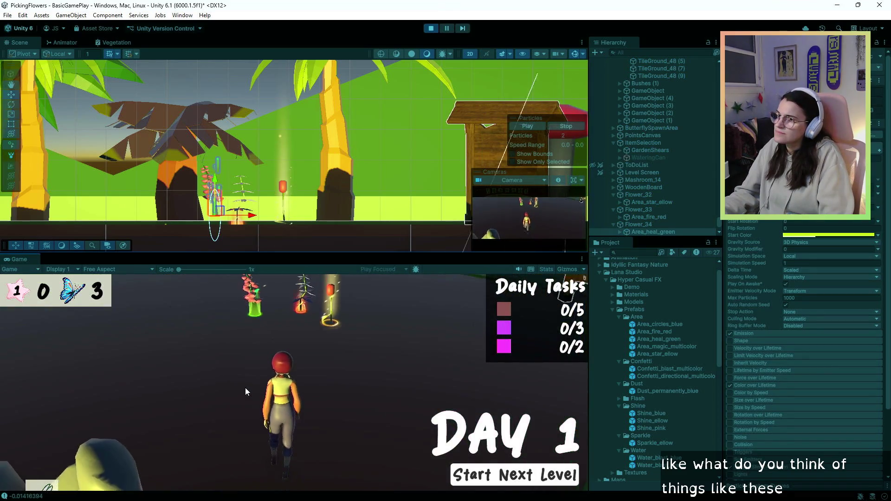
key(w)
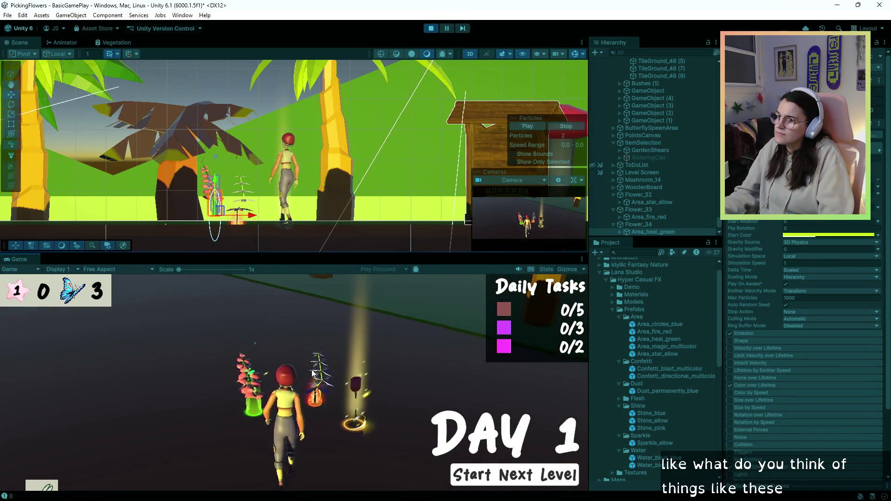
key(a)
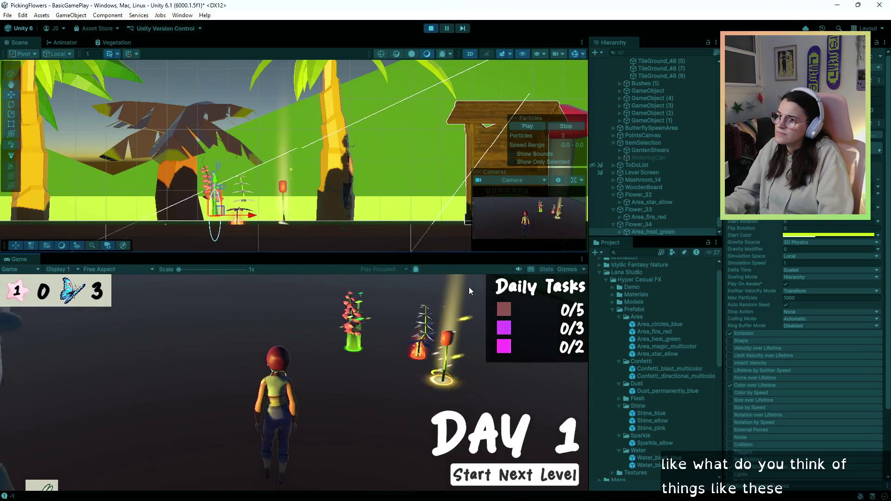
key(d)
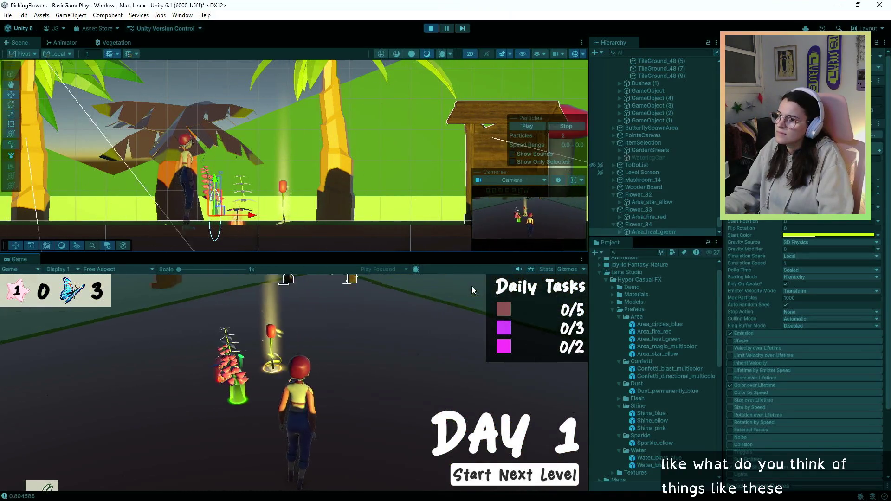
key(s)
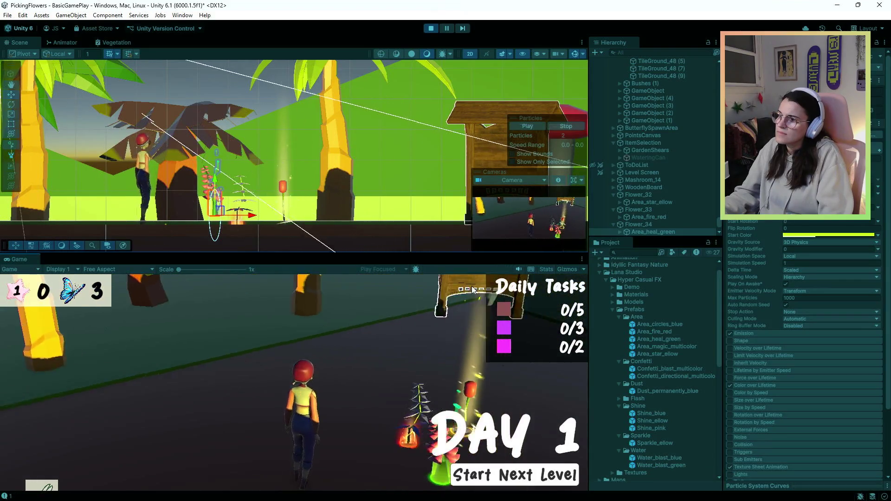
key(w)
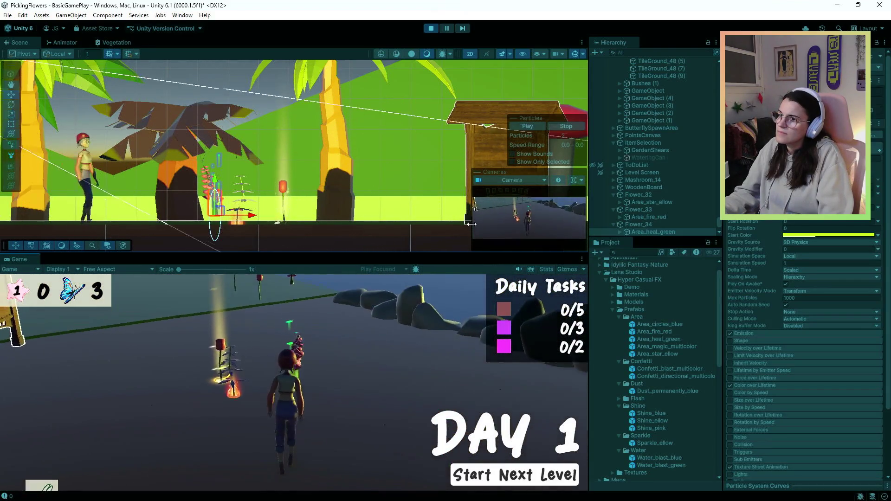
key(a)
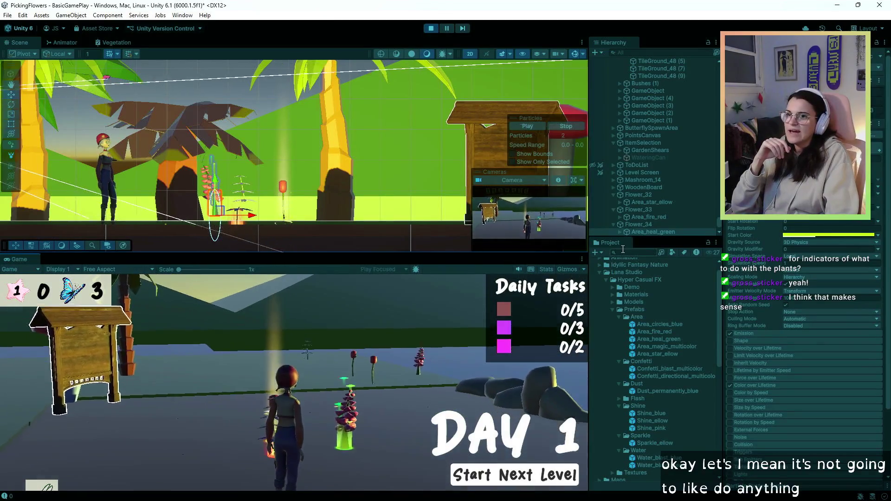
Stop the game and delete the Area_fire_red effect from Flower_33.
click(430, 29)
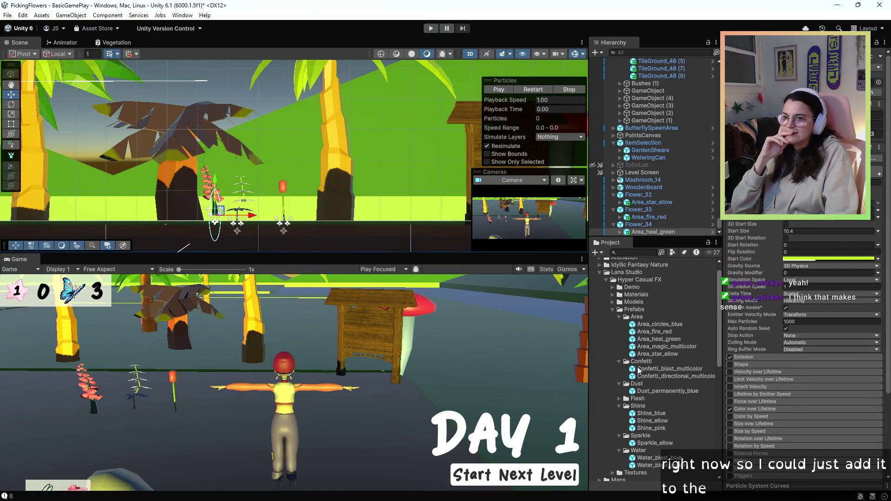
click(664, 347)
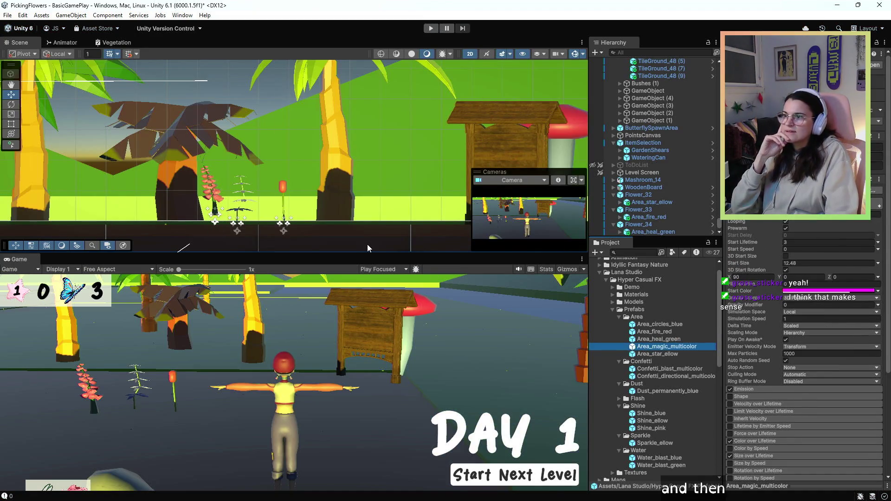
mouse_move(345, 173)
mouse_down()
mouse_move(357, 147)
mouse_move(396, 162)
mouse_up()
click(295, 206)
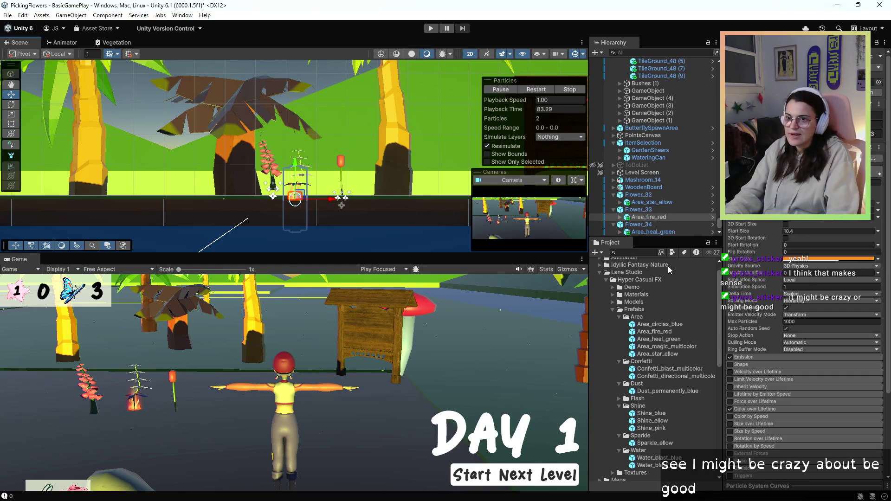
click(640, 237)
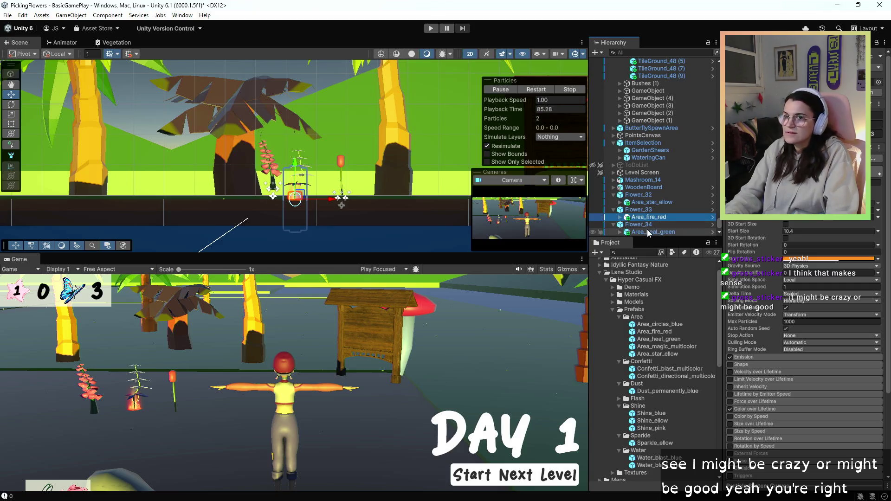
key(Delete)
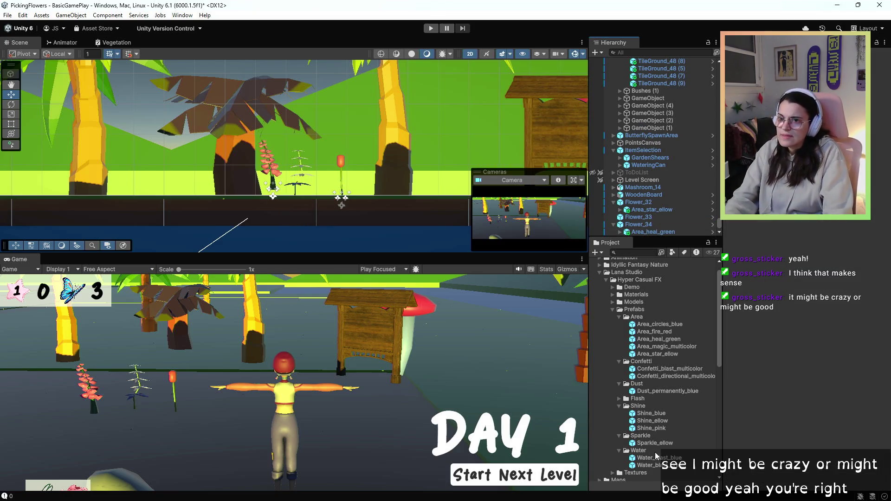
Nest Area_magic_multicolor under Flower_33 and start the game again.
click(667, 347)
scroll(650, 353, up, 1)
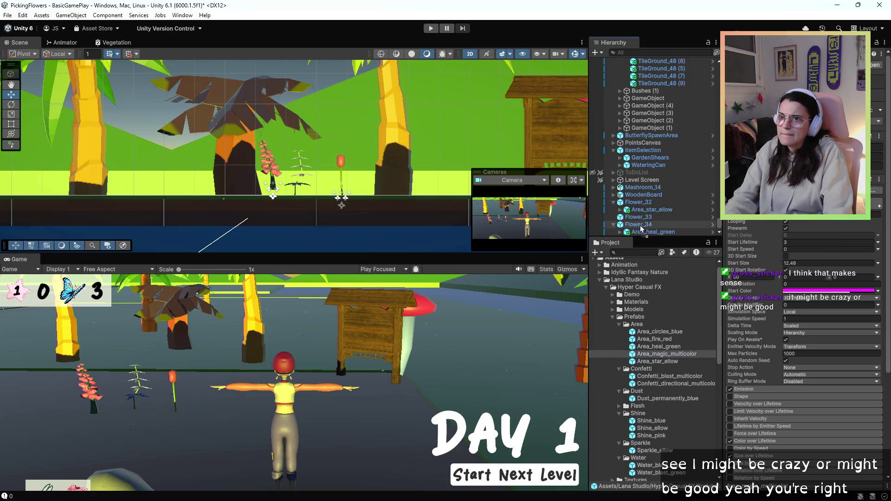
drag(641, 228, 639, 217)
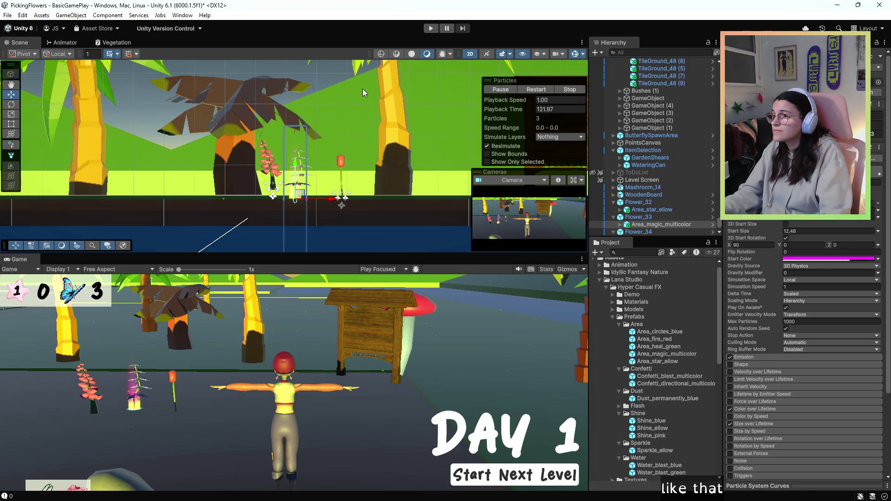
click(435, 27)
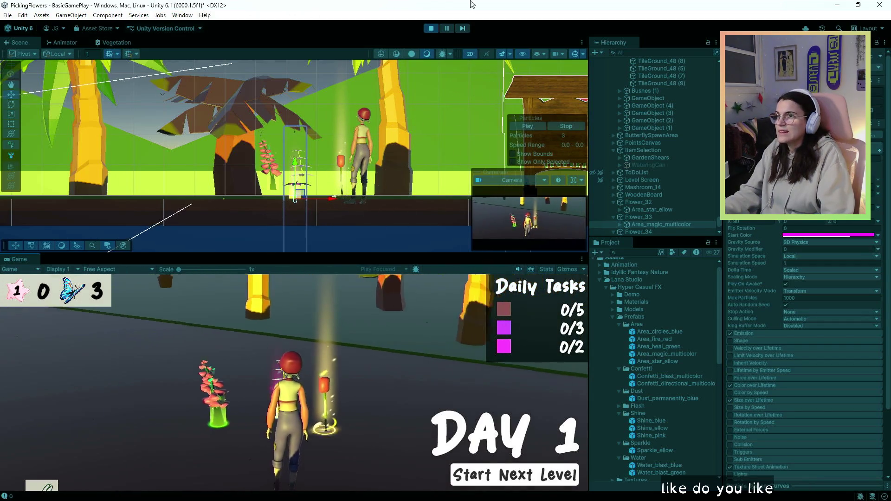
click(430, 28)
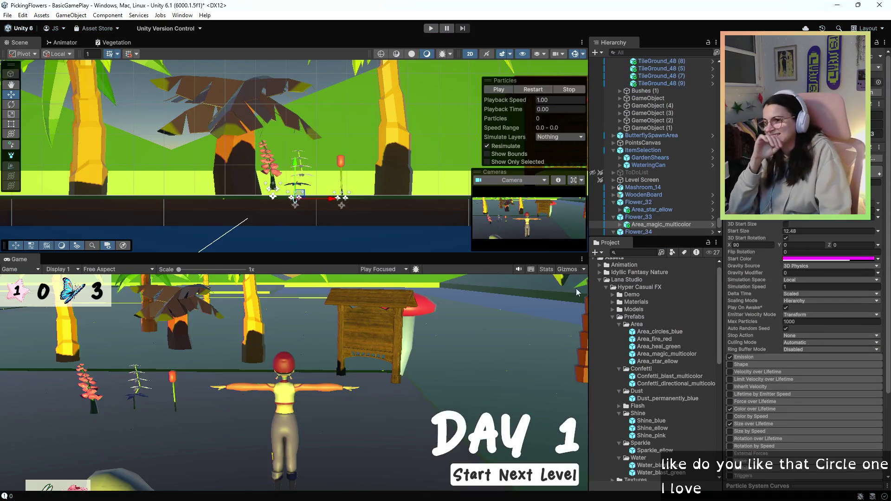
Inspect Flower_32's Area_star_ellow effect and browse the FX prefabs for a replacement.
click(669, 203)
click(670, 210)
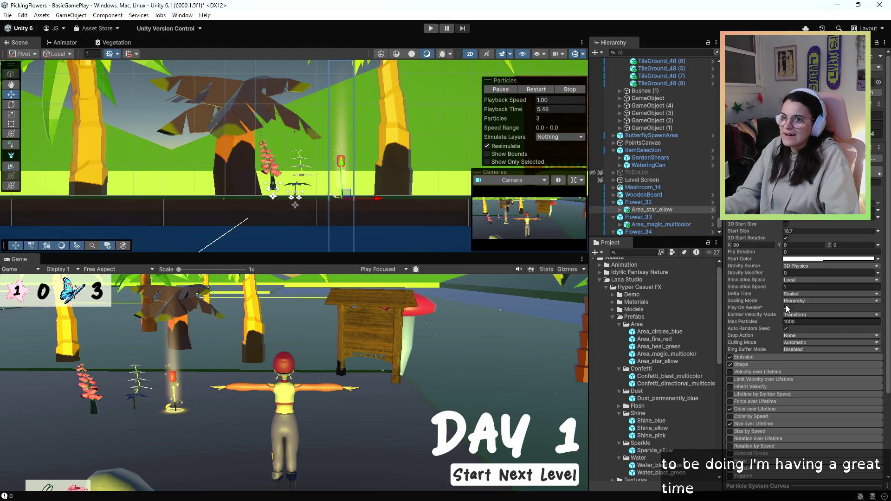
click(682, 363)
click(681, 355)
click(679, 377)
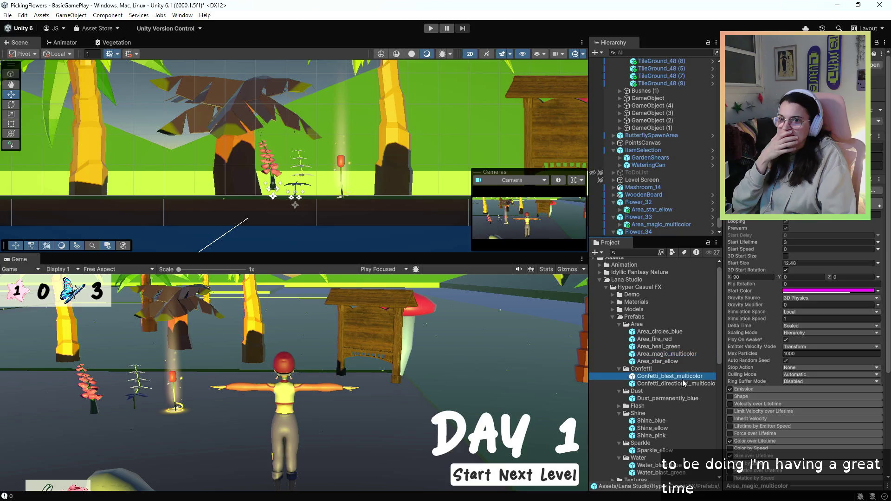
scroll(678, 383, down, 3)
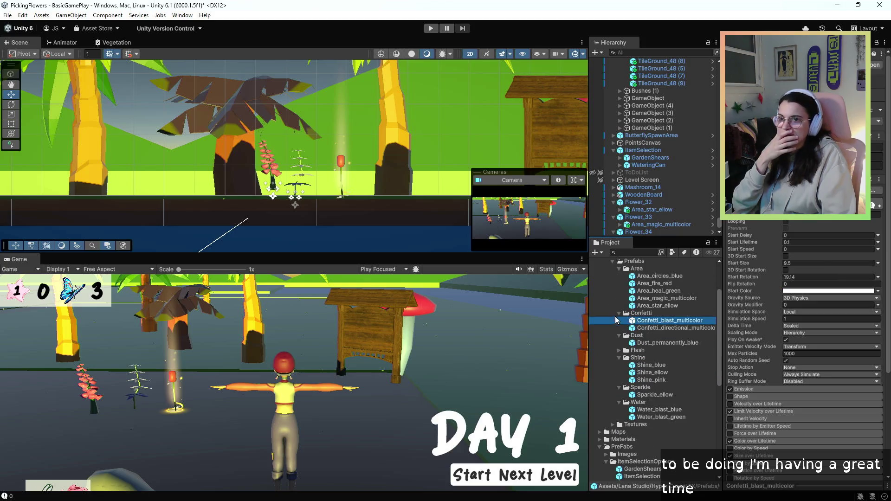
click(641, 313)
Delete Area_heal_green from Flower_34 and nest Dust_permanently_blue under it.
click(619, 313)
click(668, 328)
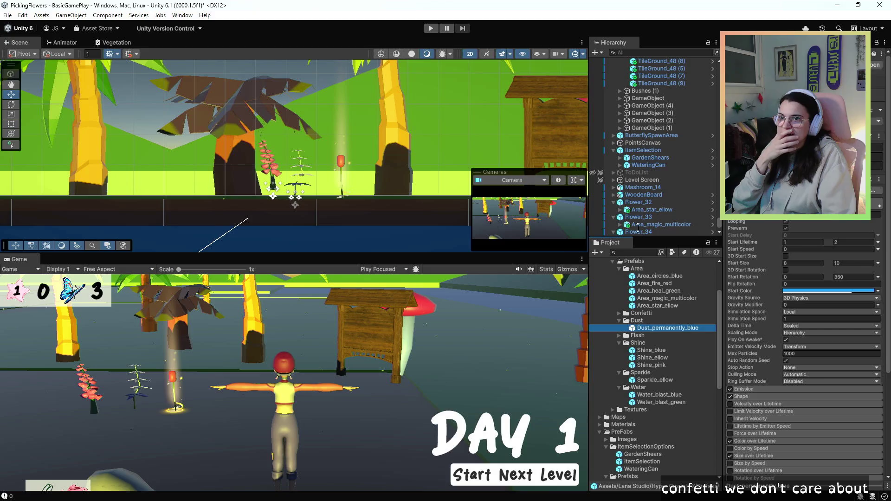
scroll(645, 223, down, 1)
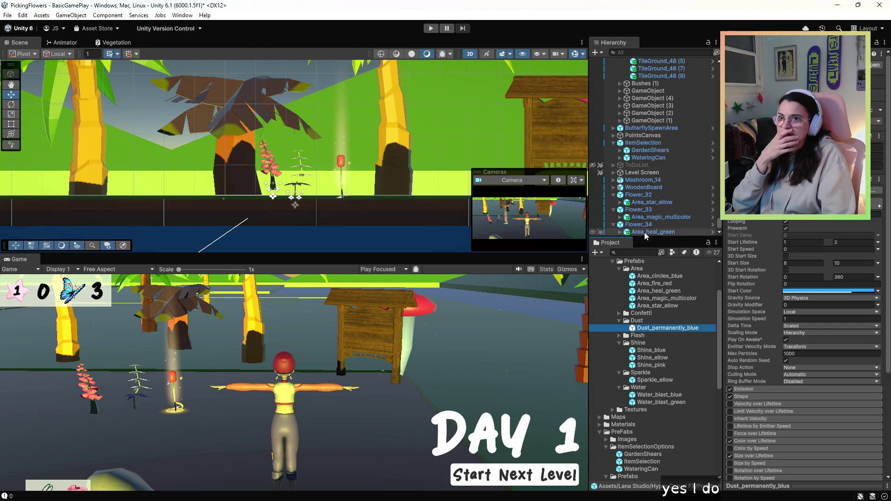
click(647, 233)
key(Delete)
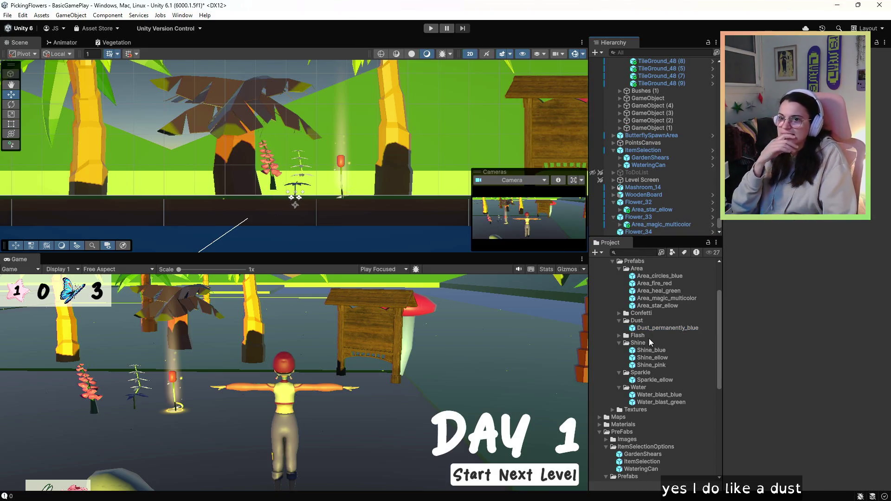
mouse_move(633, 332)
mouse_down()
mouse_move(674, 250)
mouse_move(640, 233)
mouse_up()
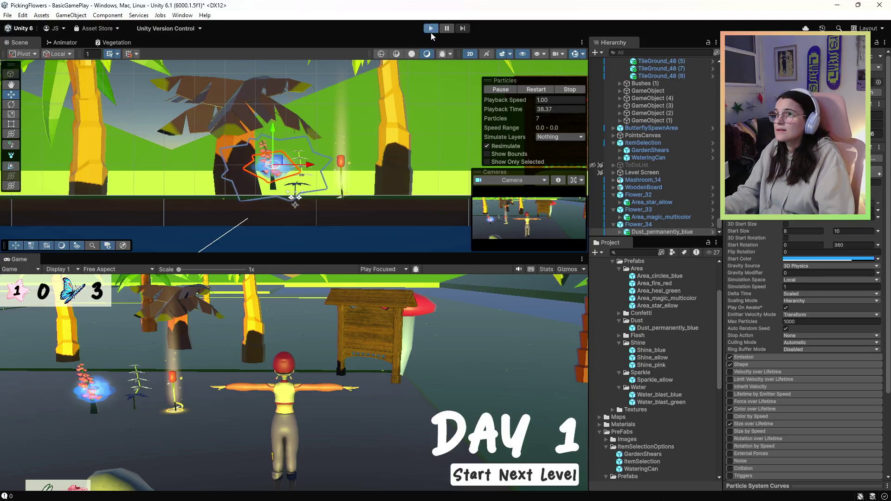
click(431, 29)
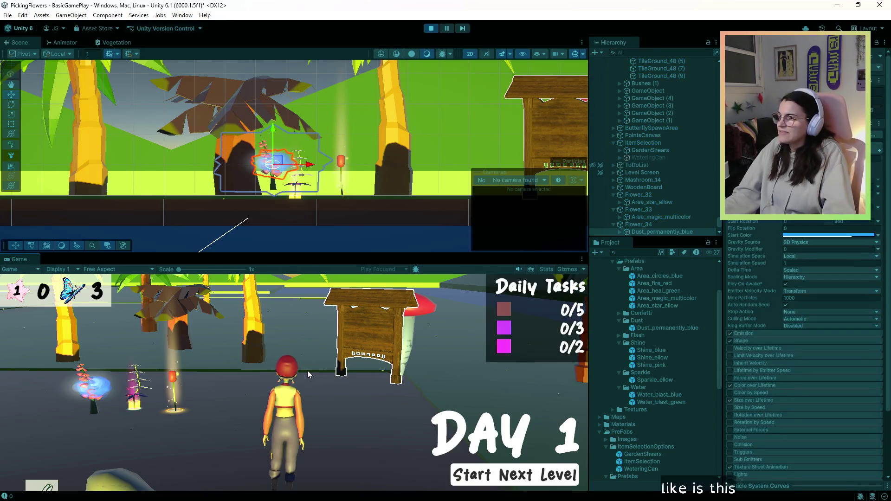
key(w)
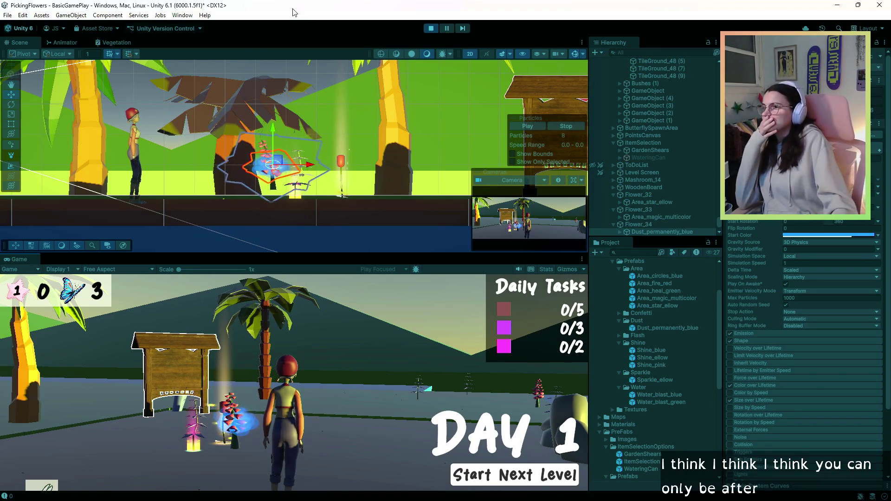
click(431, 29)
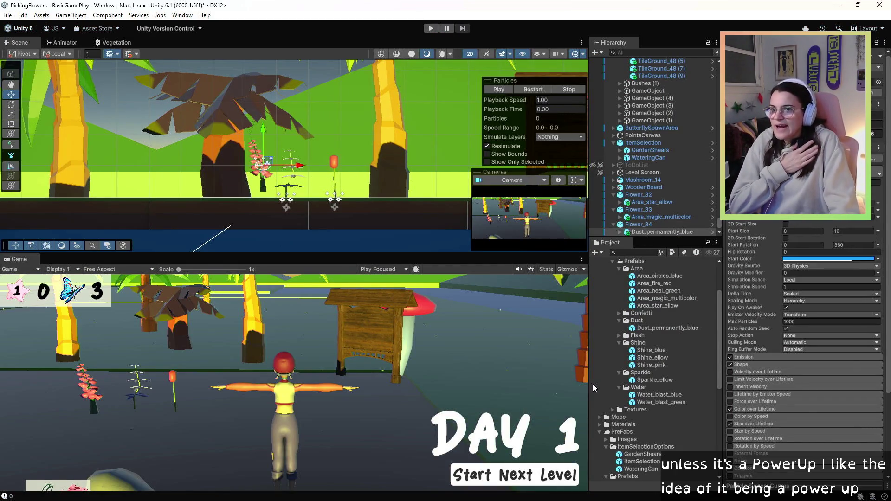
Add Shine_blue as a child of Flower_34 and start another play test.
scroll(676, 385, down, 3)
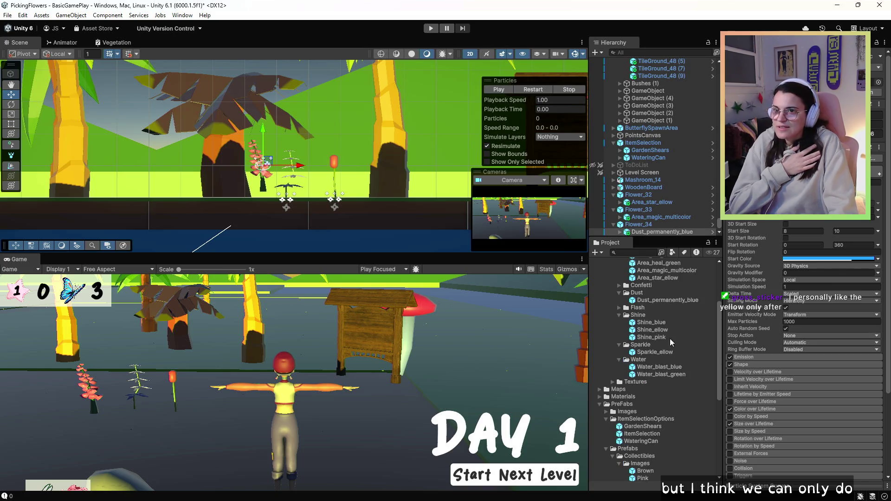
click(642, 330)
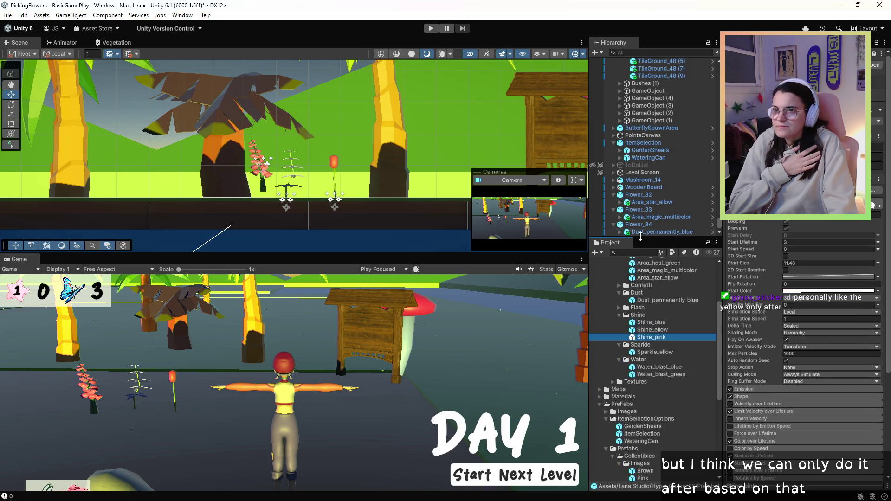
click(634, 232)
click(635, 324)
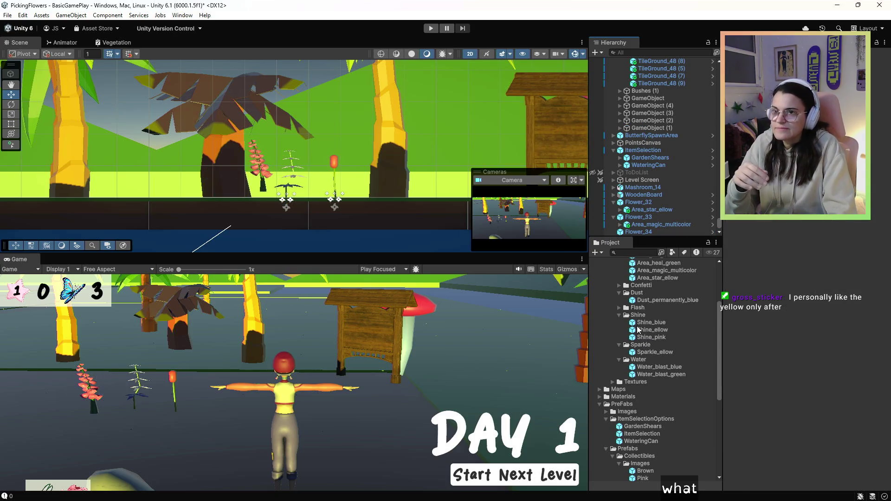
drag(634, 326, 639, 236)
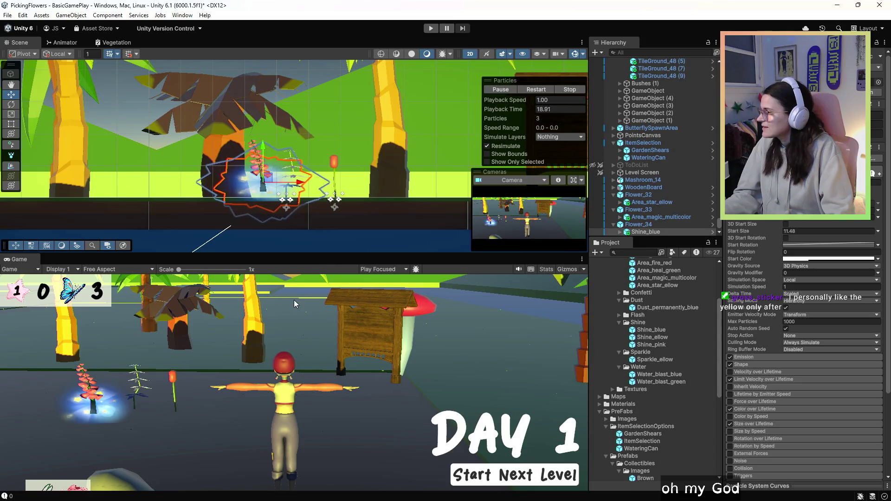
click(431, 28)
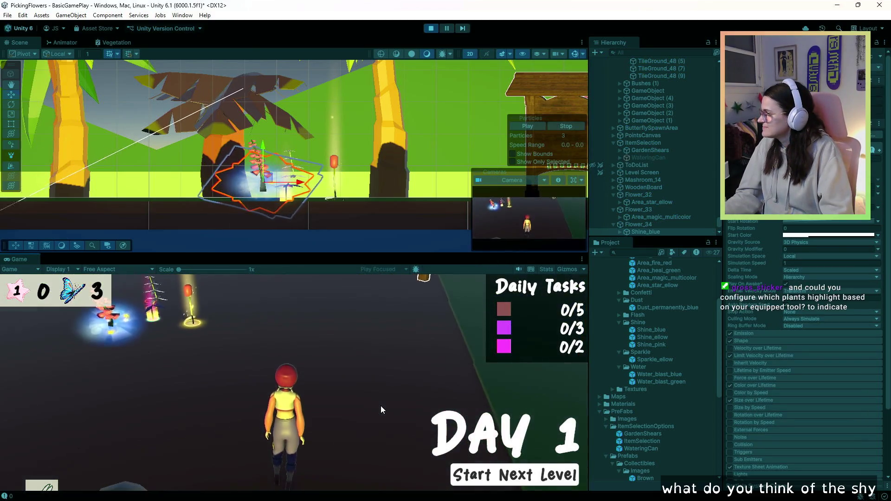
Stop the play test and rename Flower_33's 'Watered (1)' effect to 'Watered'.
key(ctrl+p)
right_click(604, 83)
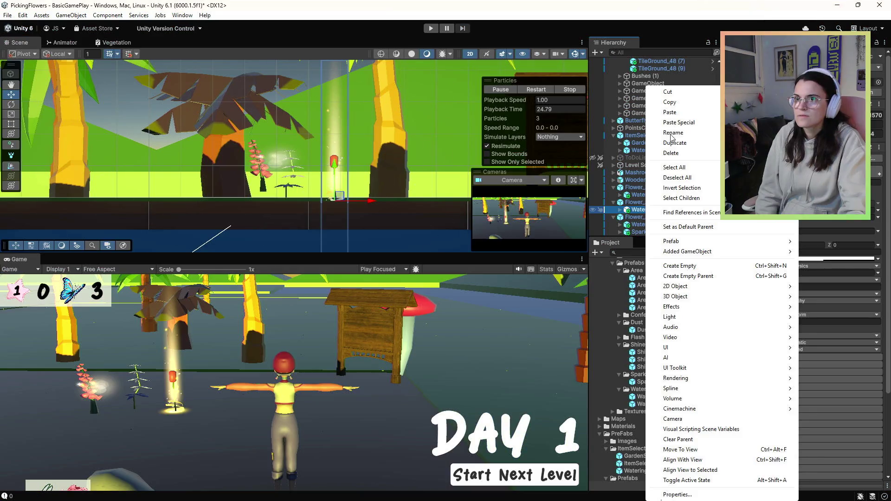
key(Escape)
key(End)
key(BackSpace)
key(BackSpace)
key(BackSpace)
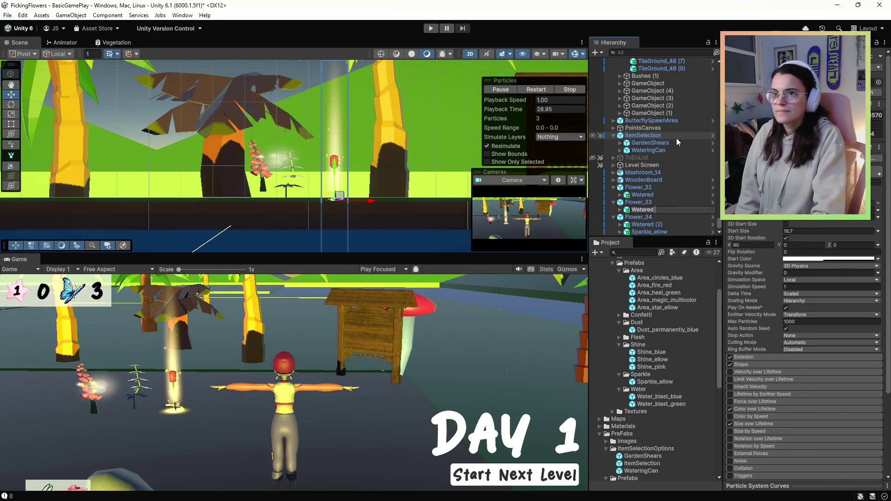
click(659, 187)
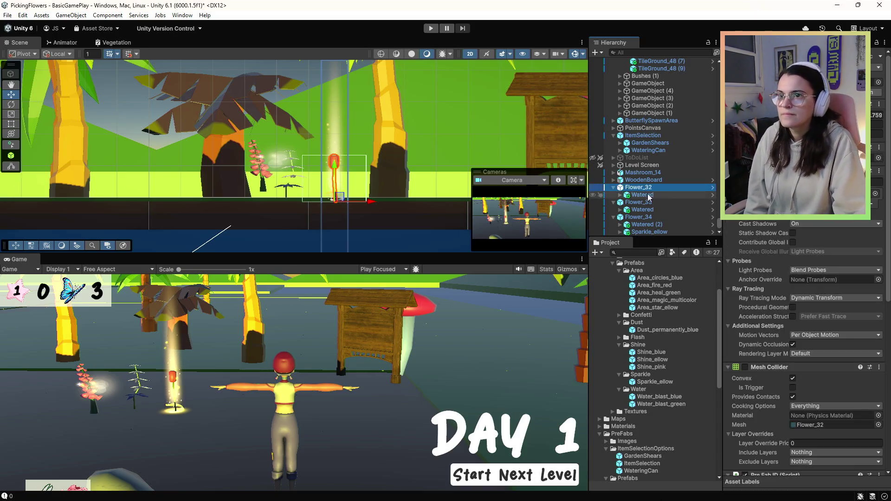
Rename Flower_34's 'Watered (2)' effect to 'Watered'.
right_click(649, 227)
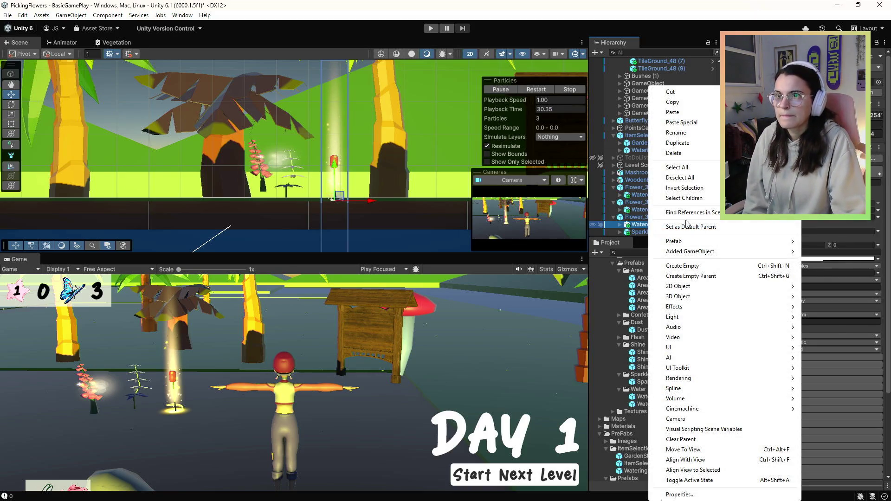
click(689, 133)
key(BackSpace)
key(BackSpace)
key(BackSpace)
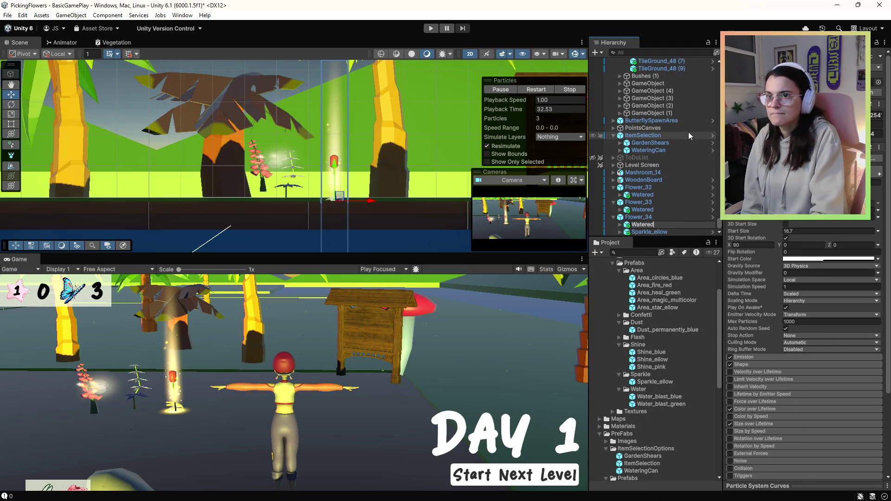
key(Return)
Review each flower's effects and move Flower_34's Watered beam onto the pink flower.
click(643, 231)
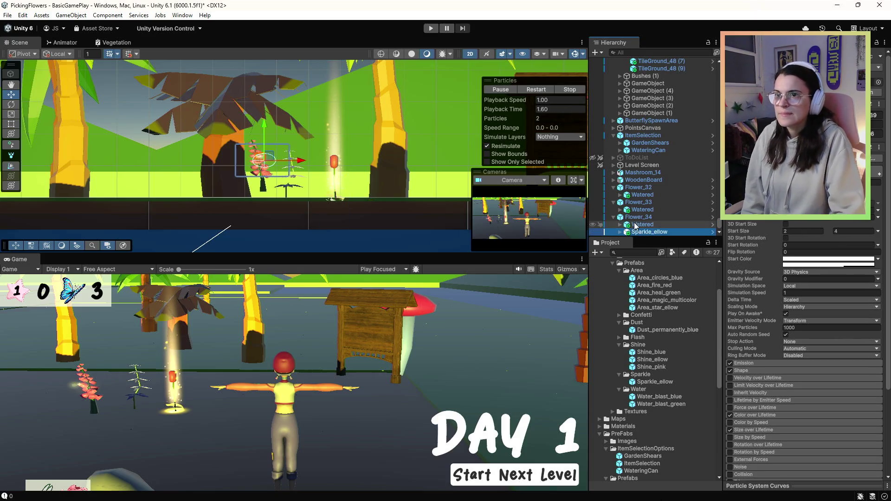
click(637, 225)
click(638, 209)
click(641, 195)
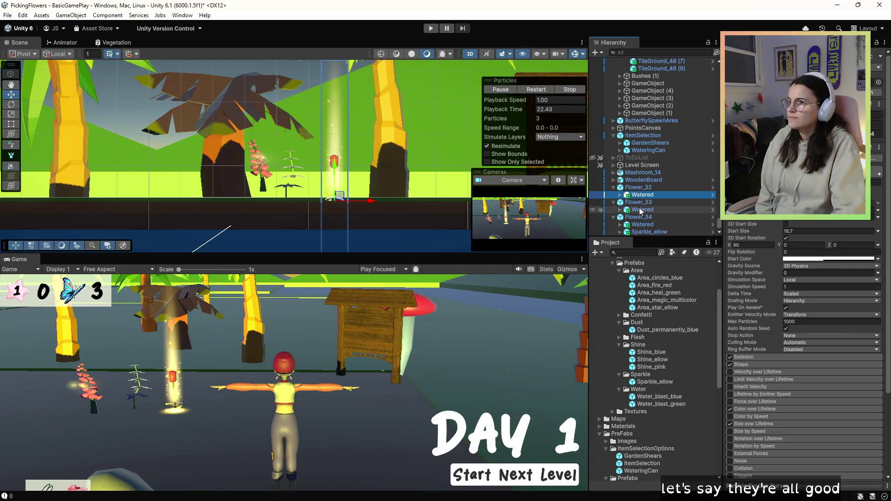
click(648, 233)
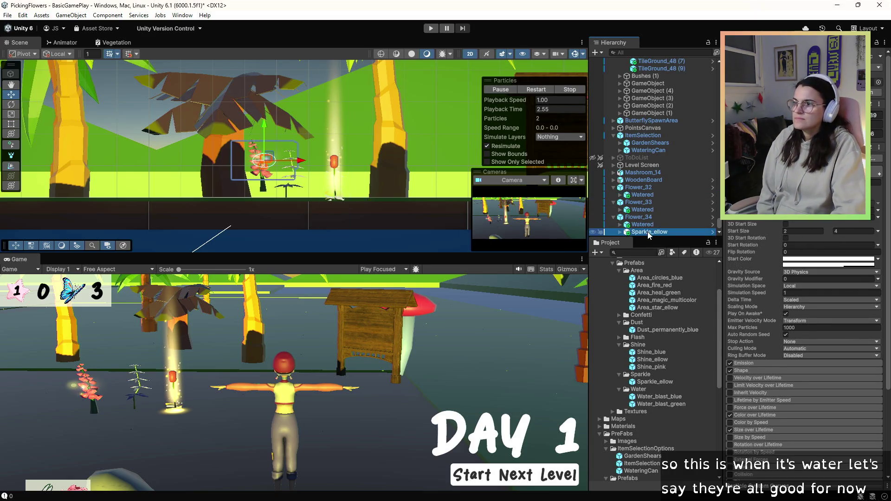
click(648, 226)
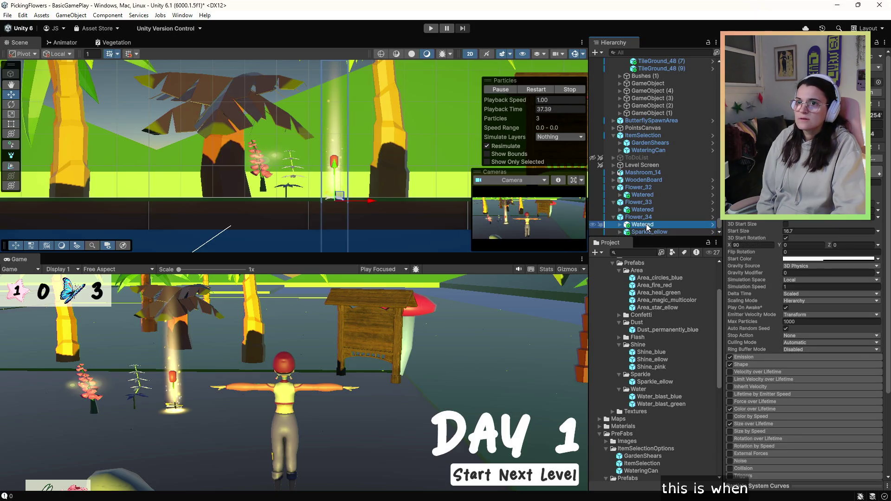
drag(340, 195, 265, 185)
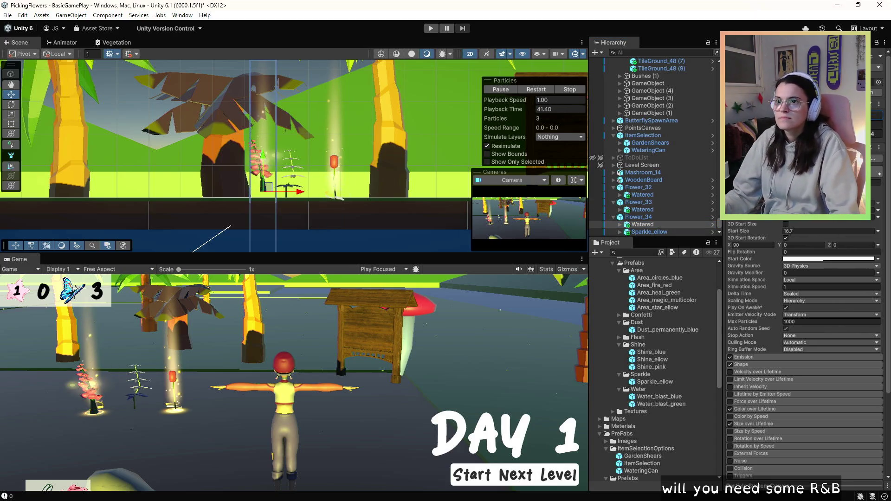
click(643, 209)
Move Flower_33's Watered beam onto the white plant, then check each flower's Watered effect.
drag(340, 195, 291, 196)
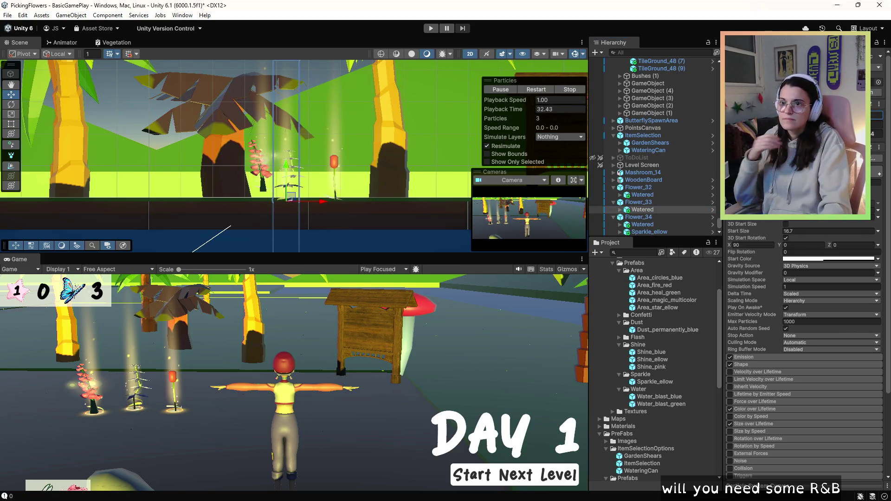
click(650, 210)
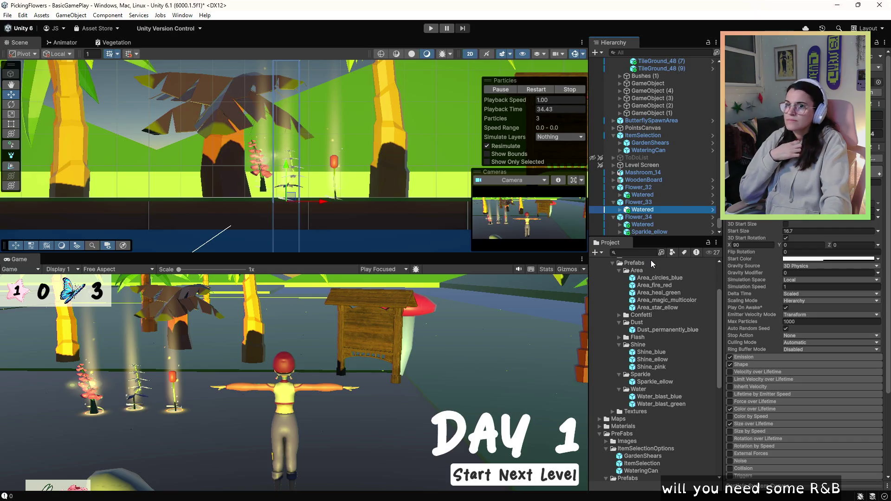
click(879, 113)
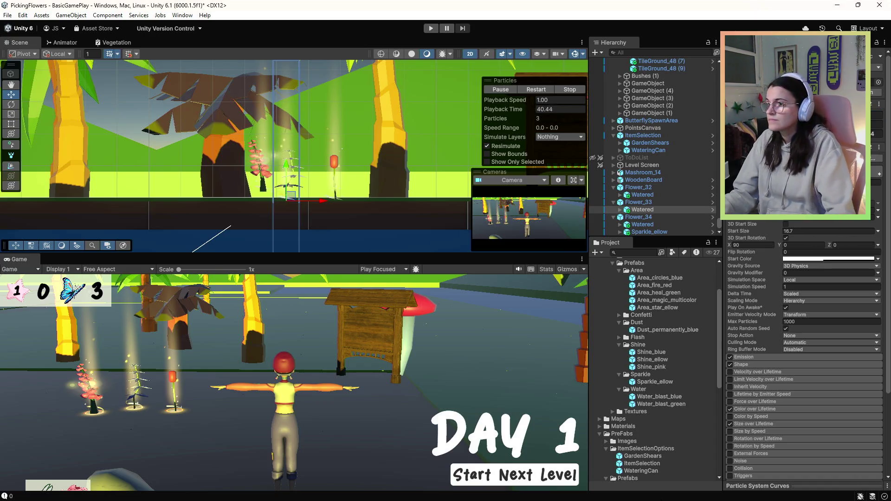
click(643, 224)
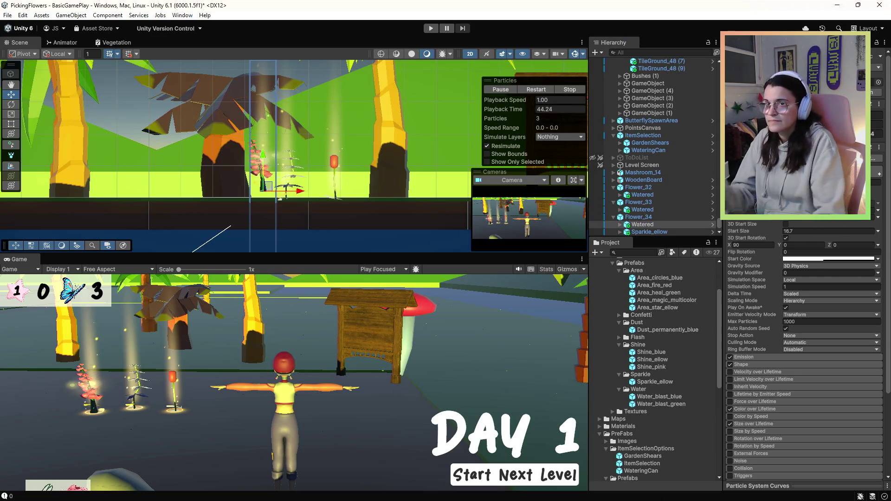
click(647, 235)
click(646, 209)
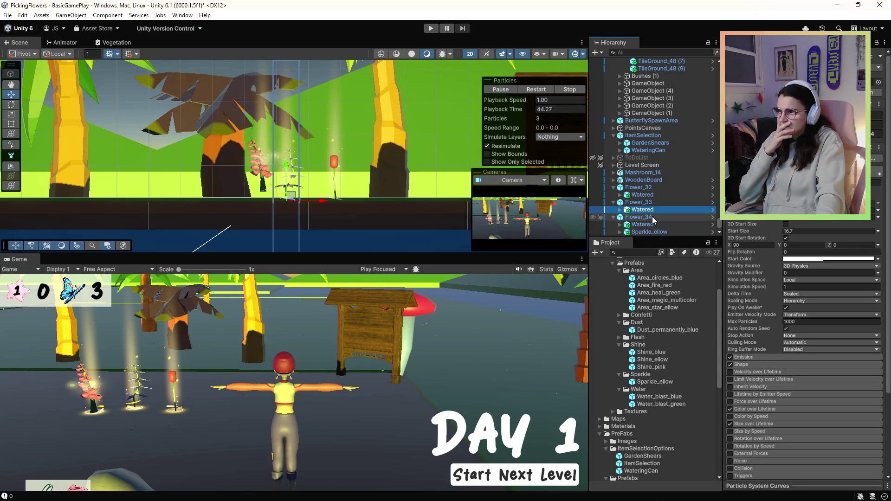
click(643, 195)
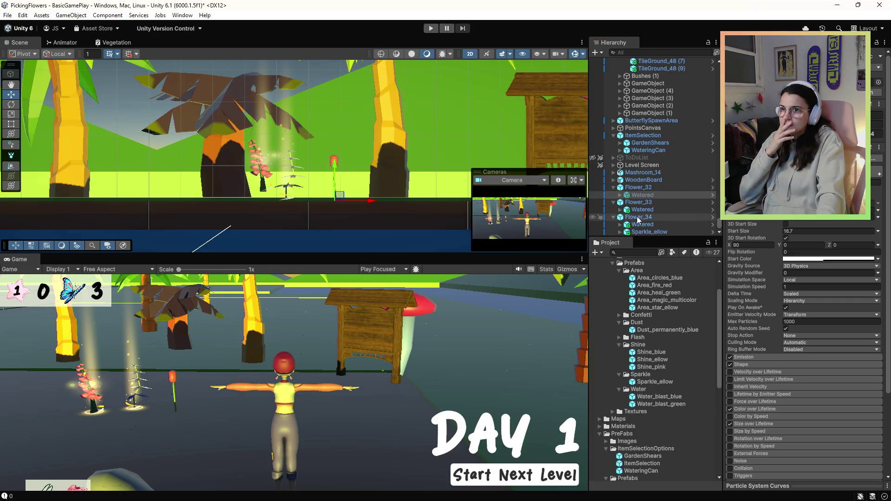
click(639, 217)
click(638, 210)
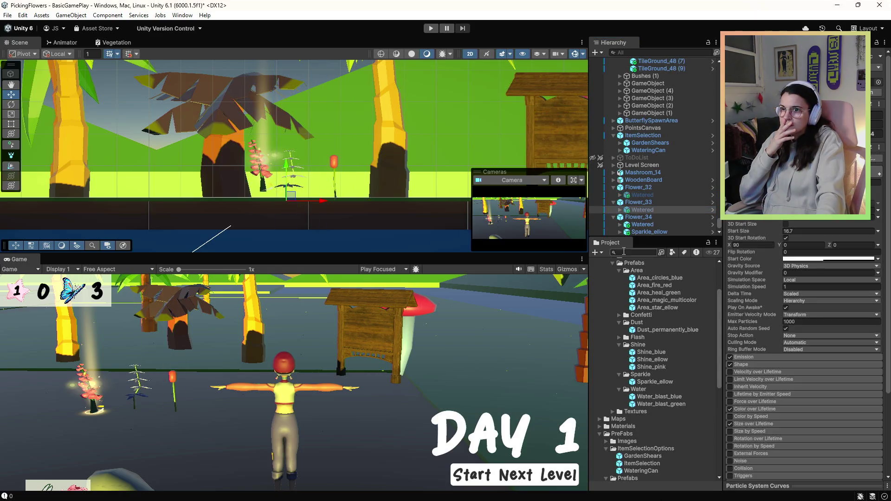
Delete Sparkle_ellow and the Watered effects of Flower_32 and Flower_33, then switch to PickUpScript.cs.
click(631, 226)
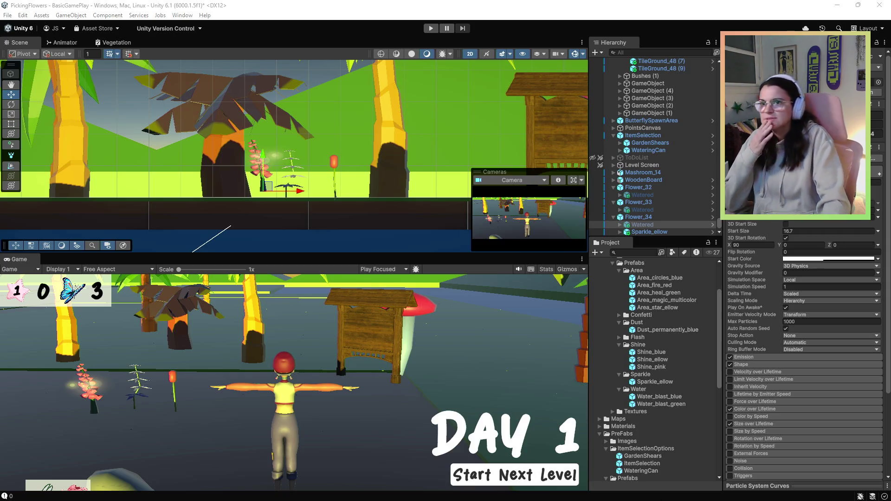
click(650, 231)
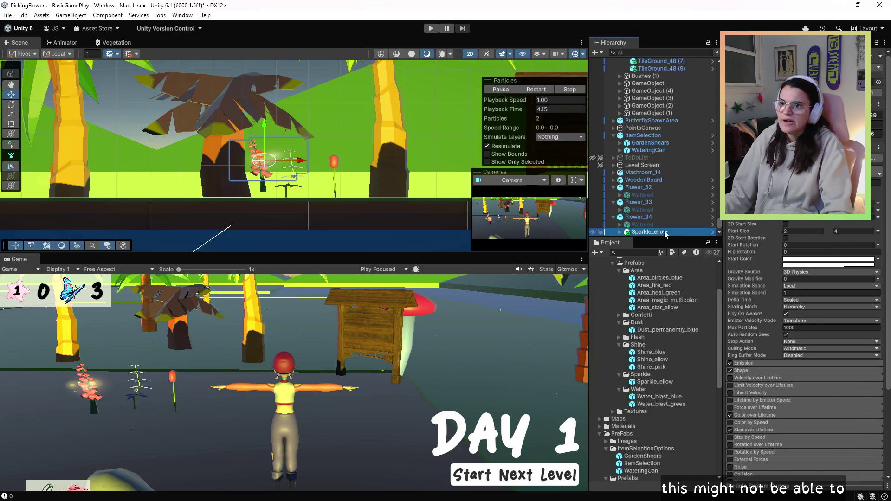
key(Delete)
click(652, 210)
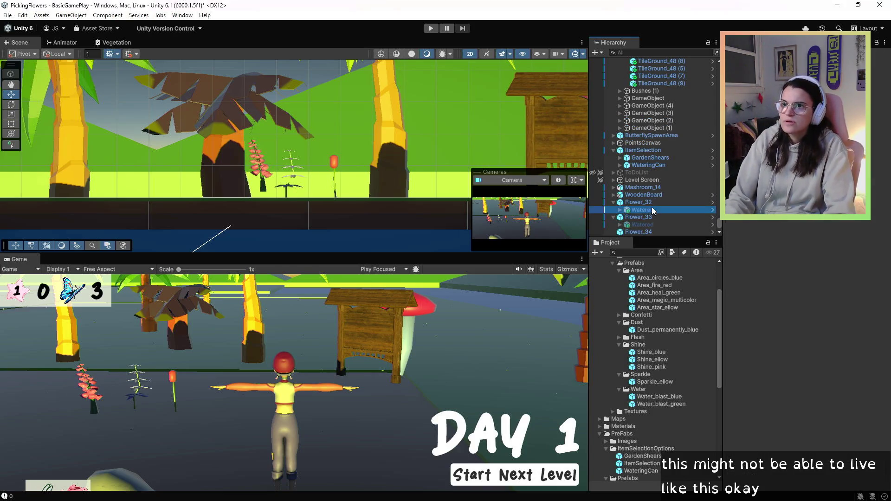
key(Delete)
click(619, 226)
key(Delete)
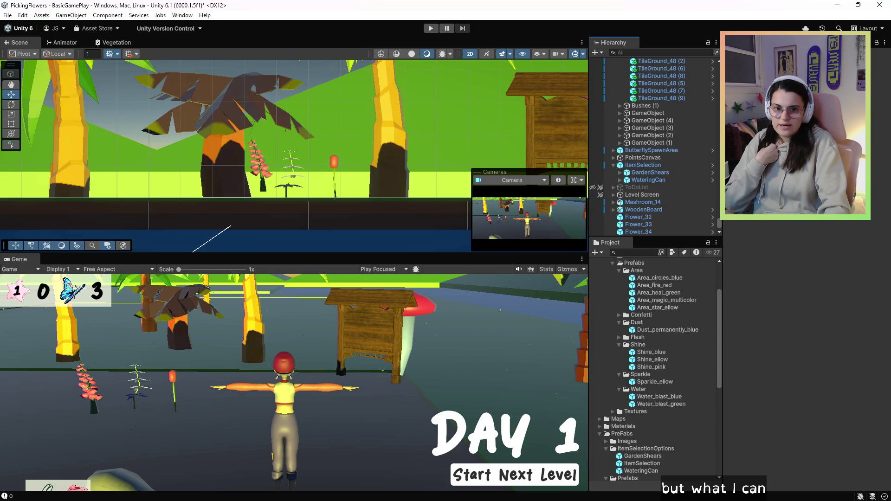
key(alt+Tab)
scroll(470, 302, up, 15)
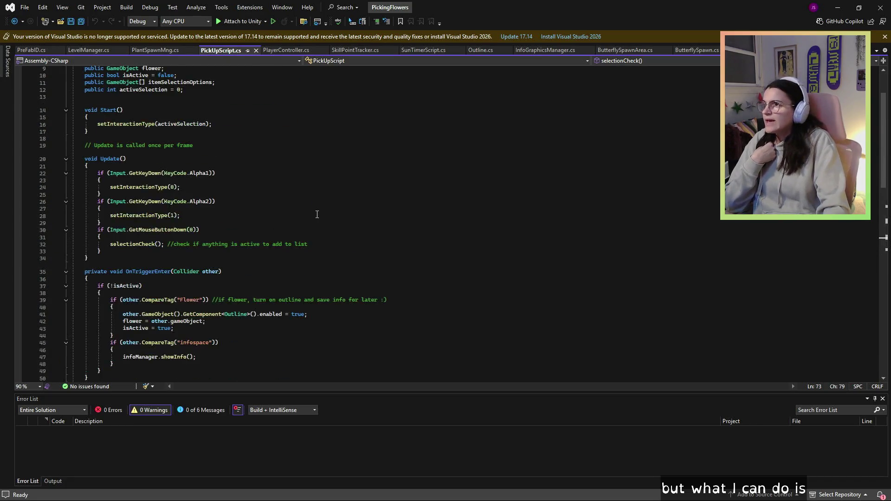
Declare 'public GameObject[] animiationArray;' on a new line below activeSelection in PickUpScript.cs.
click(297, 153)
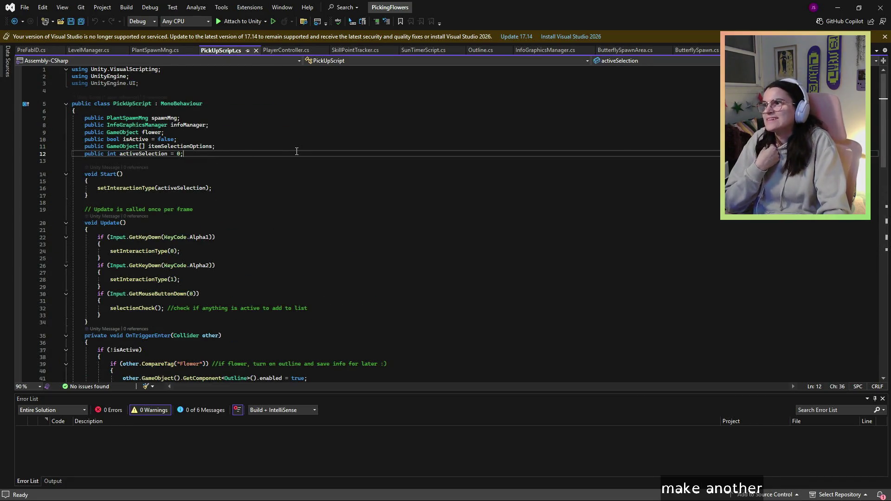
key(Return)
text(public )
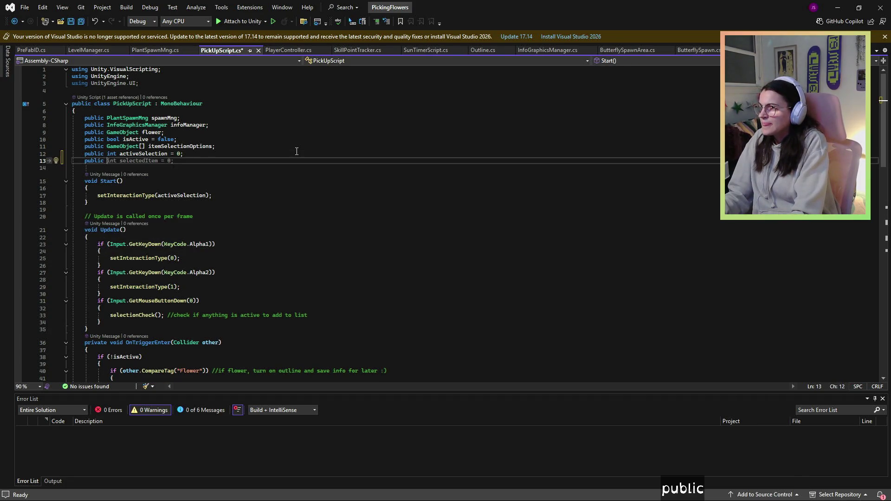
text(int animiation)
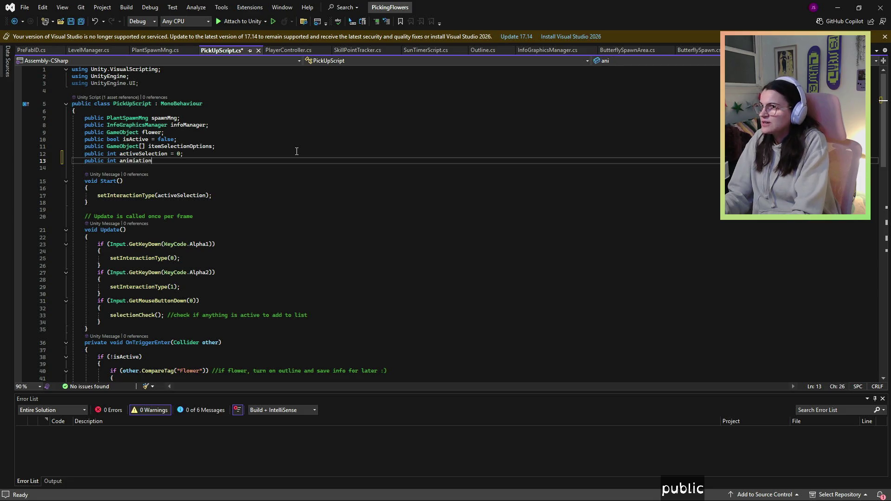
text(Array)
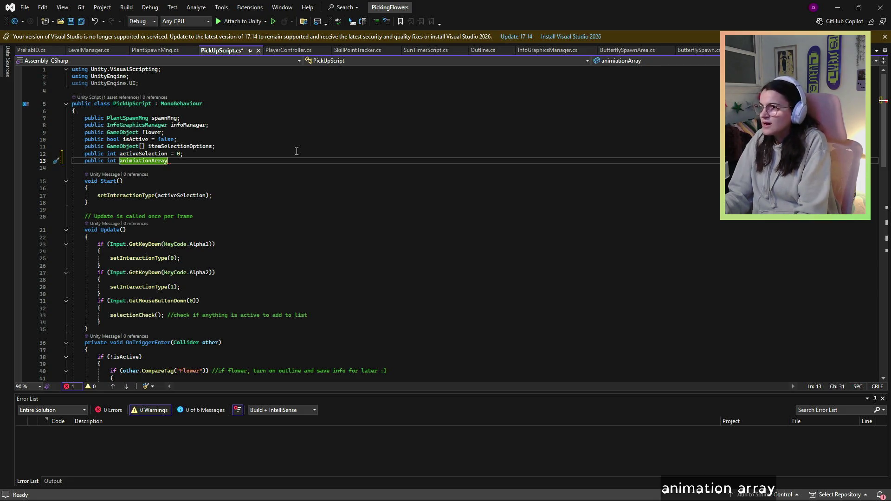
text(;)
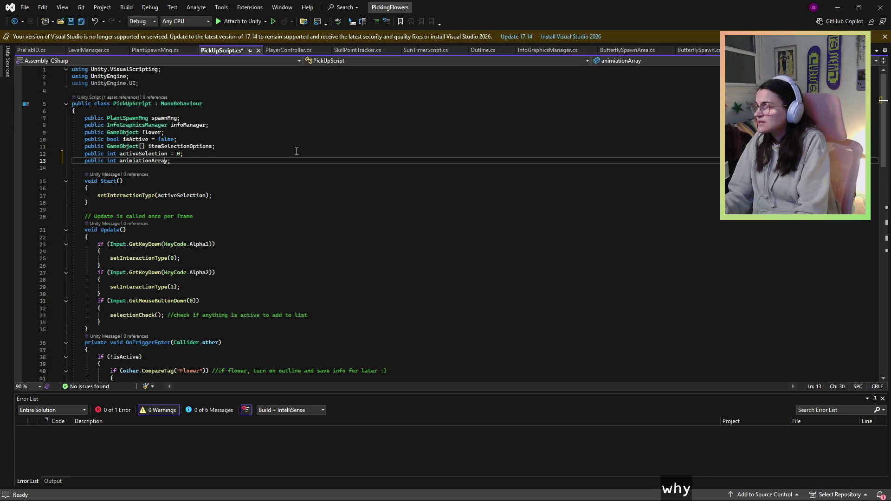
key(Left)
key(Left)
key(Left)
key(ctrl+r)
key(ctrl+r)
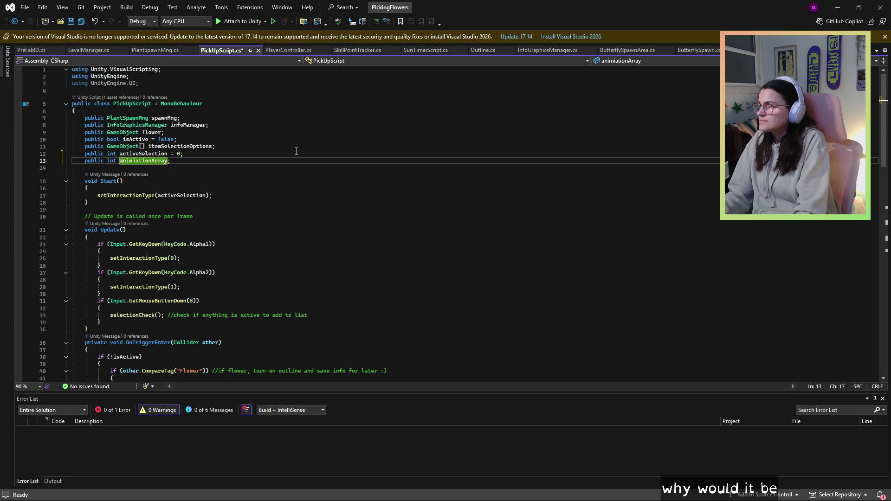
key(BackSpace)
key(BackSpace)
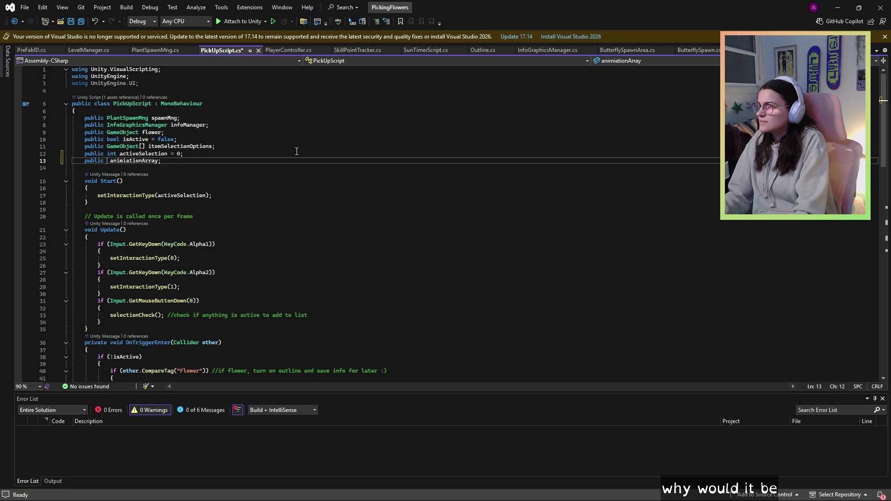
text(GameOb)
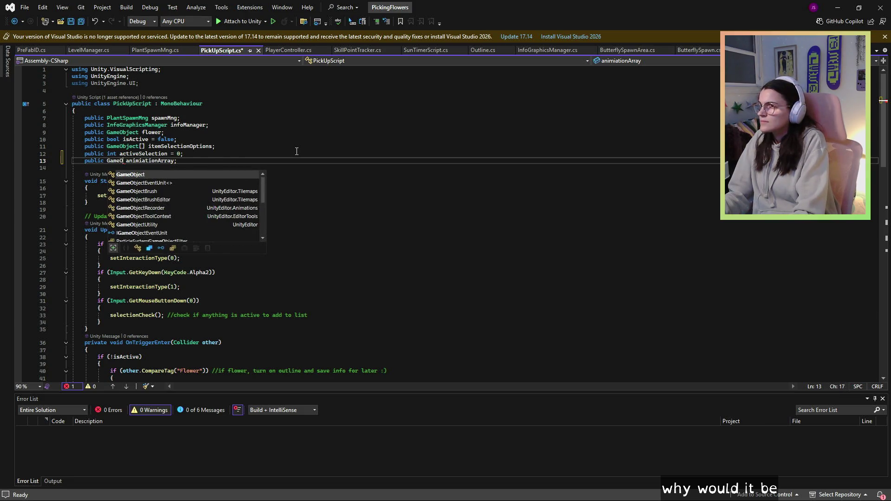
text(ject)
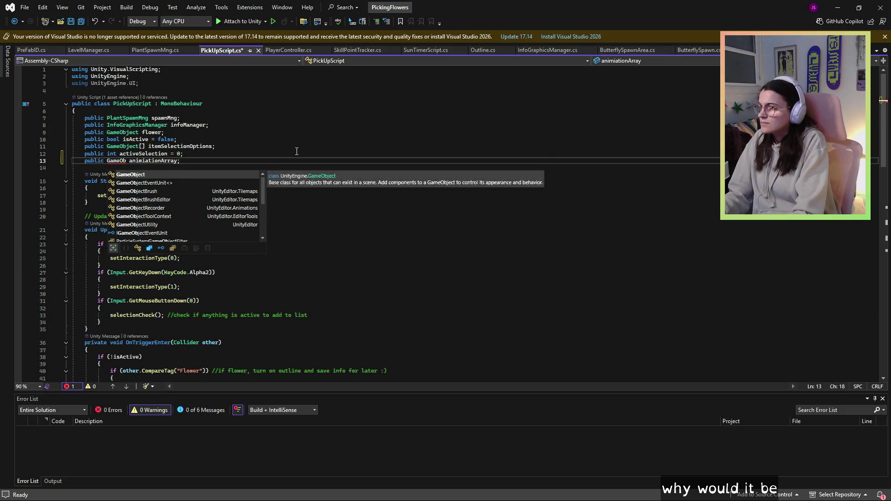
text([])
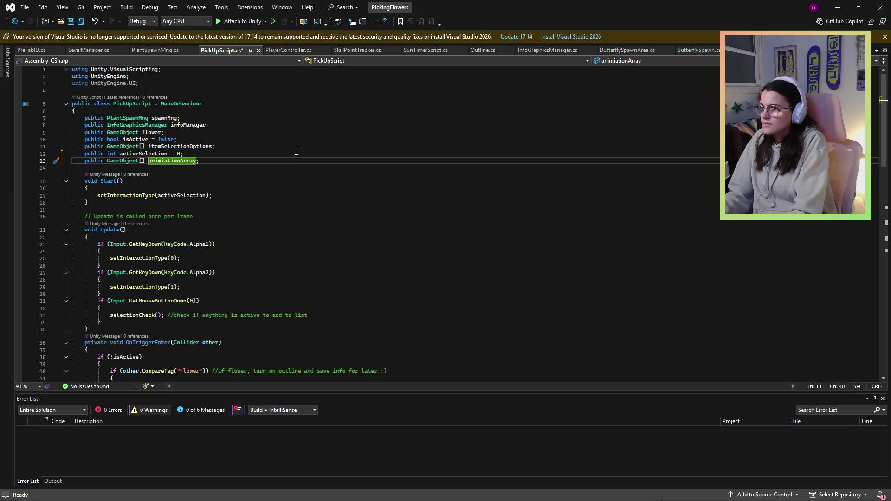
key(Right)
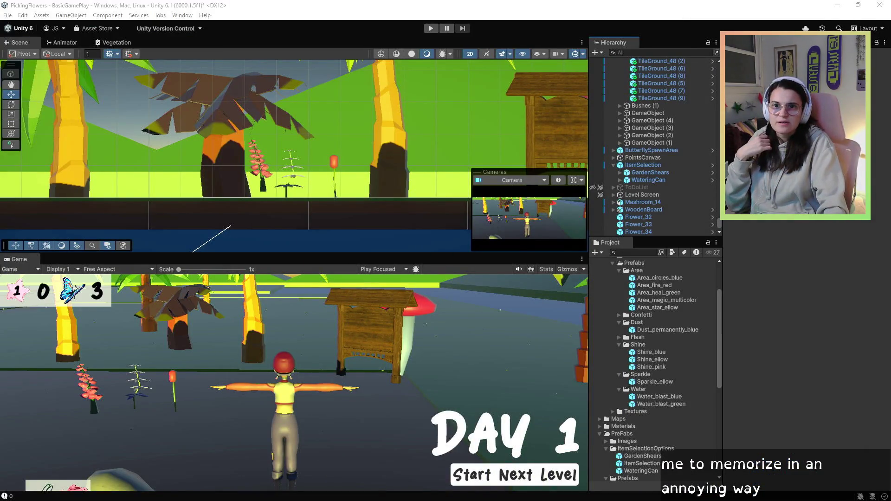
Collapse the Grid, Bushes and ItemSelection groups in the Hierarchy.
scroll(648, 178, up, 10)
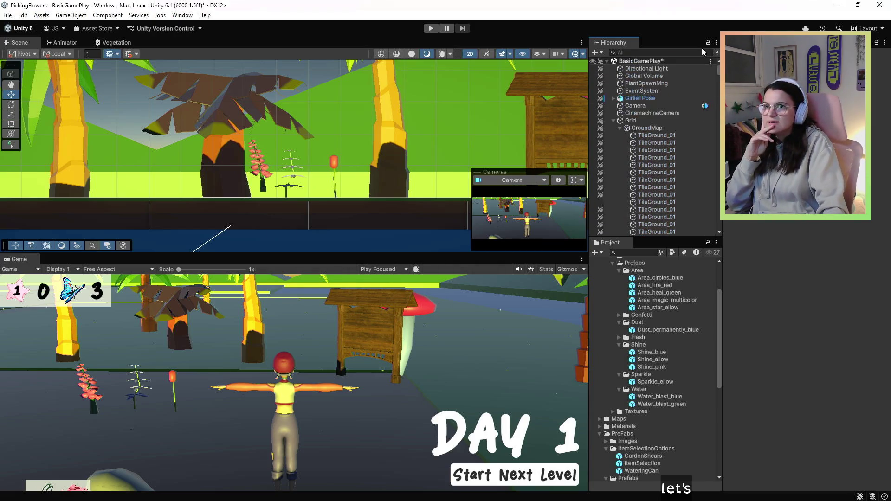
click(614, 121)
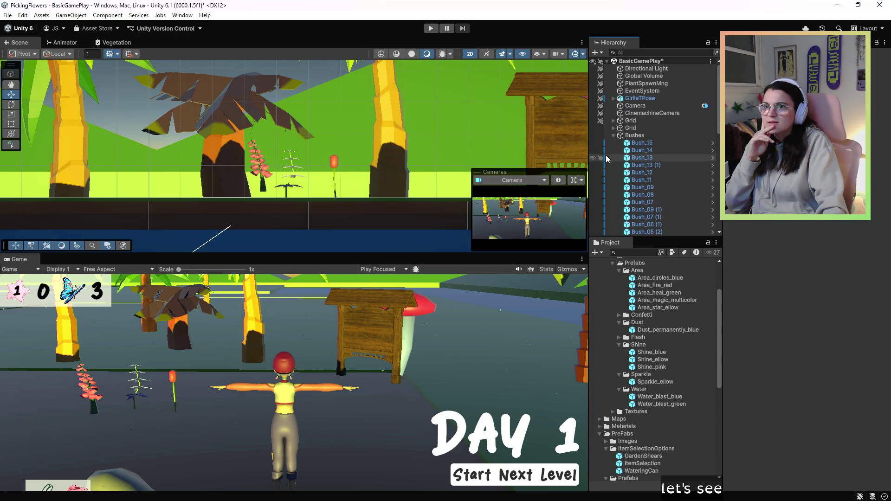
click(613, 143)
click(614, 158)
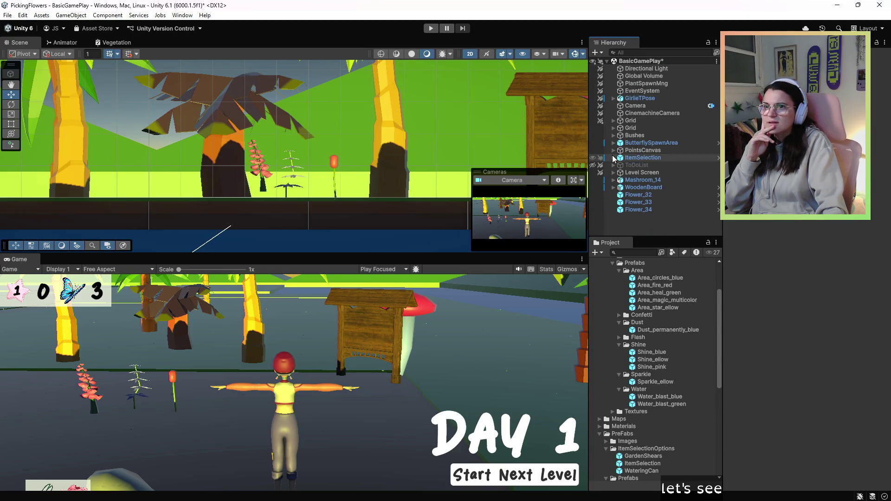
click(614, 158)
click(614, 158)
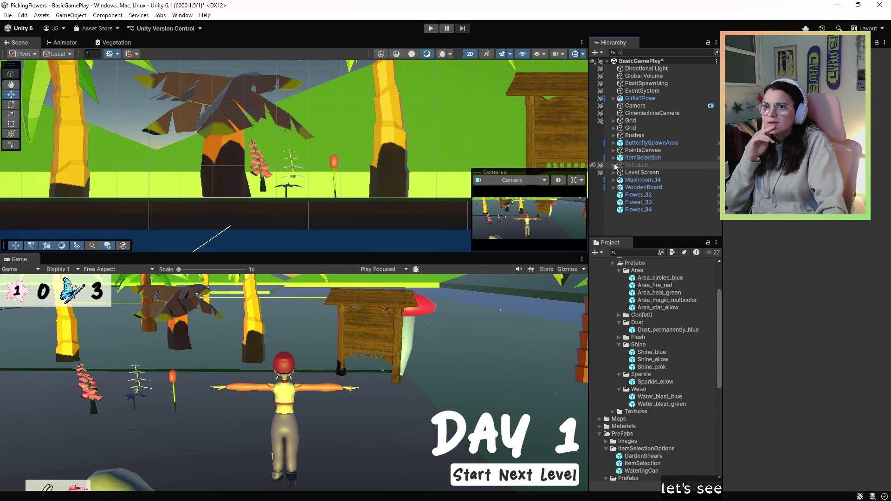
Review Flower_32's Pre Fab ID values in the Inspector, then bring Visual Studio forward.
click(637, 195)
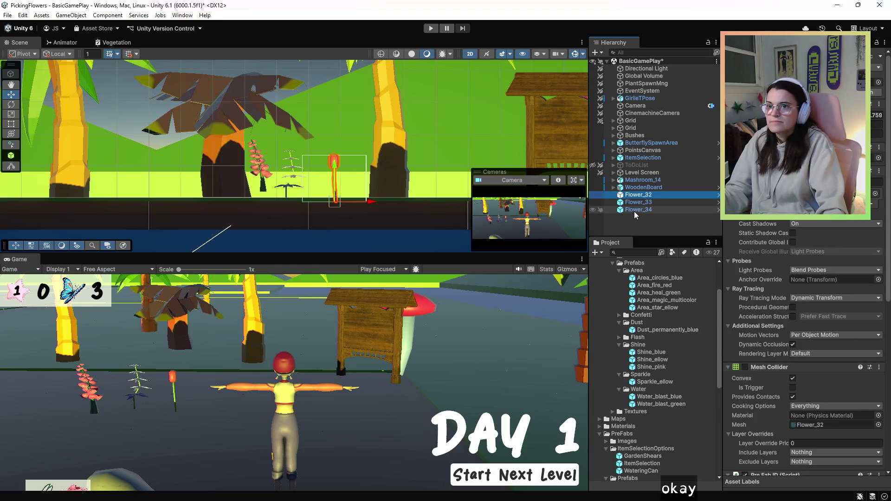
shift+click(635, 210)
scroll(767, 295, down, 10)
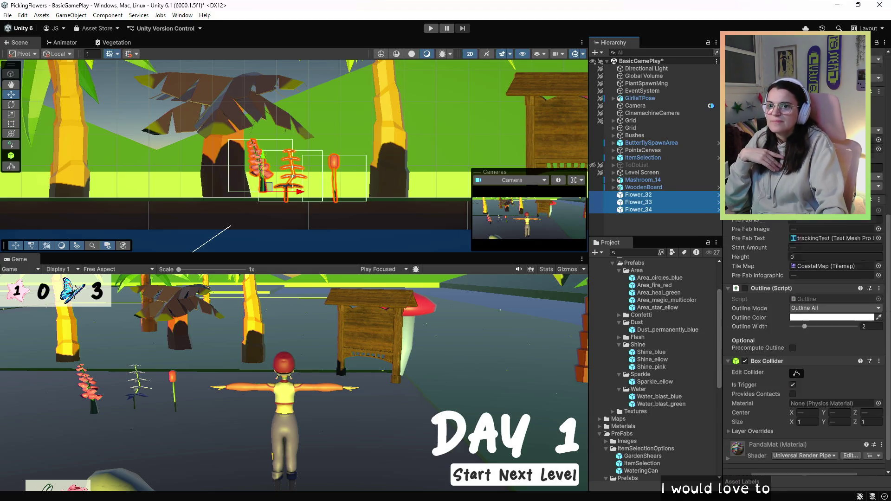
scroll(767, 295, up, 3)
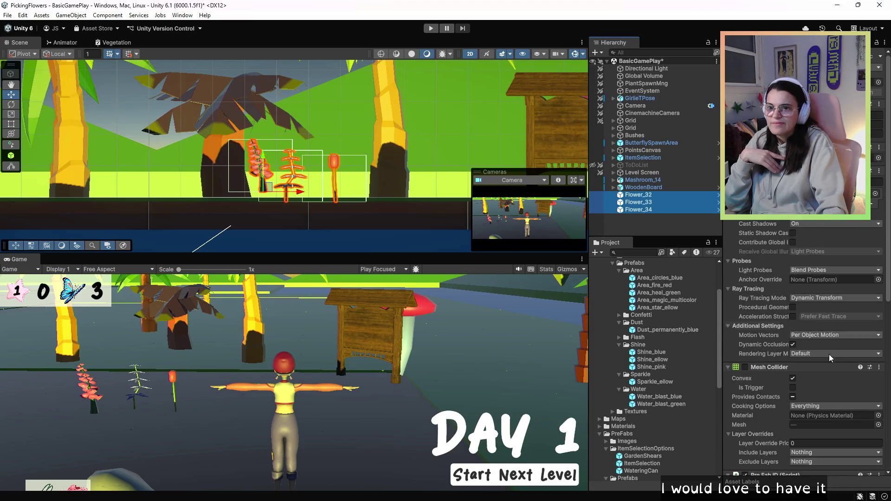
scroll(855, 367, up, 3)
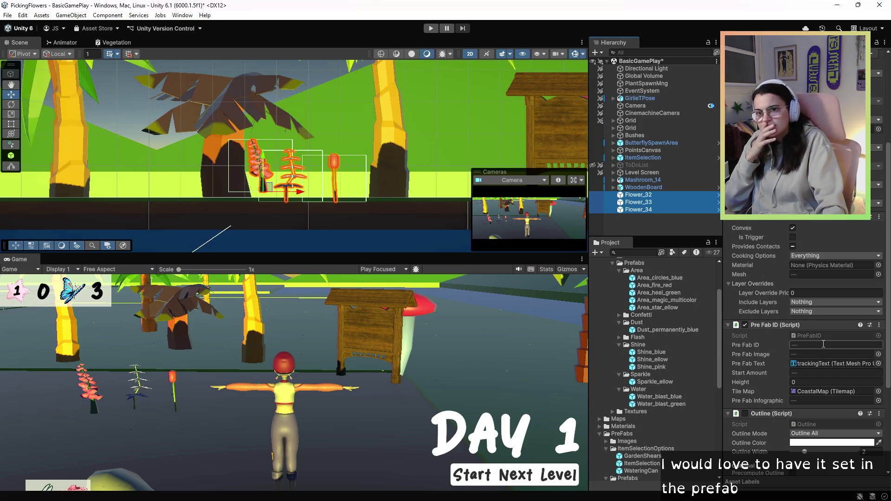
click(654, 195)
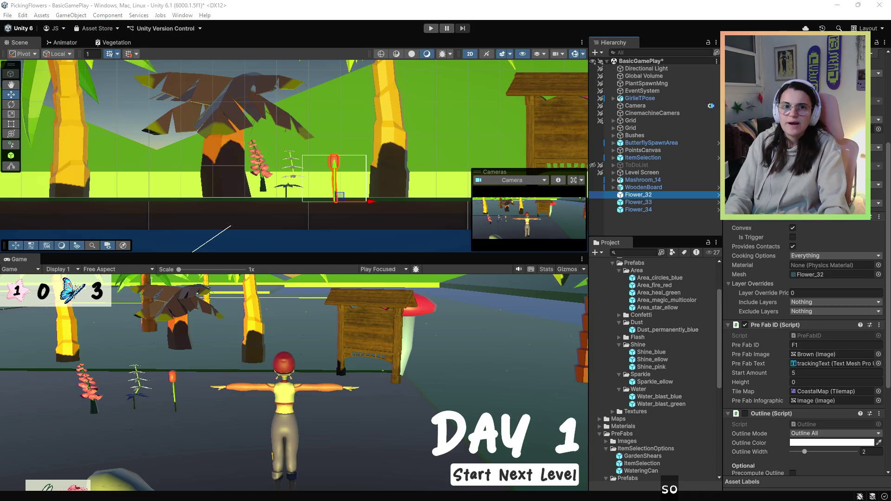
key(super+Right)
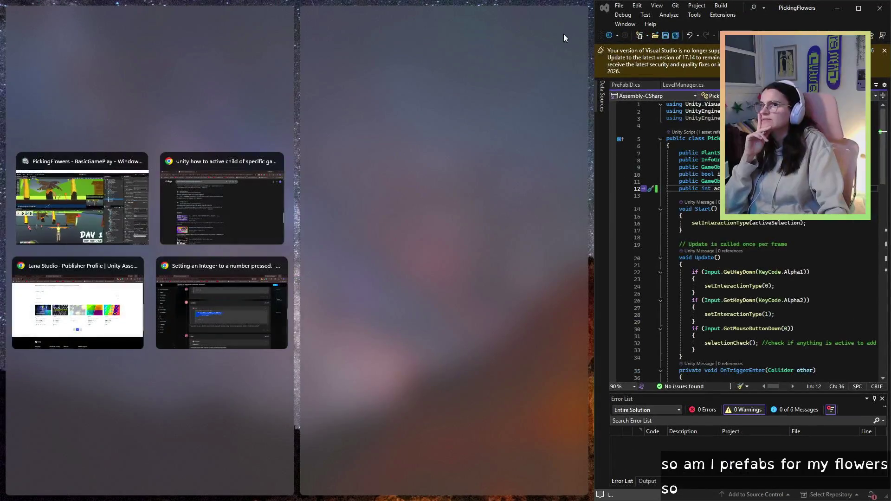
key(Escape)
Add a 'public GameObject watered;' field to the PreFabID script.
key(super+Up)
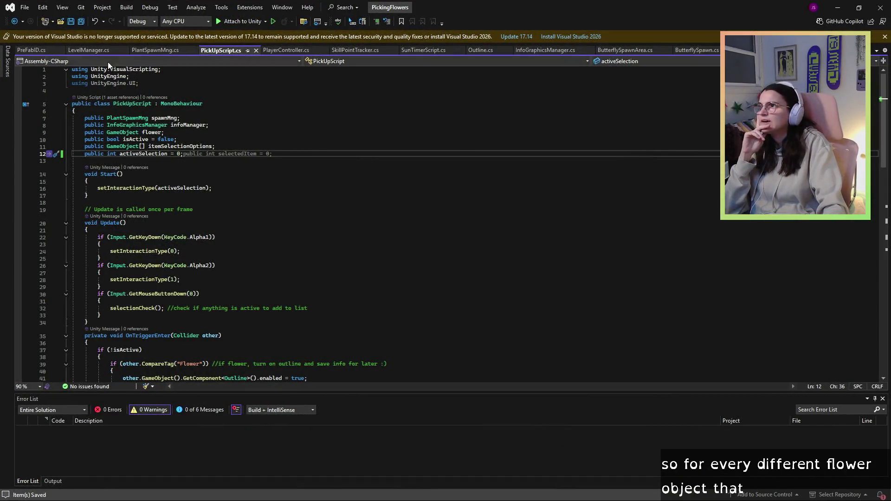
click(30, 50)
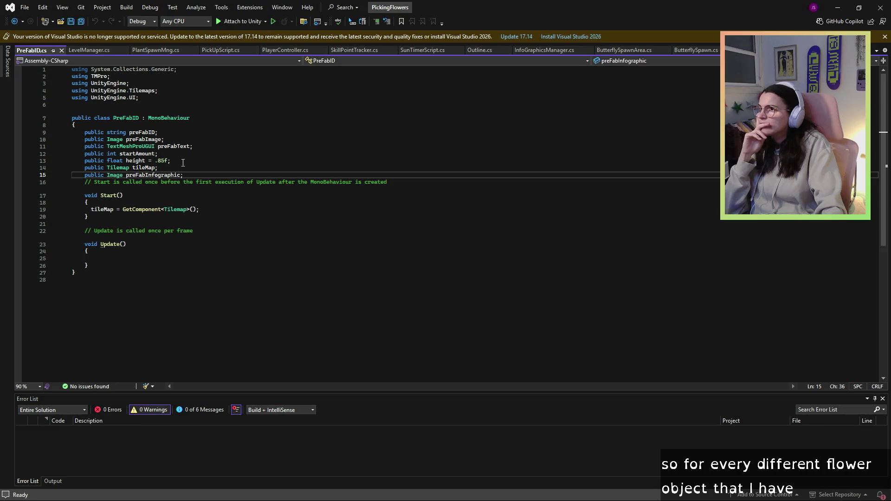
key(Return)
text(public)
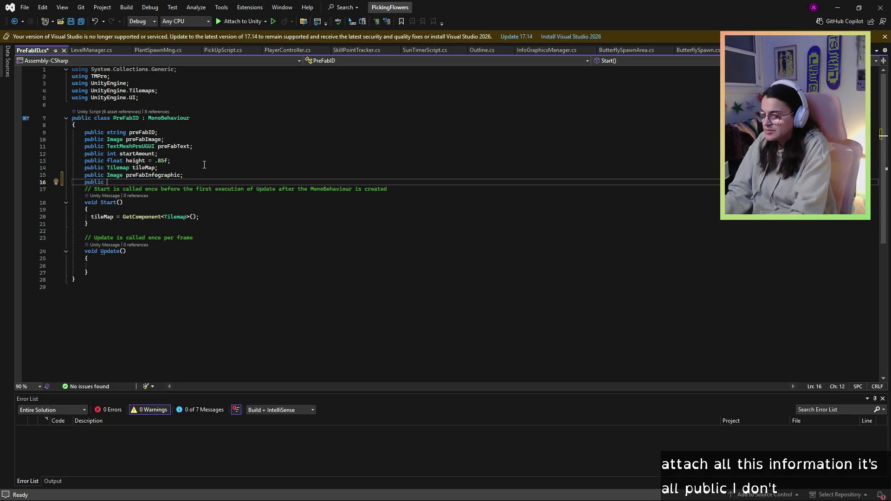
text(GameO)
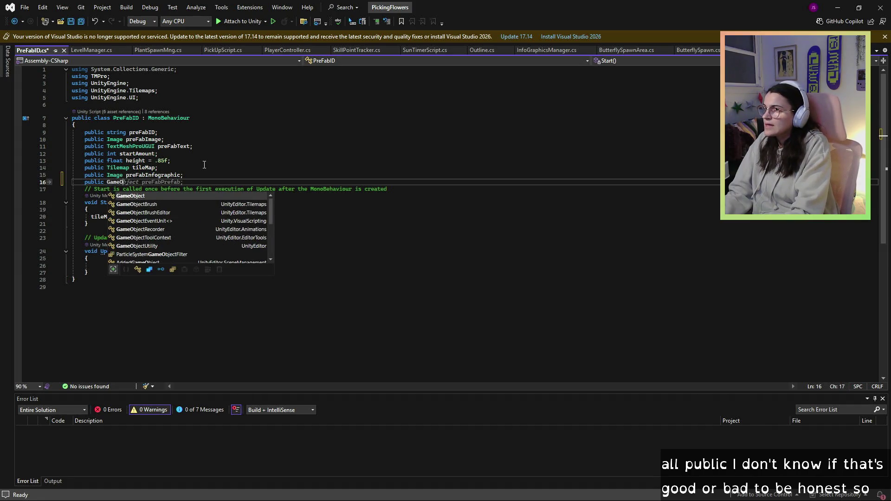
text(bject wate)
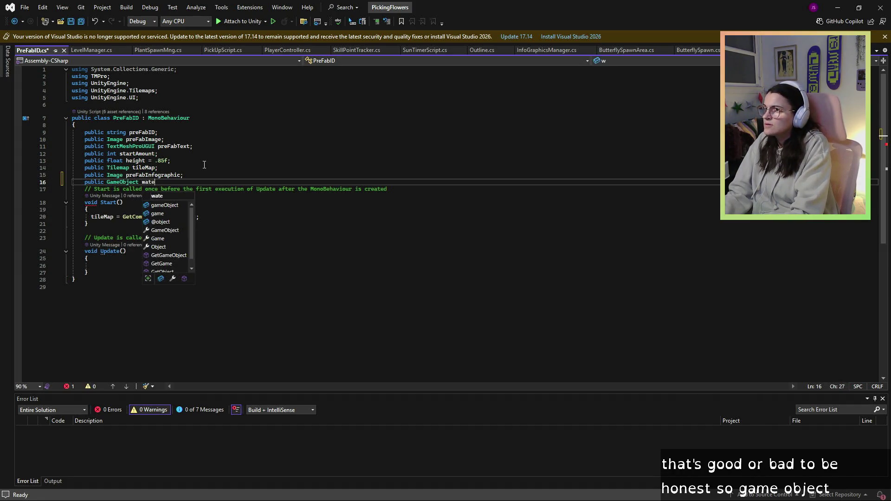
text(red;)
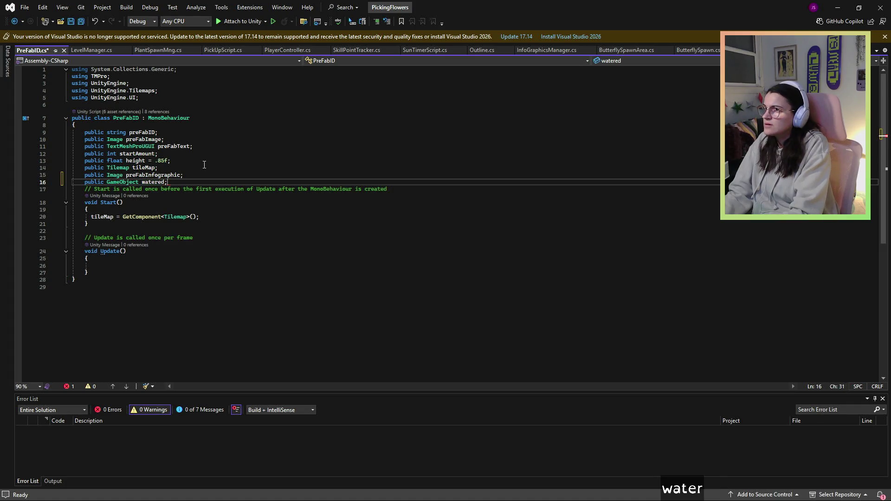
key(Return)
Add 'public bool invasive;' below watered, save PreFabID.cs and return to Unity.
text(public)
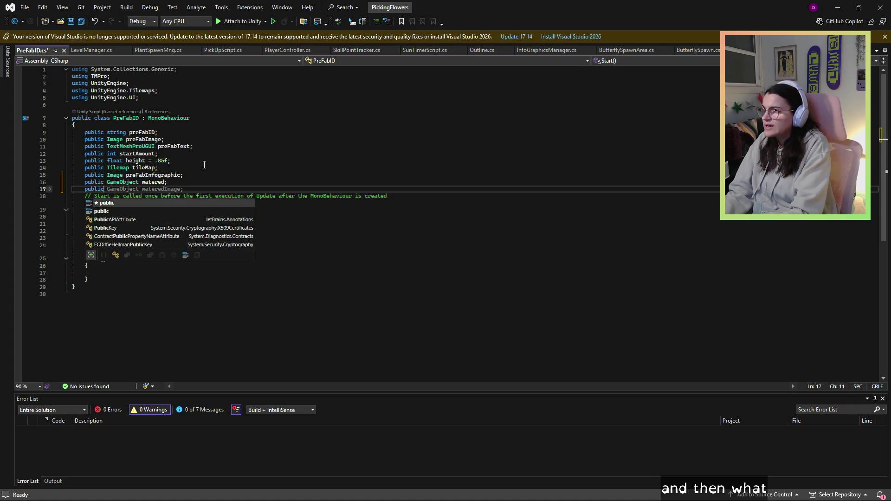
text( GameO)
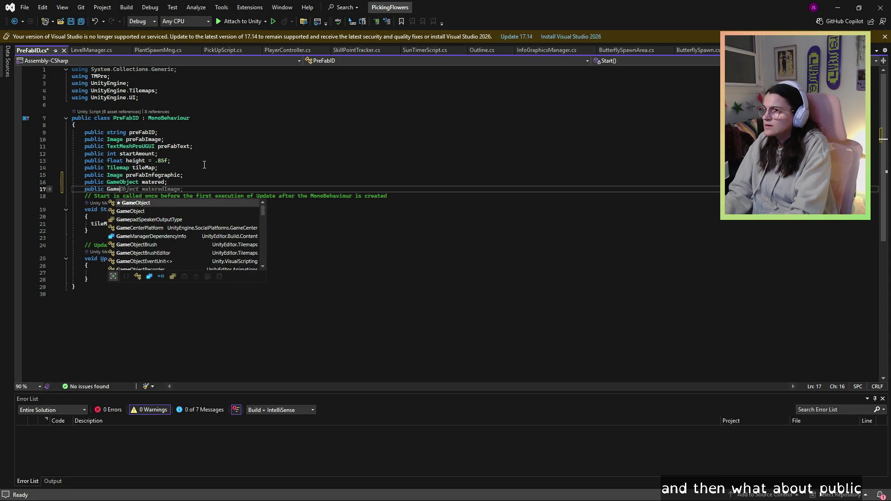
key(BackSpace)
key(BackSpace)
key(BackSpace)
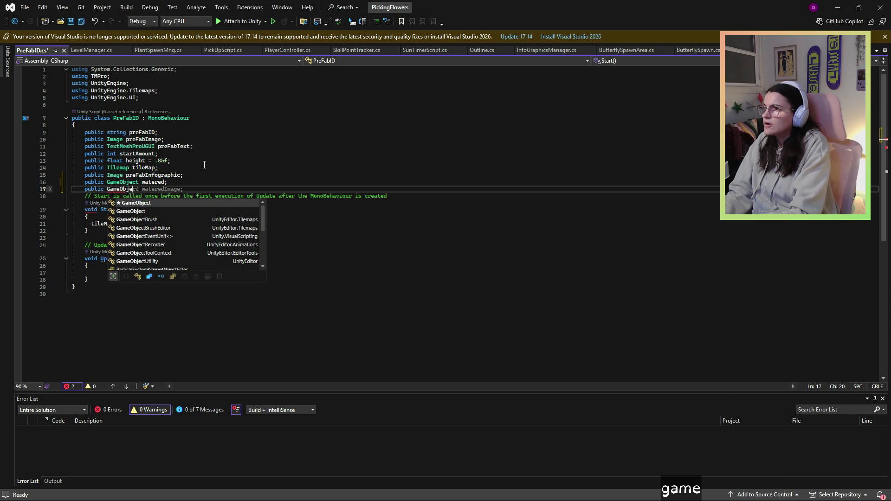
key(BackSpace)
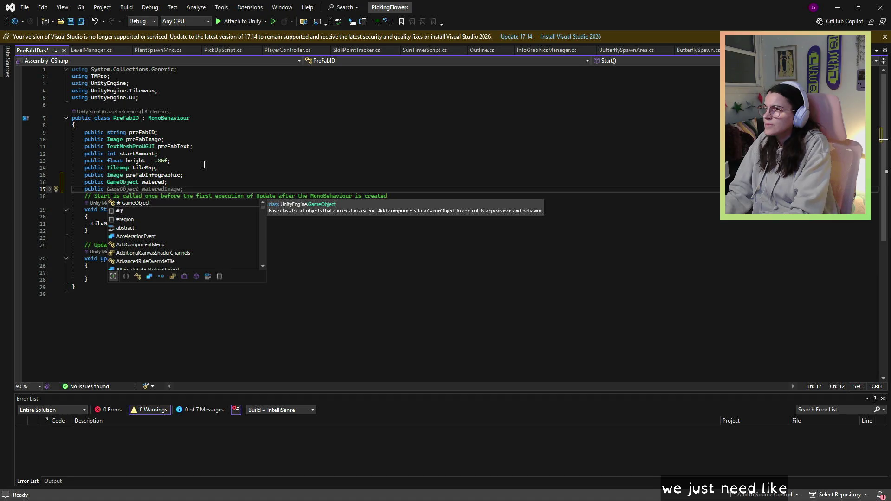
text(bool )
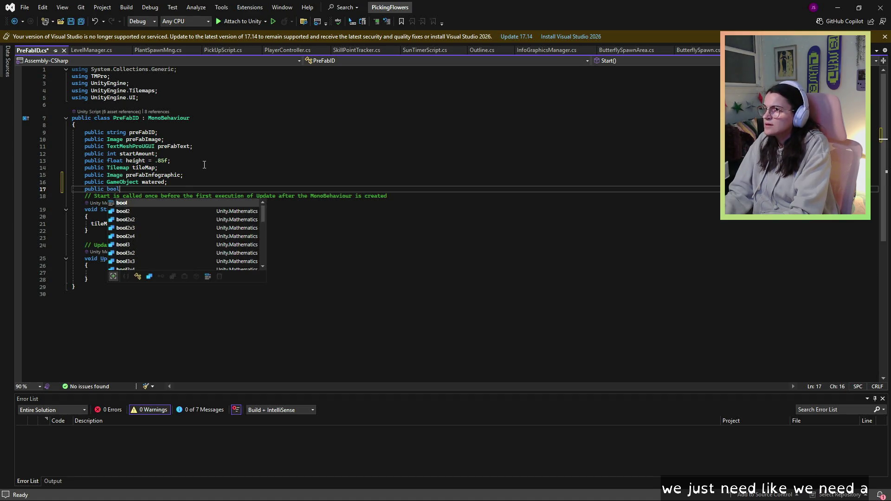
text(invasive)
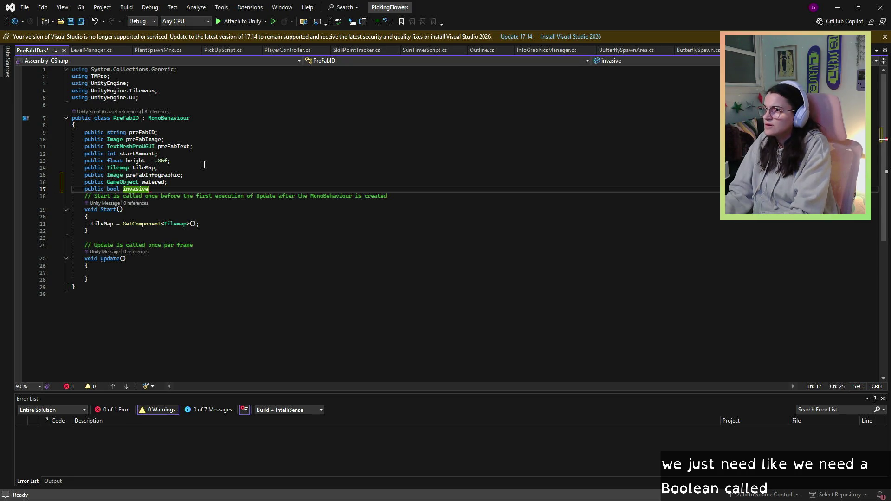
text( =)
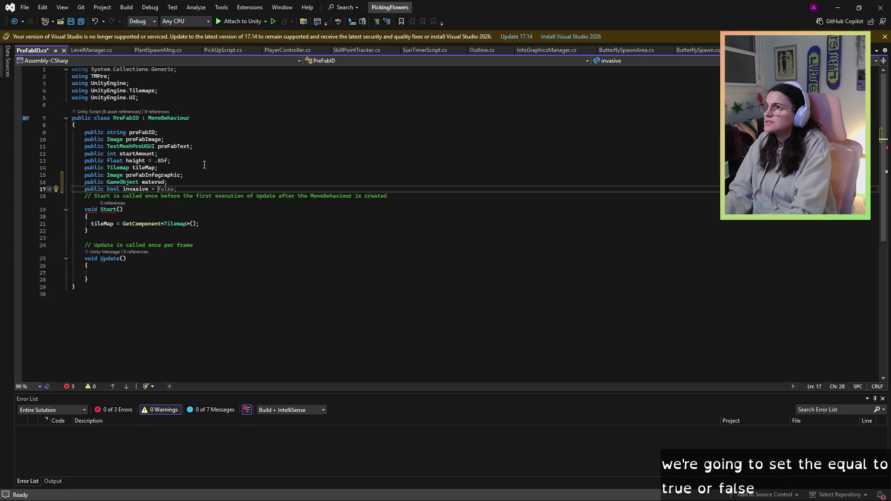
key(BackSpace)
key(BackSpace)
key(BackSpace)
text(;)
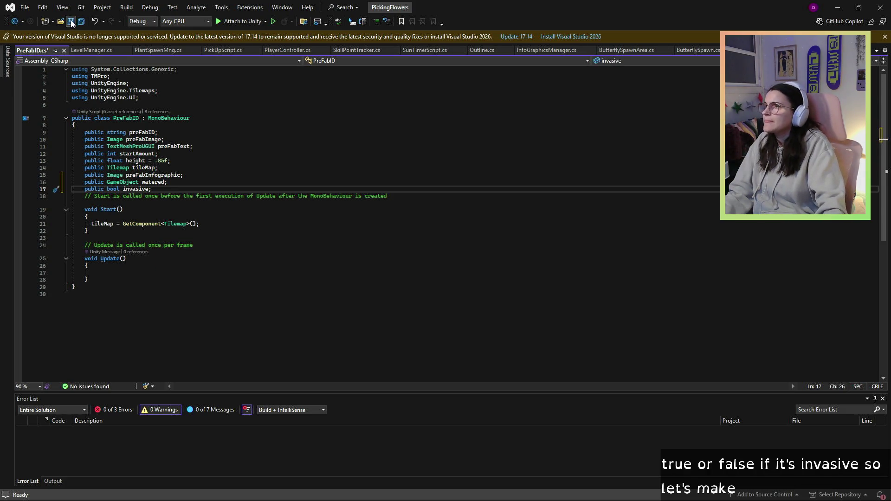
click(71, 22)
click(209, 181)
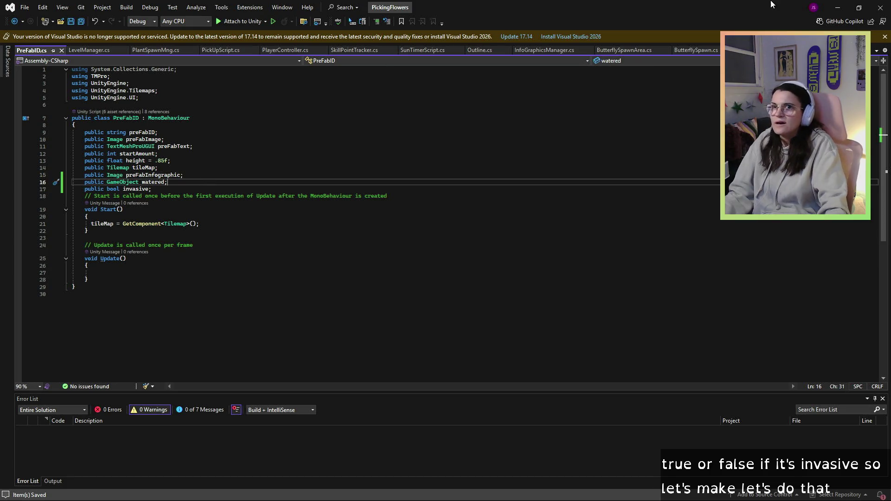
key(alt+Tab)
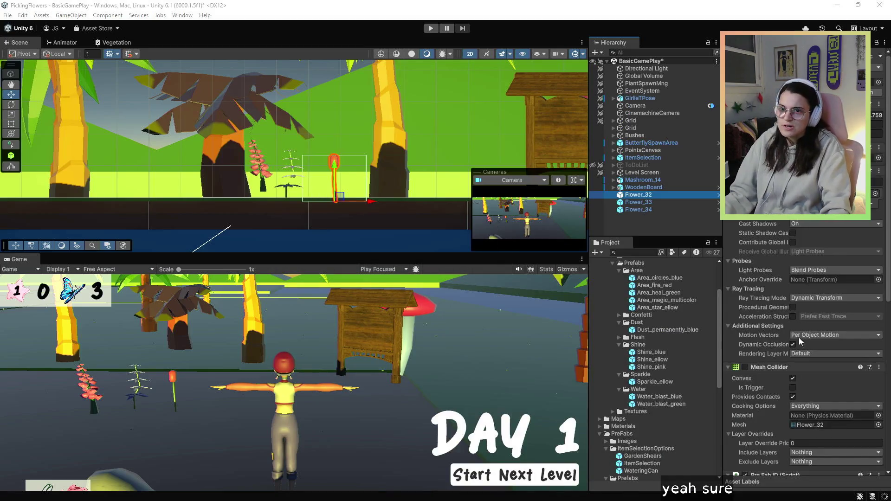
Delete Flower_32–Flower_34 from the scene and tick Invasive on the Flower_32 prefab.
shift+click(679, 212)
key(Delete)
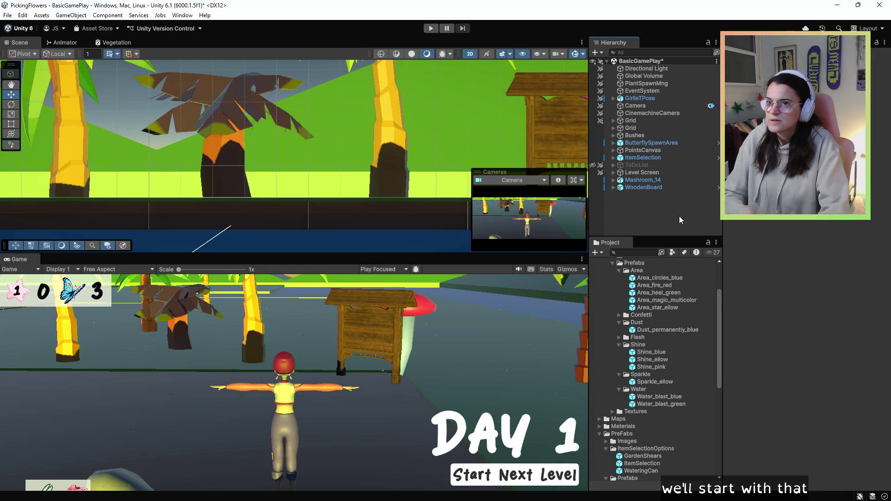
scroll(671, 398, down, 5)
click(644, 419)
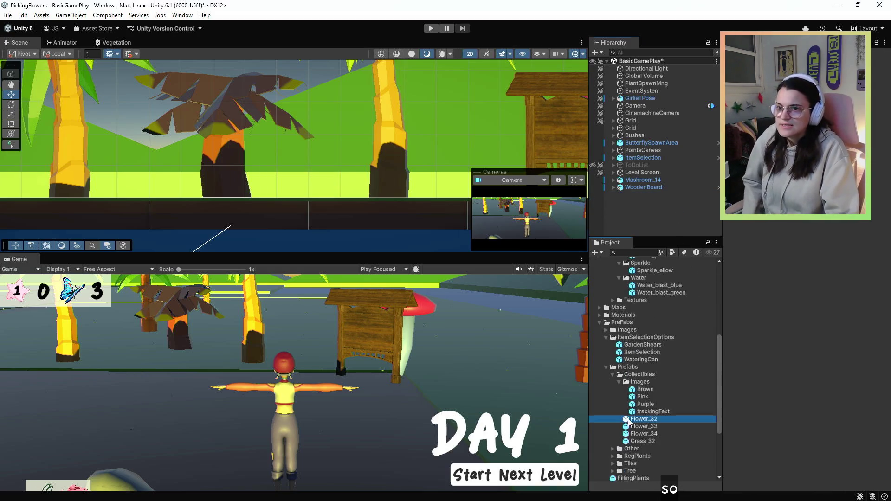
scroll(792, 328, down, 10)
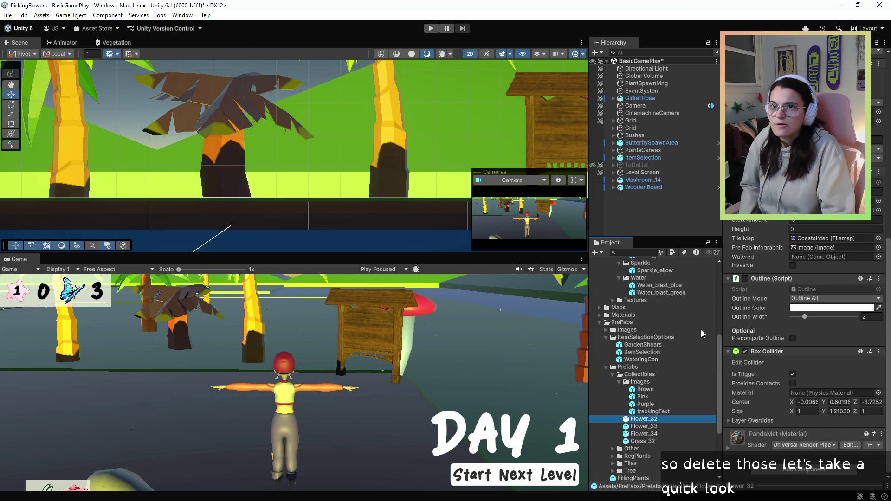
scroll(744, 288, up, 5)
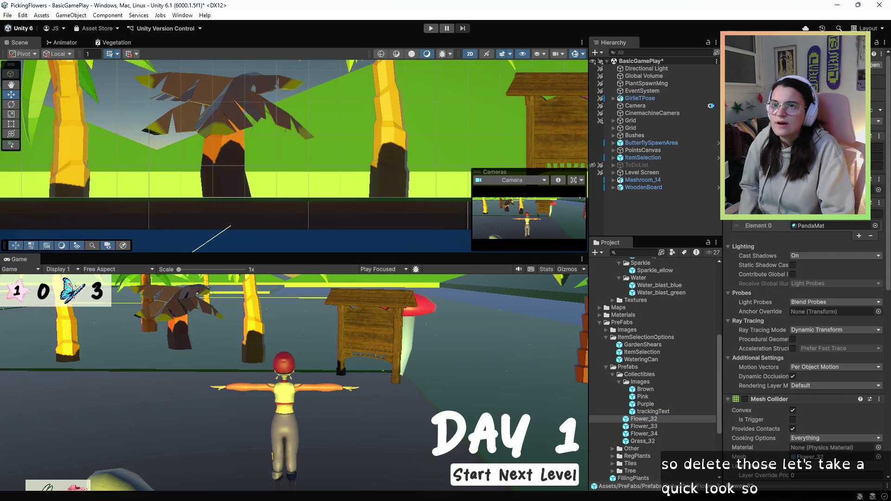
scroll(806, 291, down, 5)
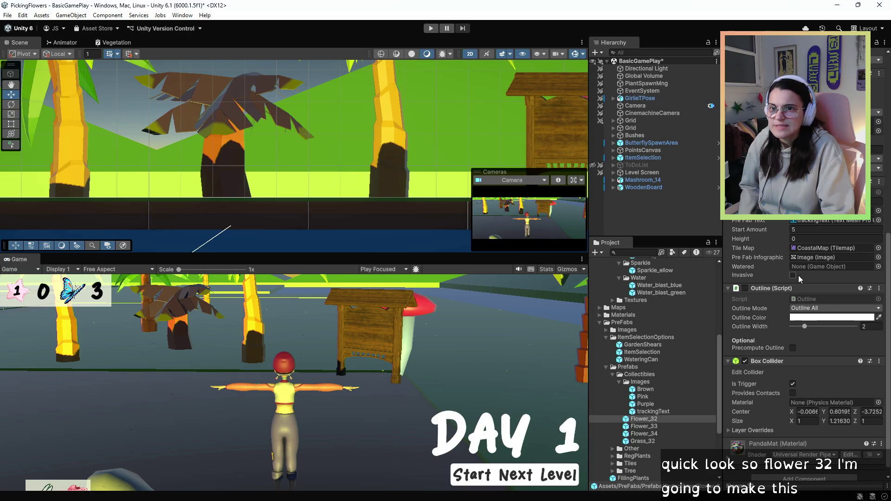
click(795, 276)
Inspect the Area_fire_red particle effect's settings.
scroll(657, 413, up, 5)
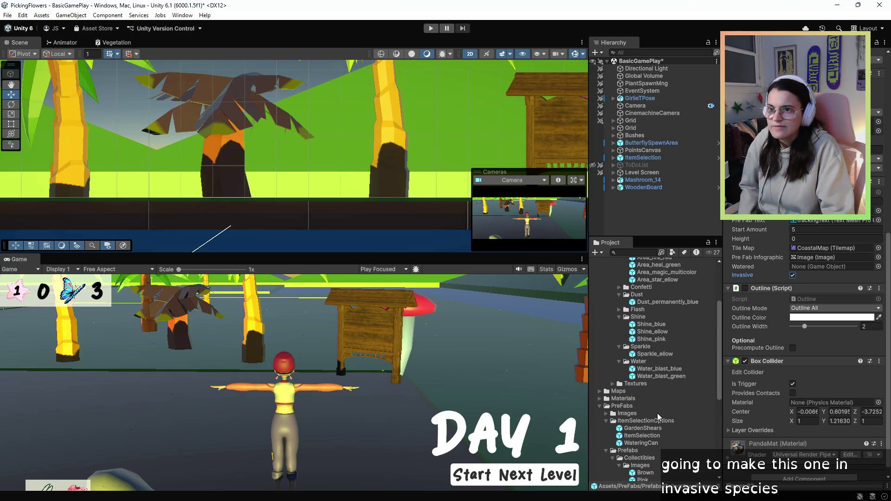
scroll(700, 385, up, 5)
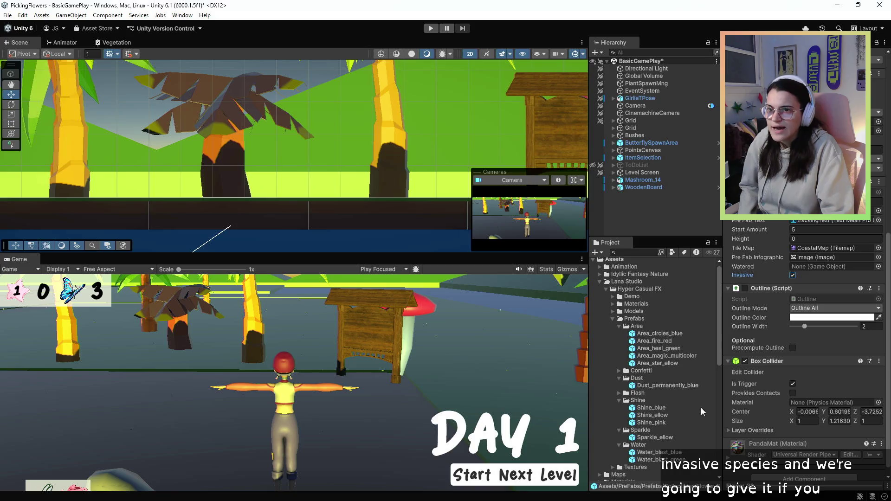
click(653, 341)
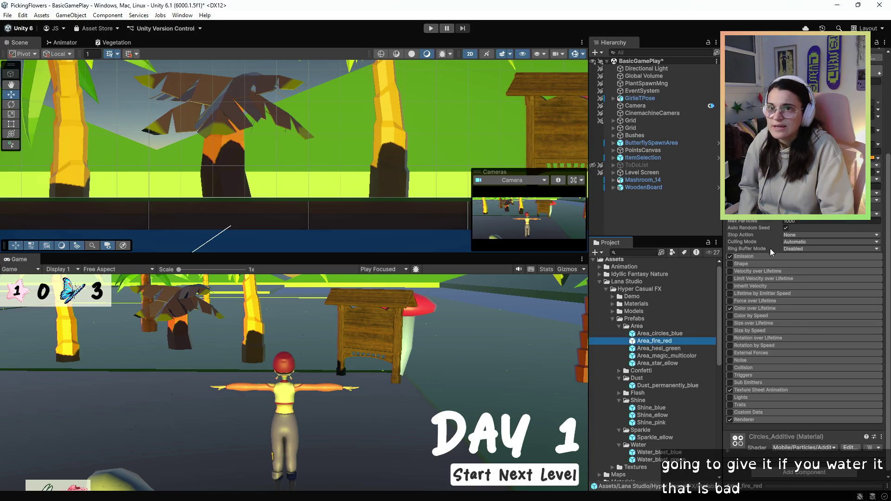
scroll(770, 249, up, 5)
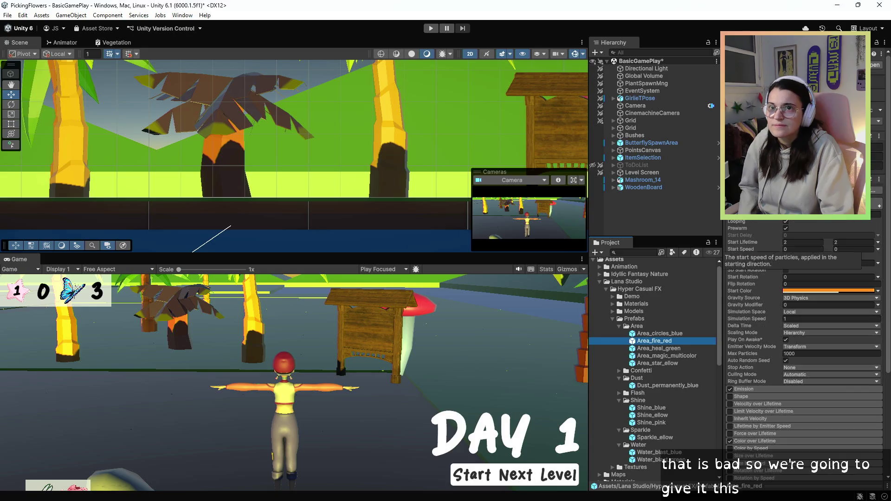
click(680, 319)
scroll(671, 433, down, 2)
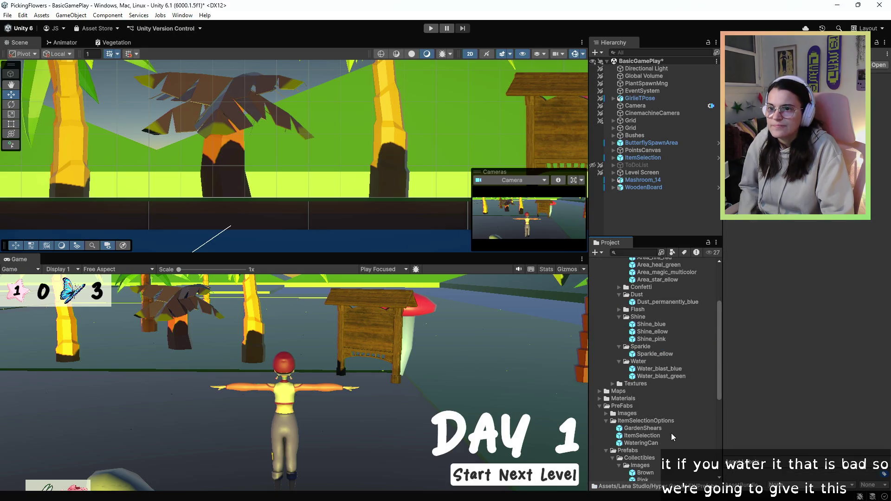
click(639, 322)
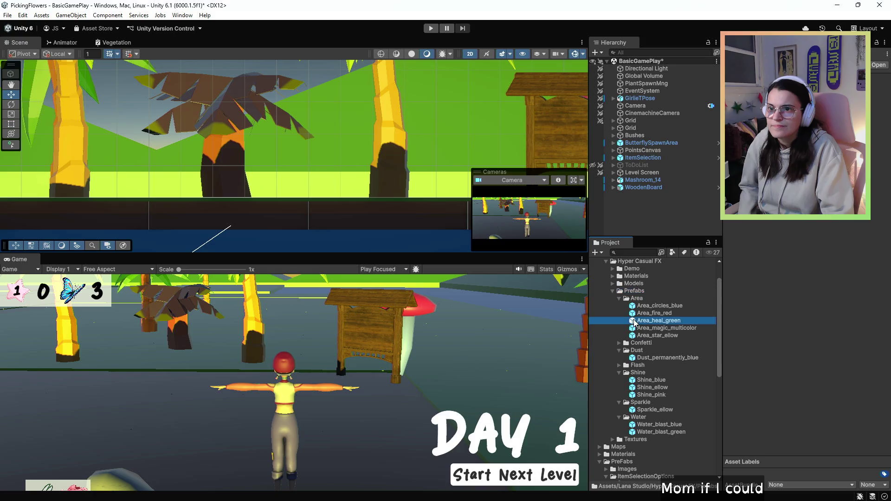
key(Up)
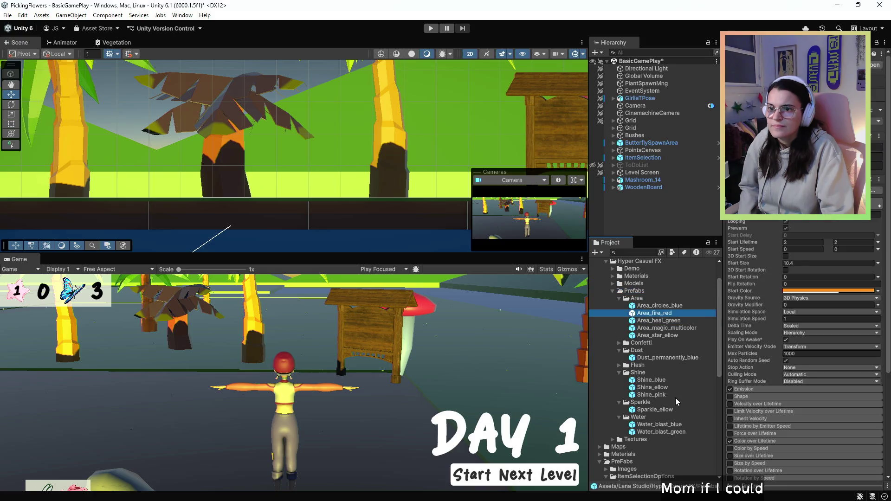
scroll(676, 402, down, 3)
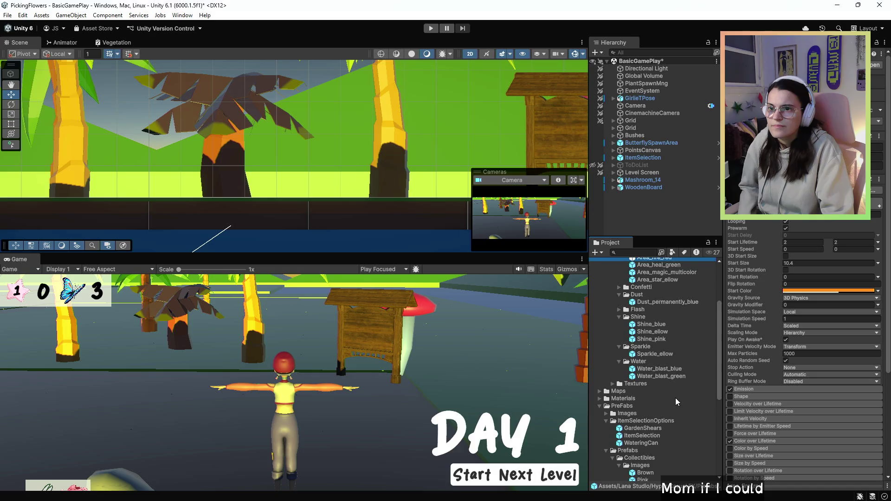
scroll(675, 402, down, 5)
Reopen the Flower_32 prefab and begin assigning Area_fire_red as its watered effect.
click(640, 393)
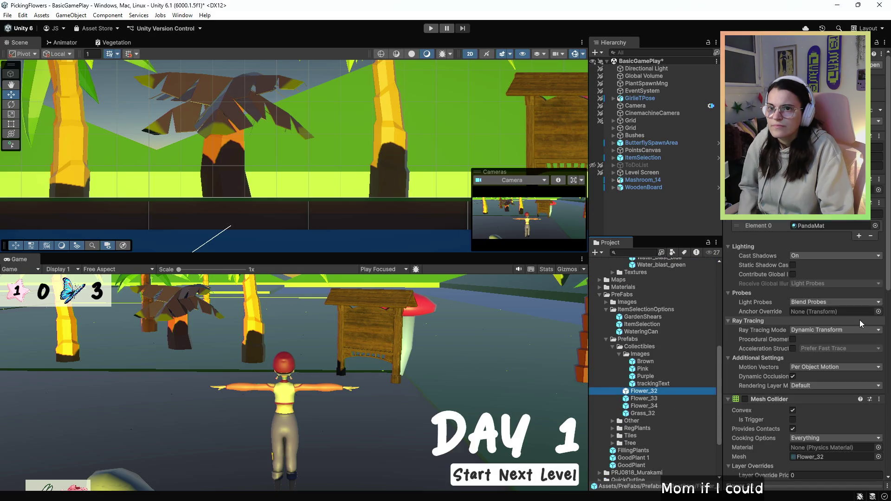
scroll(856, 320, down, 10)
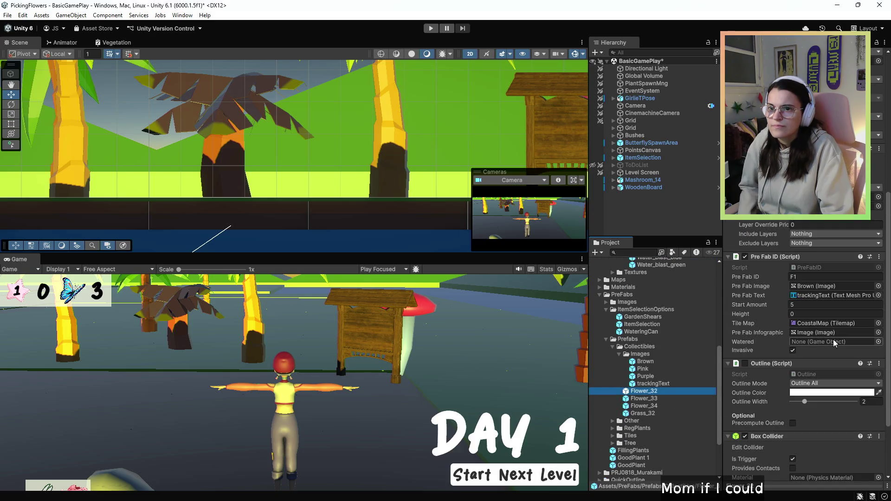
scroll(746, 355, up, 3)
scroll(729, 364, down, 4)
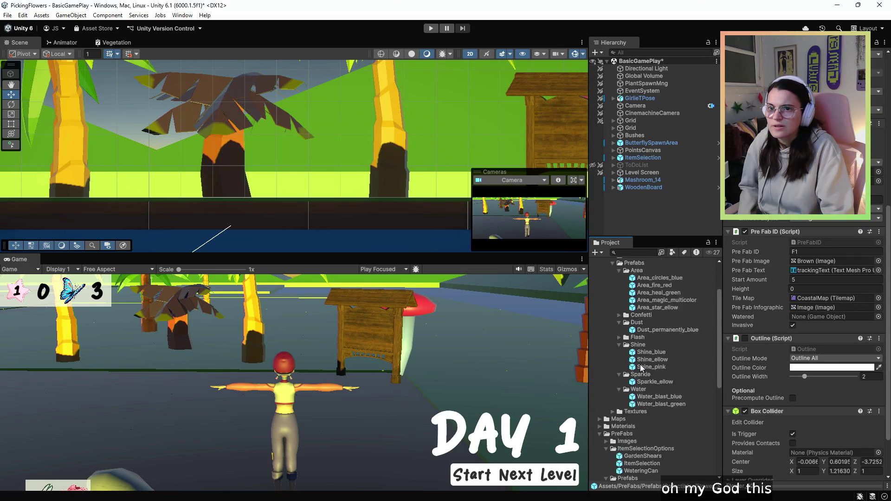
scroll(645, 354, up, 10)
drag(649, 345, 648, 346)
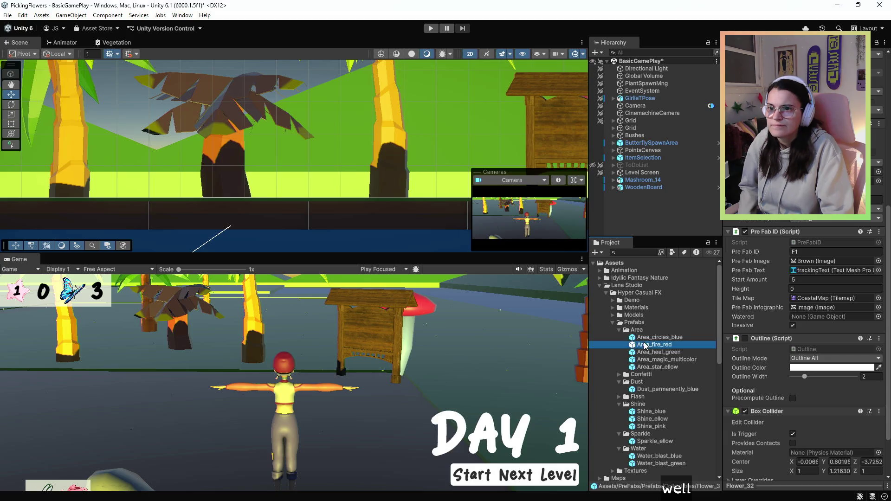
scroll(803, 325, up, 6)
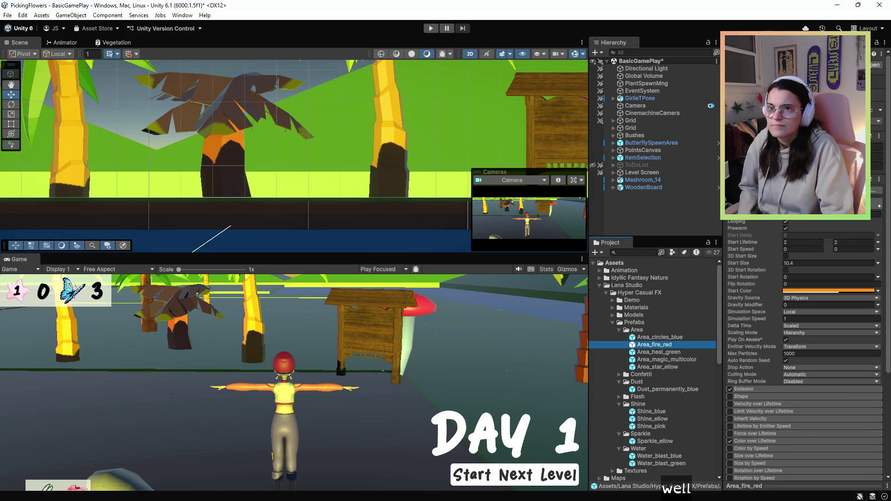
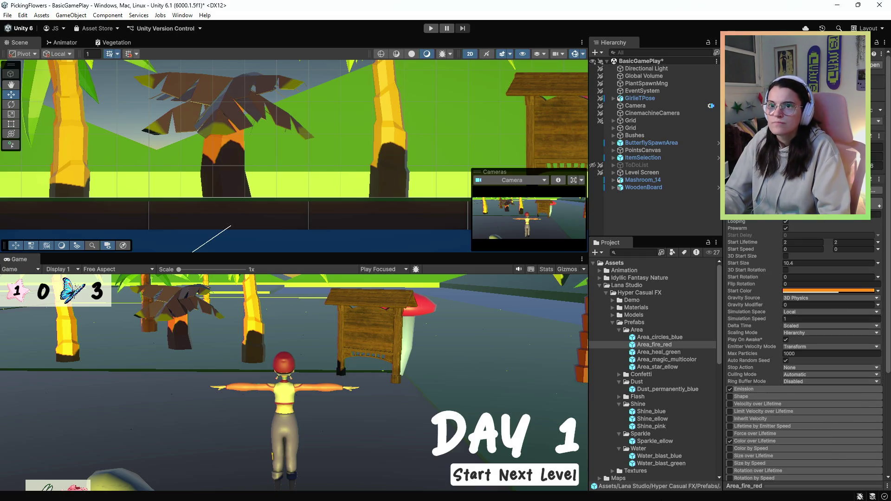
Find and select the Flower_32 prefab in the Project window.
scroll(746, 269, down, 5)
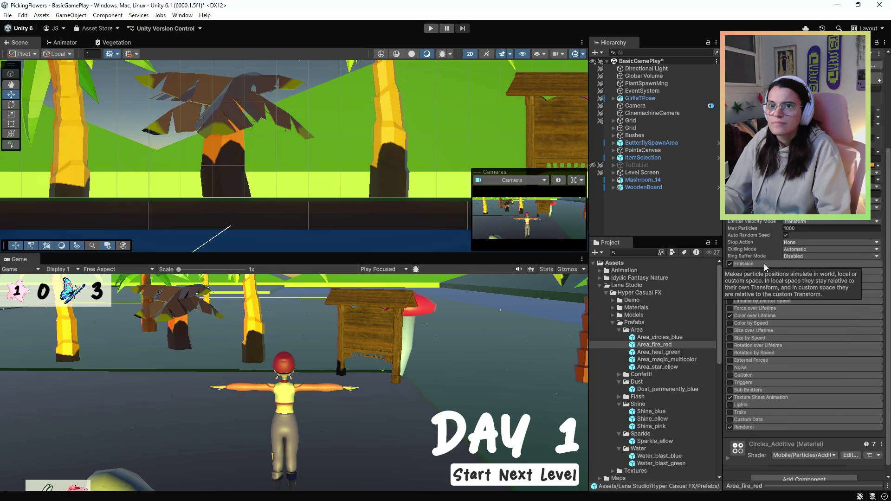
scroll(764, 263, up, 5)
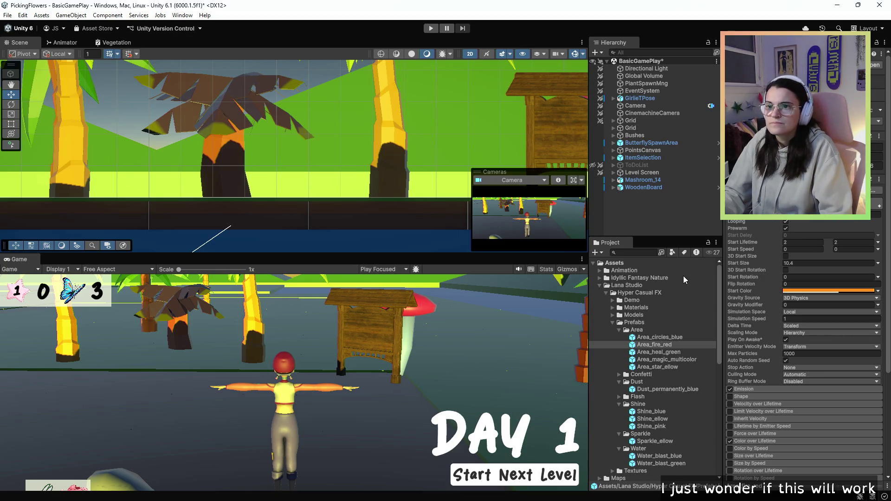
scroll(640, 306, down, 3)
scroll(753, 297, down, 1)
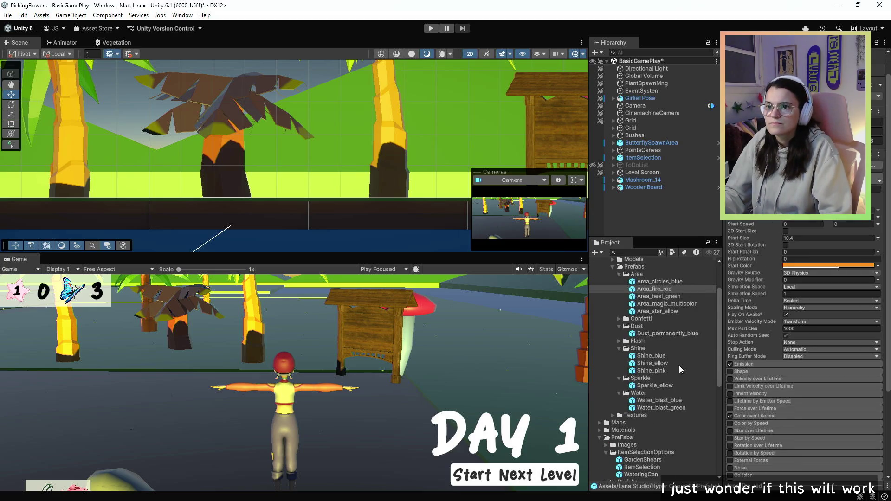
scroll(679, 366, up, 2)
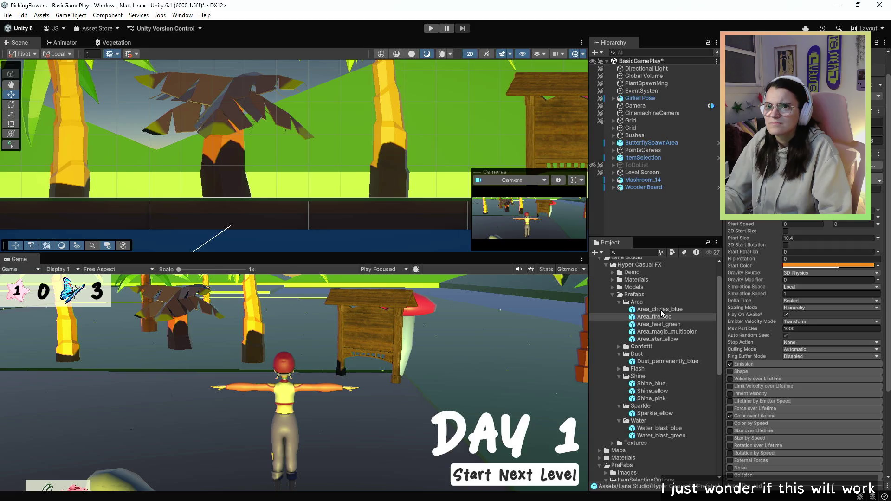
scroll(662, 311, down, 9)
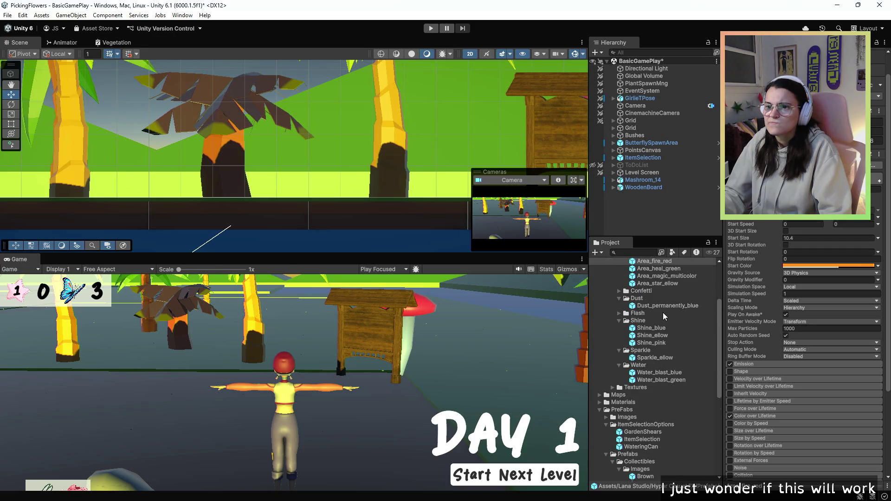
scroll(663, 313, up, 3)
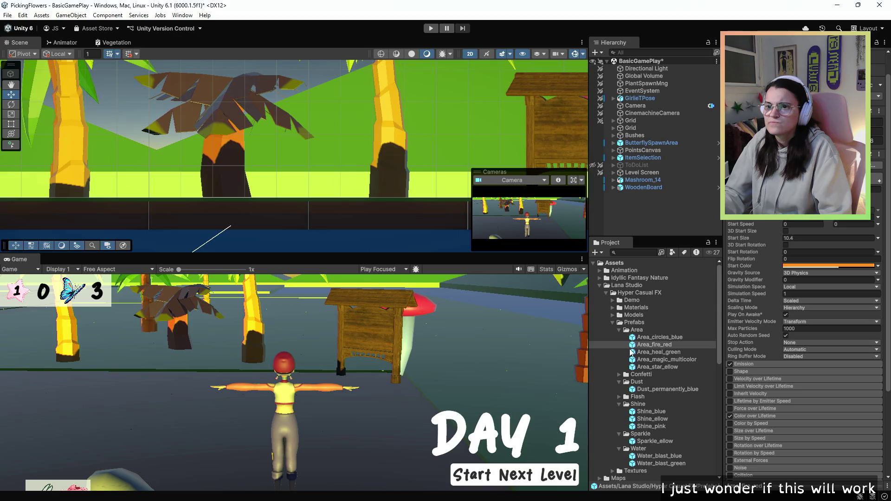
scroll(649, 418, down, 3)
click(644, 395)
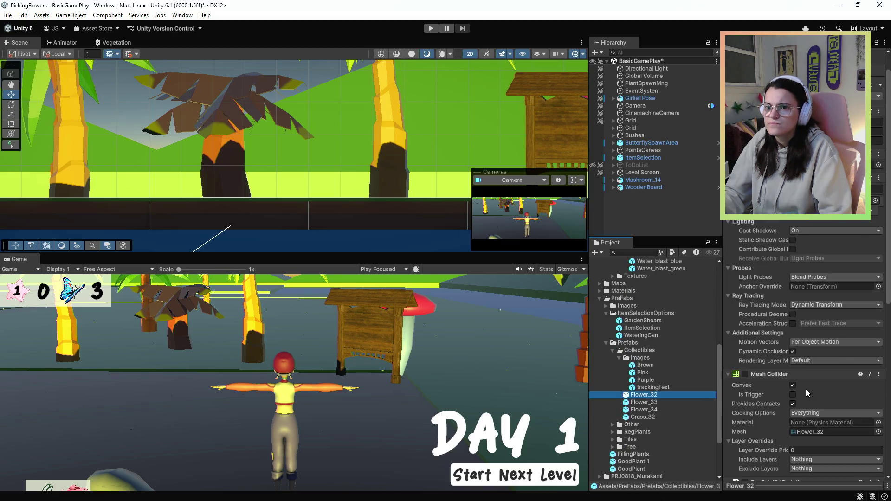
Drag Area_fire_red from Hyper Casual FX/Prefabs/Area into the Pre Fab ID Watered field.
scroll(806, 389, down, 5)
scroll(692, 377, up, 10)
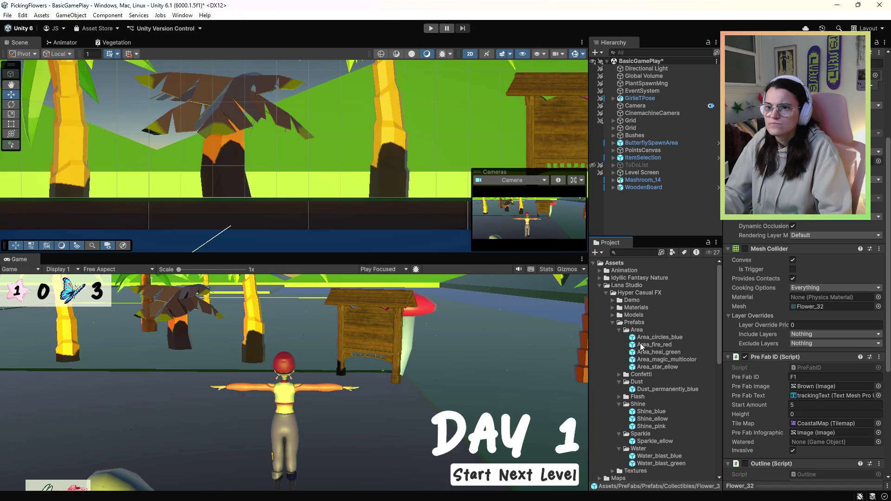
scroll(641, 347, down, 2)
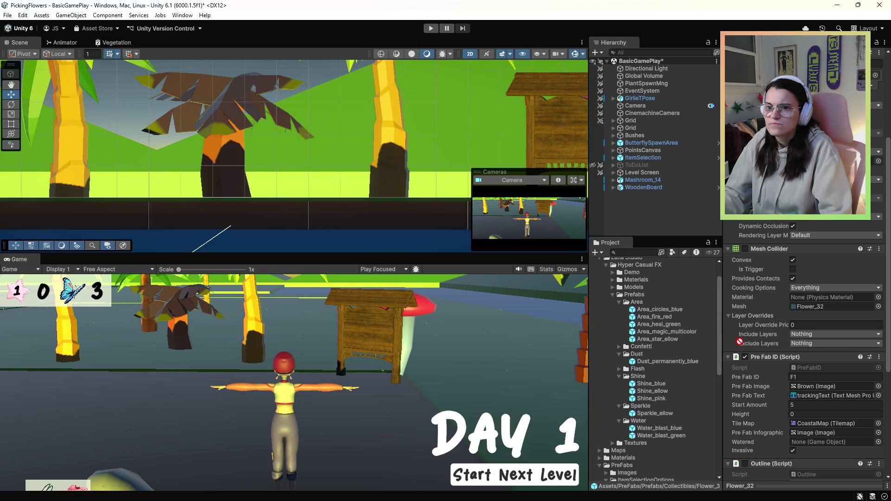
drag(740, 342, 809, 444)
scroll(694, 370, down, 10)
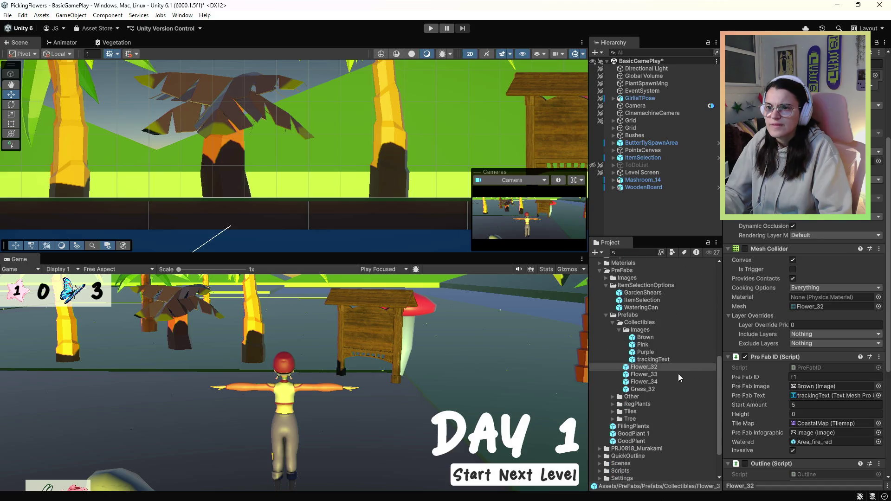
click(679, 374)
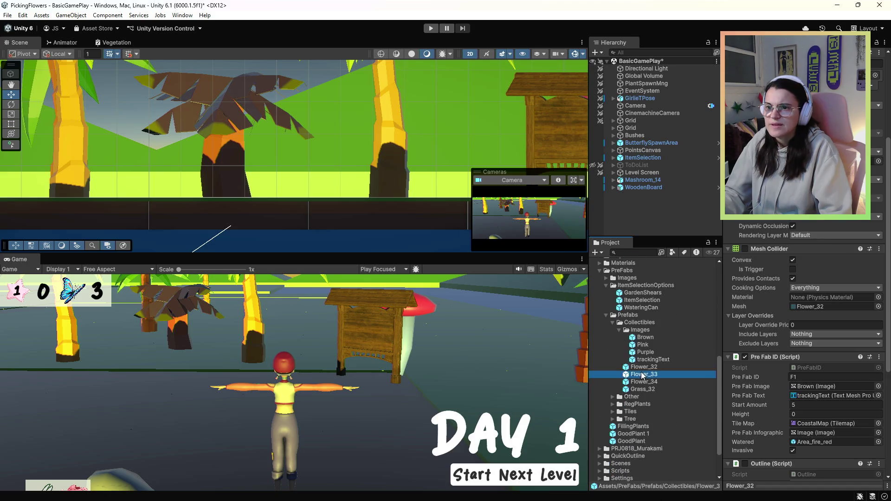
click(805, 444)
scroll(876, 446, up, 1)
scroll(668, 372, up, 10)
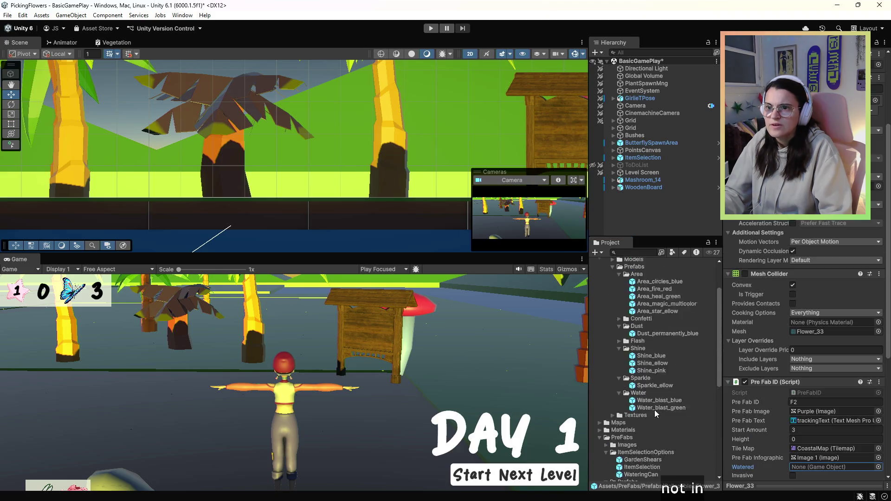
click(669, 317)
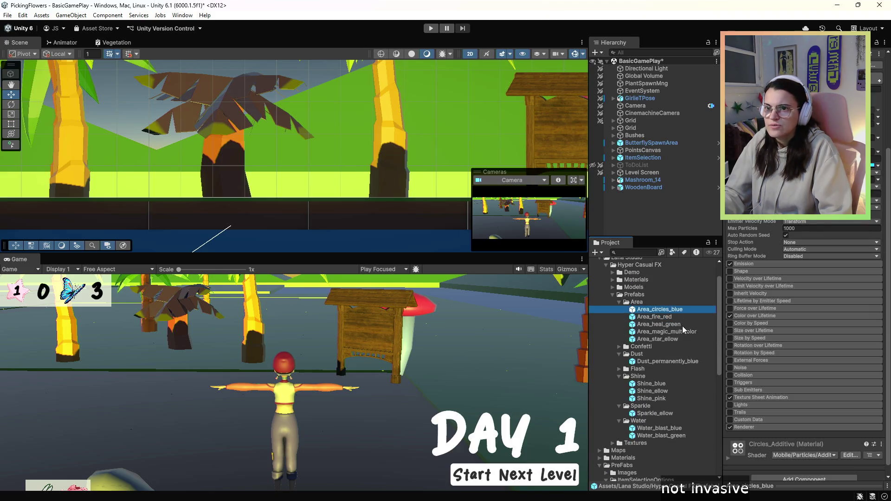
click(664, 339)
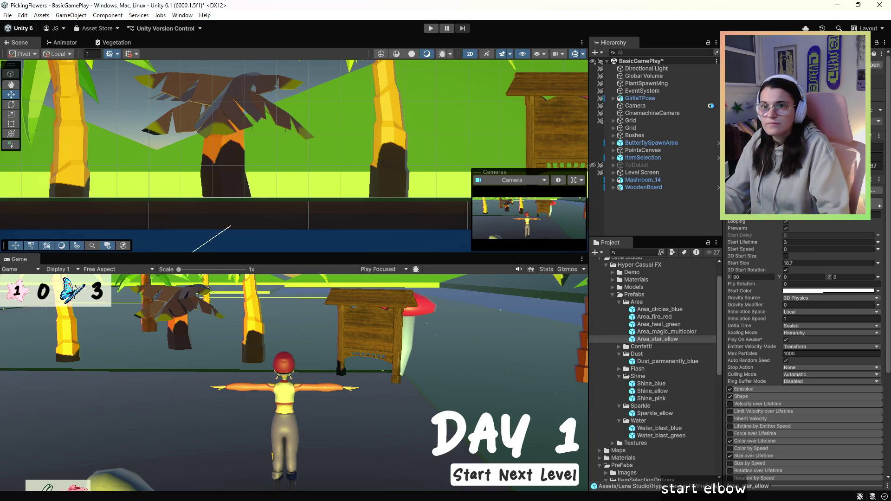
scroll(687, 297, down, 3)
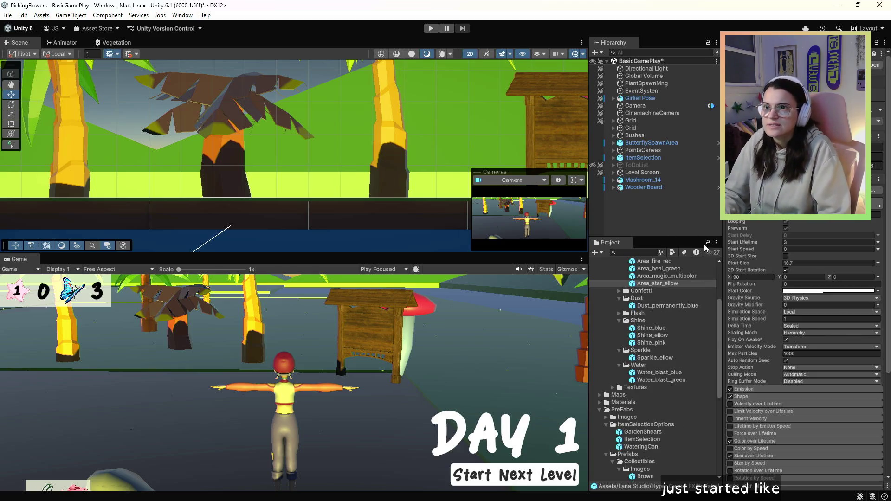
click(665, 203)
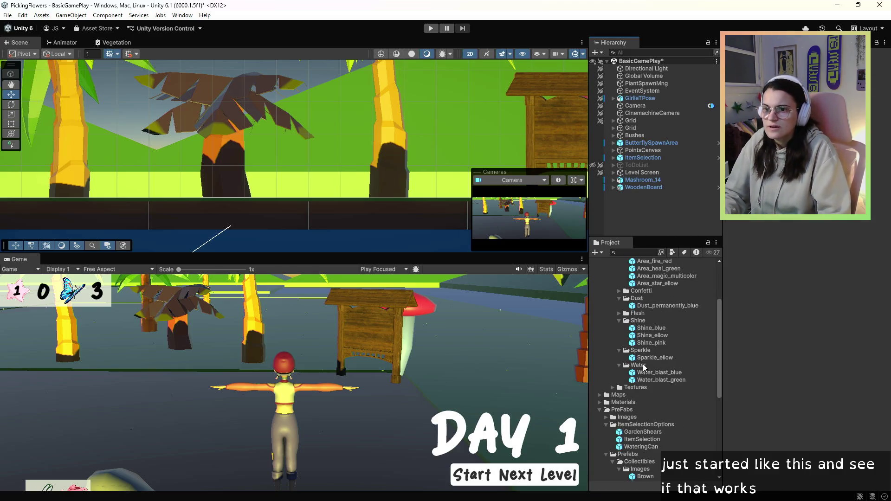
Multi-select Flower_33 and Flower_34 and assign Area_star_ellow as their Watered effect.
scroll(644, 367, down, 3)
click(651, 467)
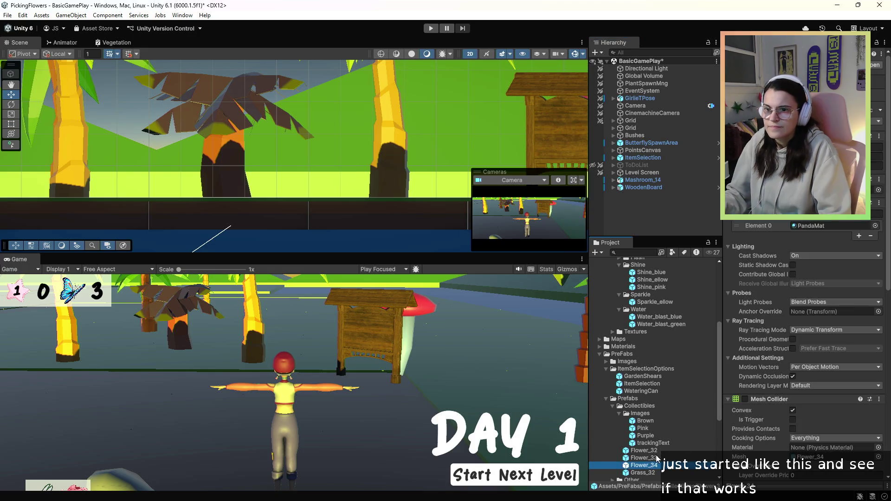
click(657, 458)
ctrl+click(656, 466)
scroll(797, 378, down, 5)
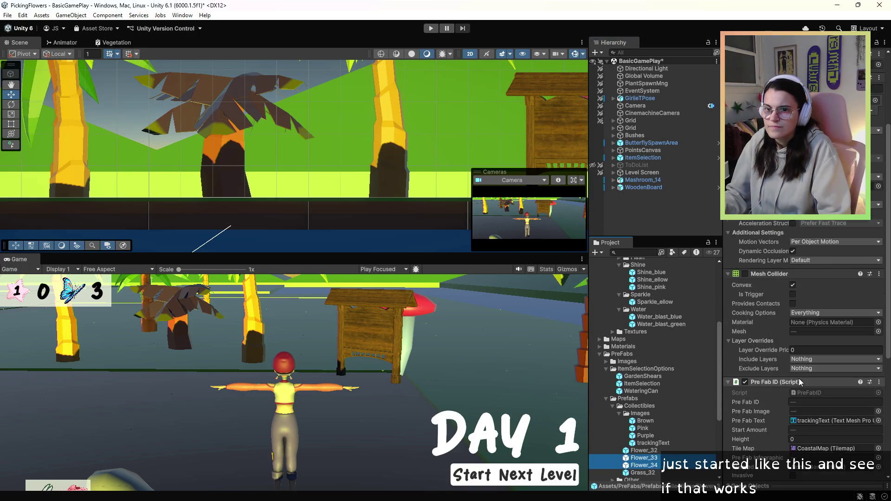
scroll(715, 365, up, 5)
scroll(782, 389, down, 5)
scroll(781, 389, down, 5)
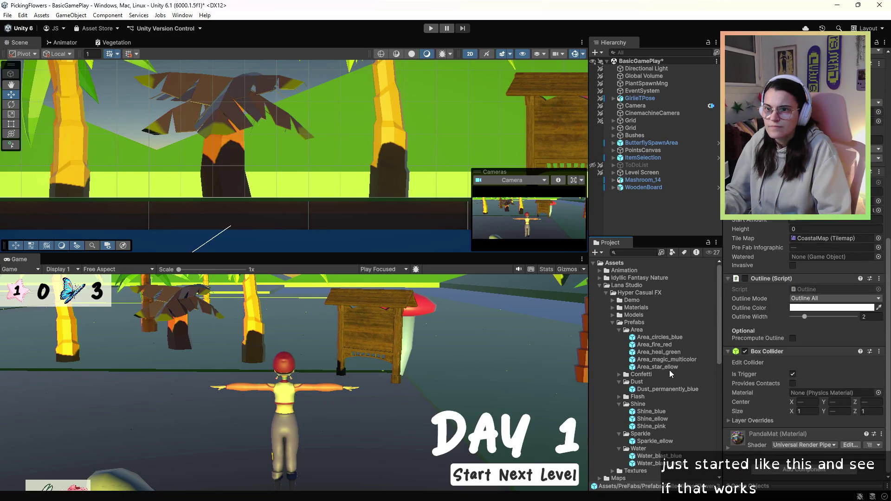
mouse_move(634, 367)
mouse_down()
mouse_move(795, 263)
mouse_move(817, 262)
mouse_up()
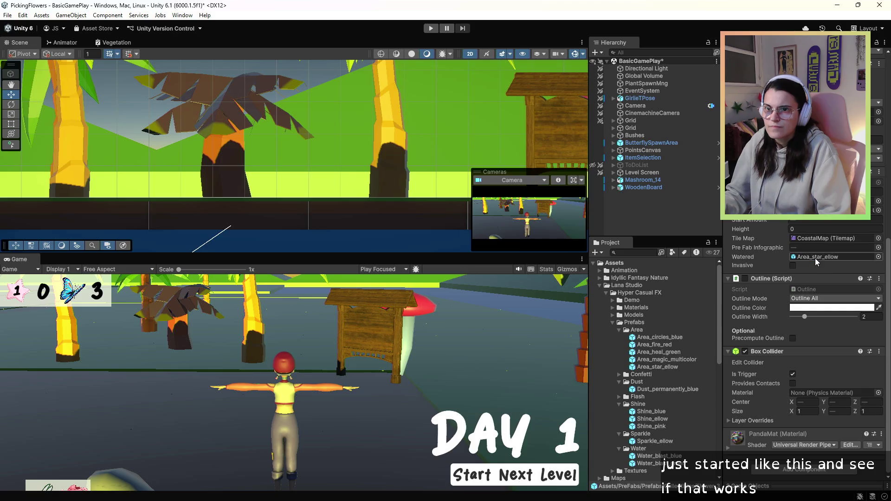
Save the scene via File > Save and switch to the code editor.
click(7, 15)
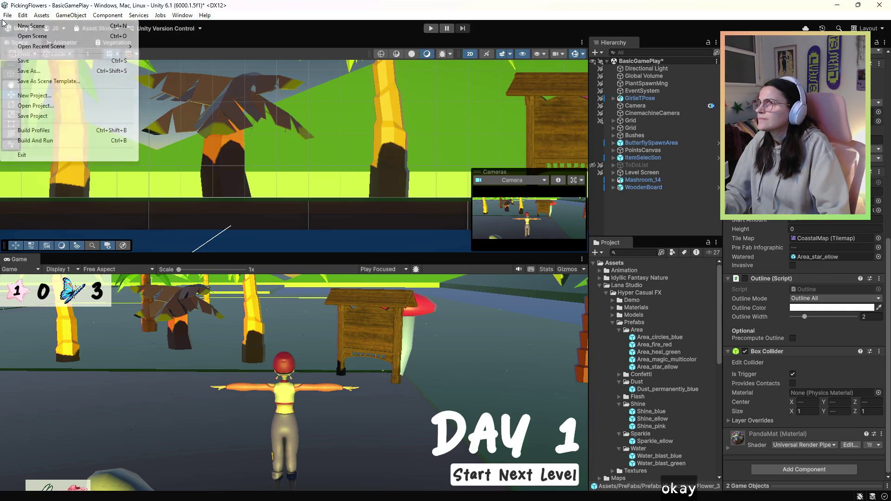
click(23, 61)
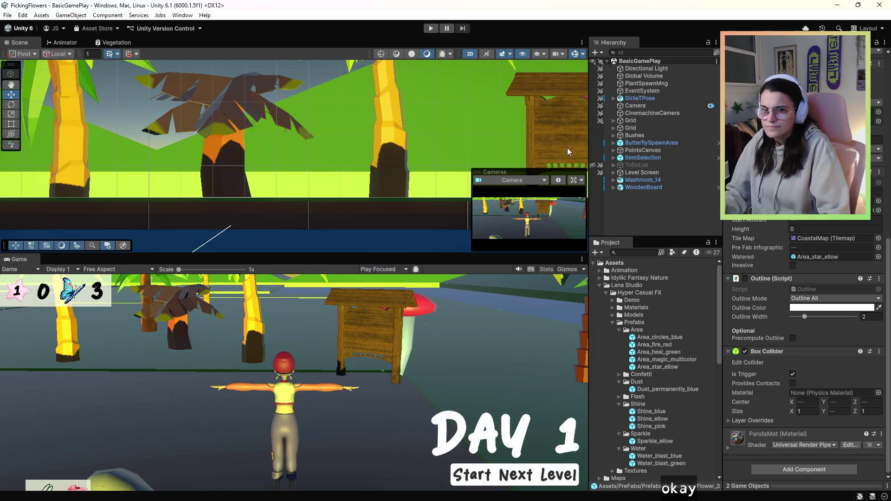
key(alt+Tab)
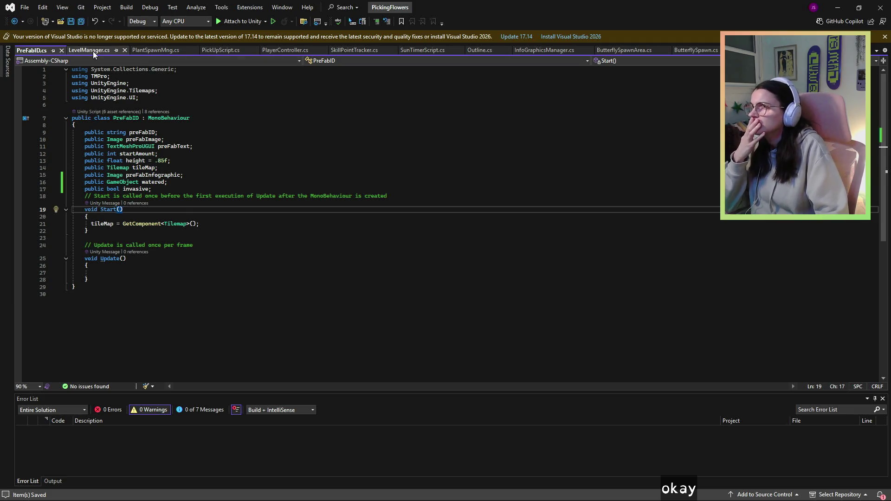
Open PickUpScript.cs and review the flower trigger-handling code around lines 39-42.
click(208, 49)
scroll(188, 232, down, 5)
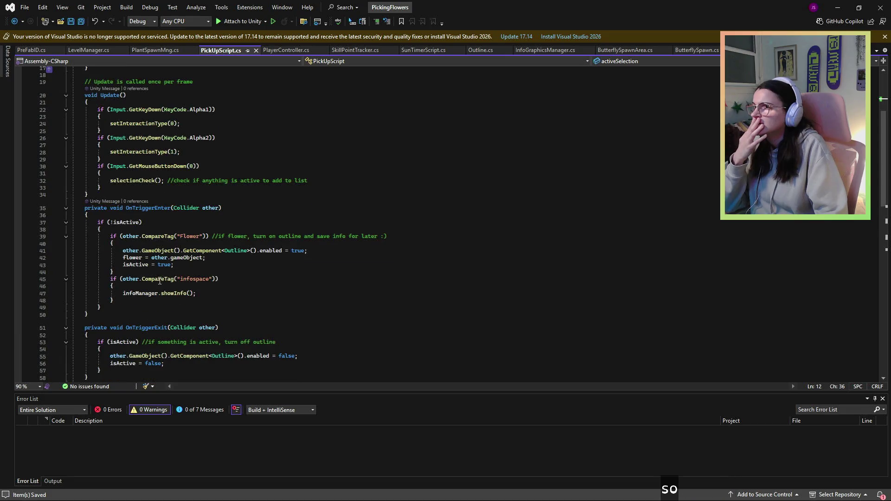
click(187, 259)
double_click(188, 258)
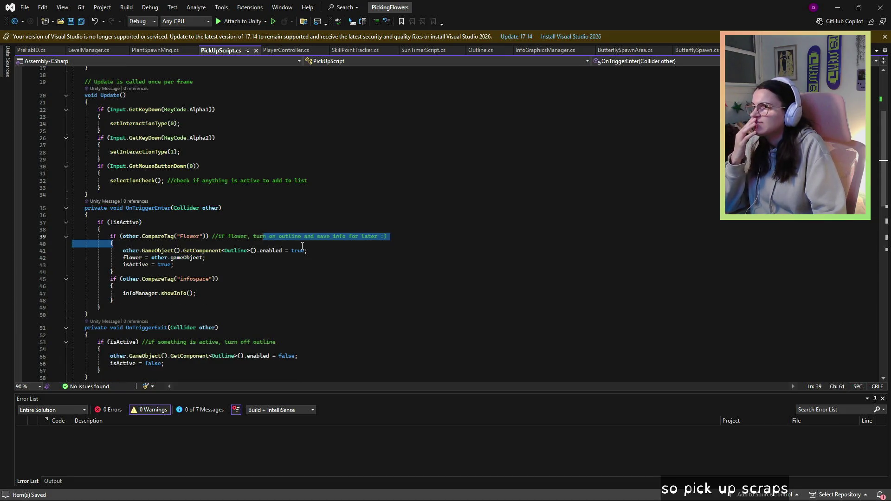
click(323, 252)
click(206, 244)
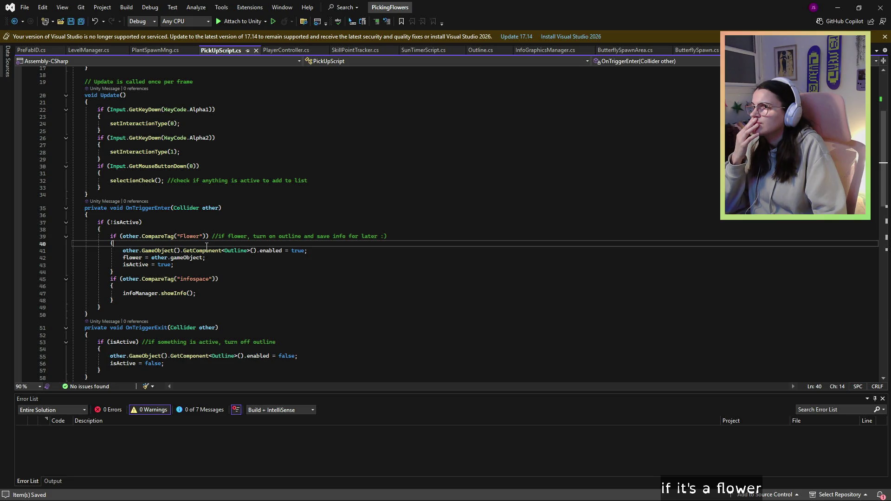
scroll(212, 255, up, 5)
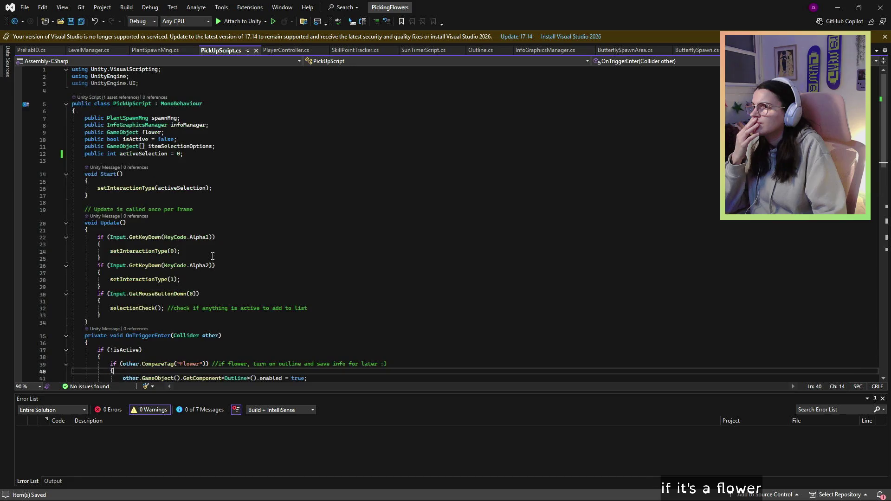
scroll(212, 256, down, 4)
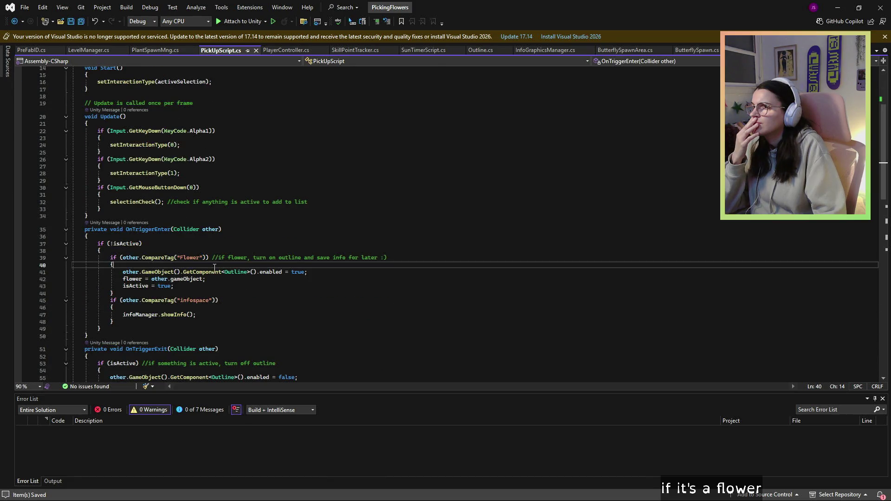
scroll(215, 268, down, 9)
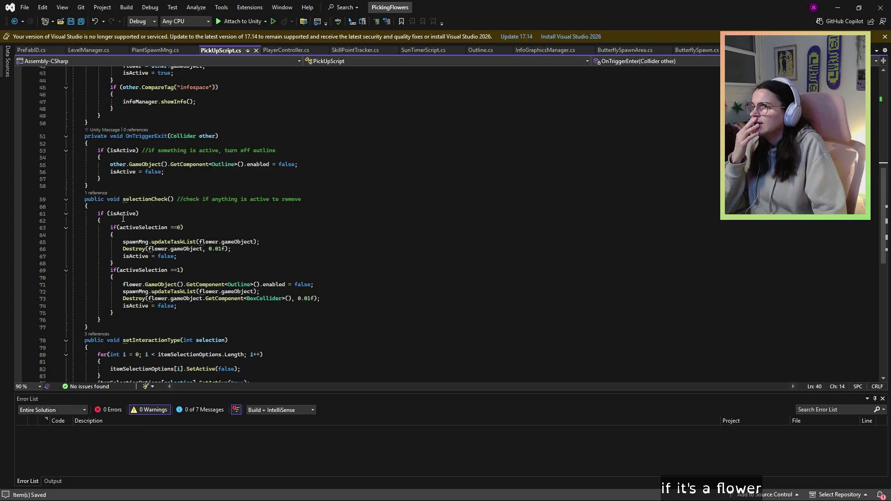
Go to line 71 in selectionCheck's watering branch and open a blank line above the Outline line.
click(250, 249)
key(Up)
key(Up)
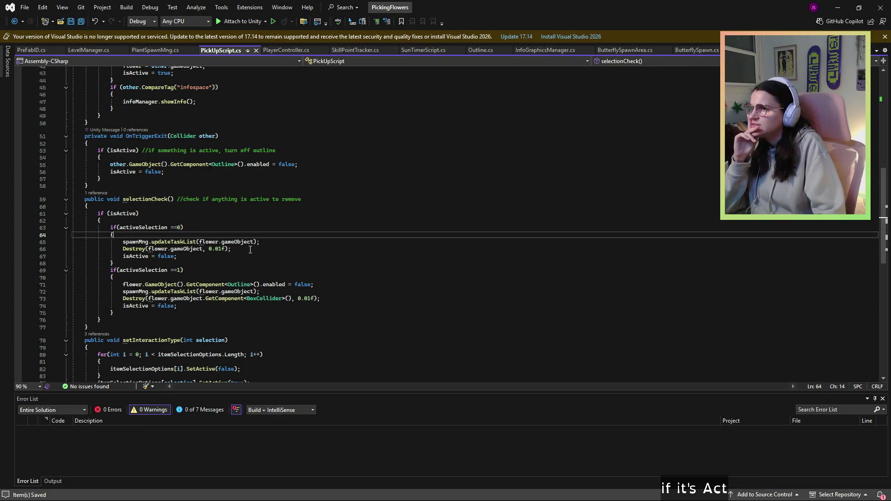
click(297, 263)
click(258, 284)
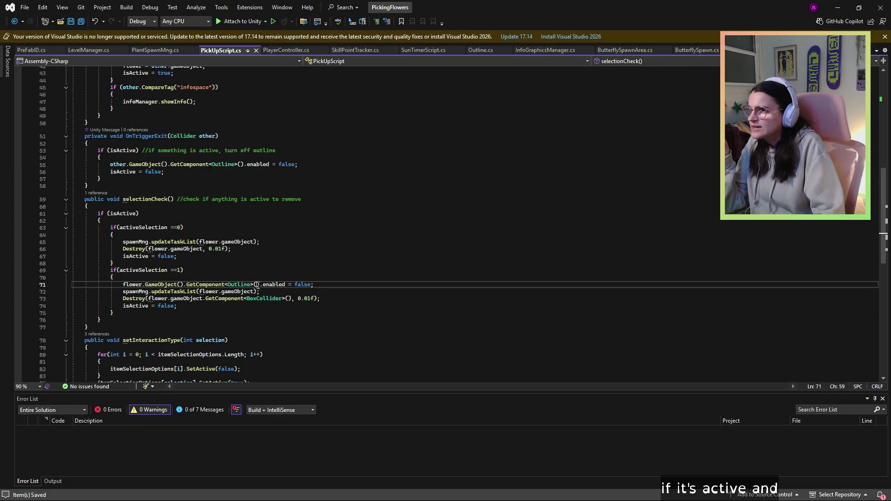
click(323, 283)
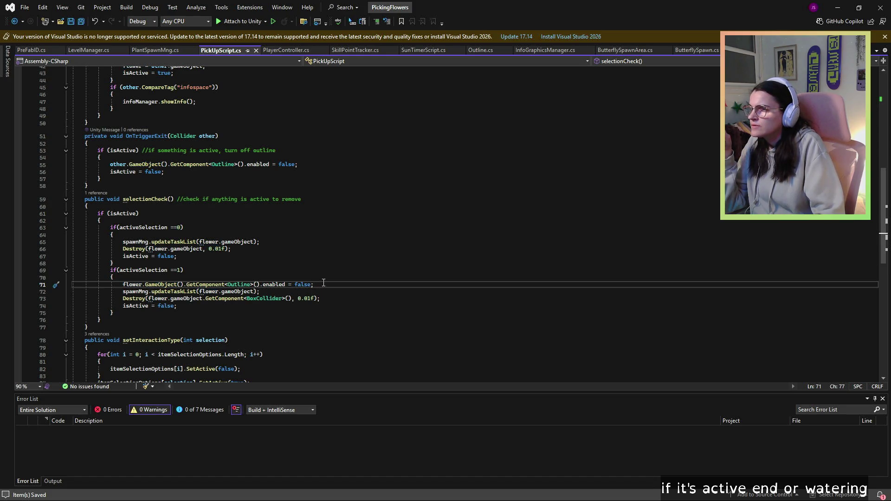
key(Up)
Start line 71 with If(flower.GameObject().GetComponent using IntelliSense completions.
key(Return)
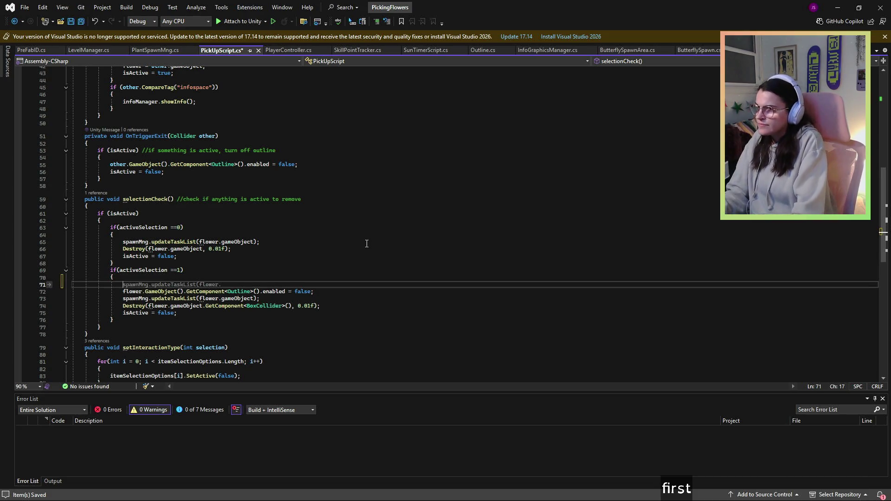
text(If)
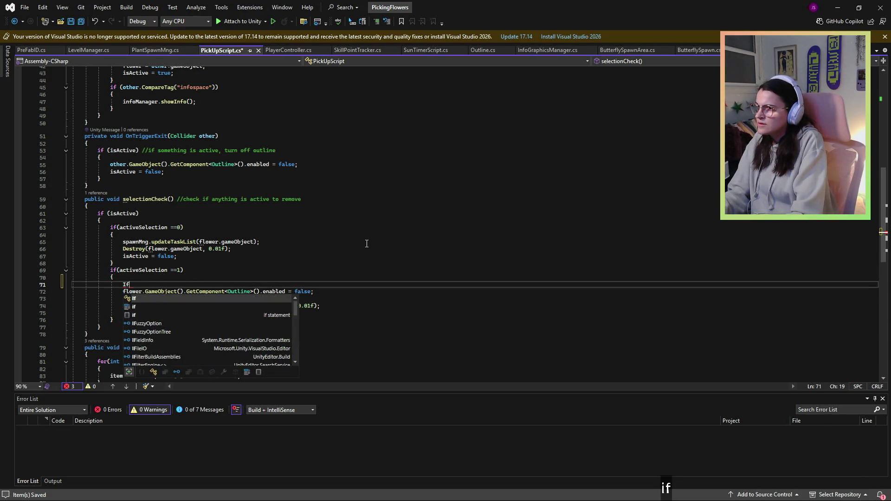
text((flower)
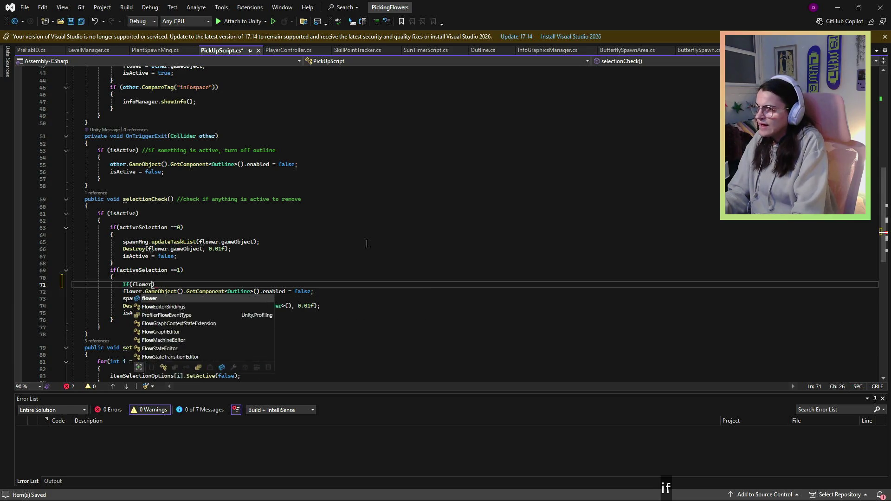
text(.GameOn)
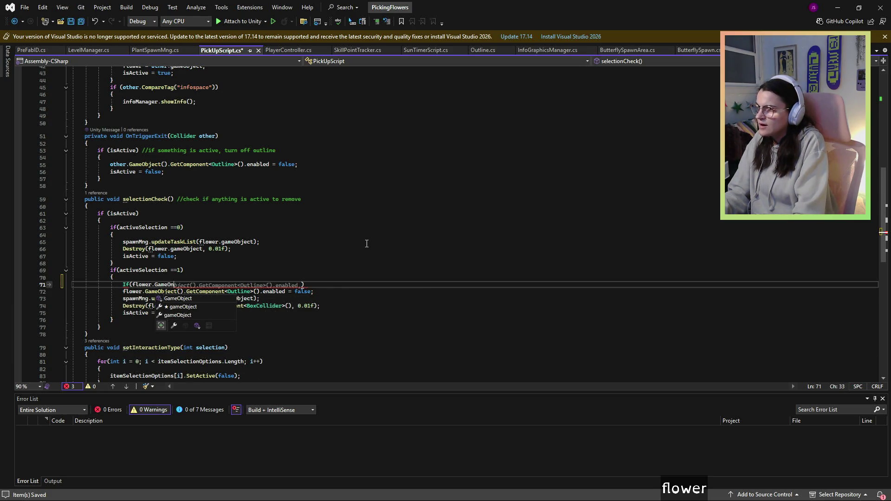
key(BackSpace)
text(b)
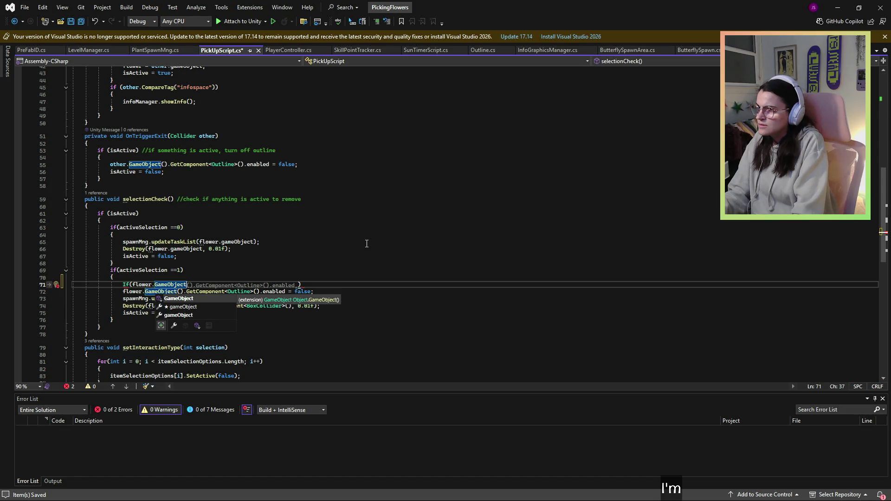
text(().)
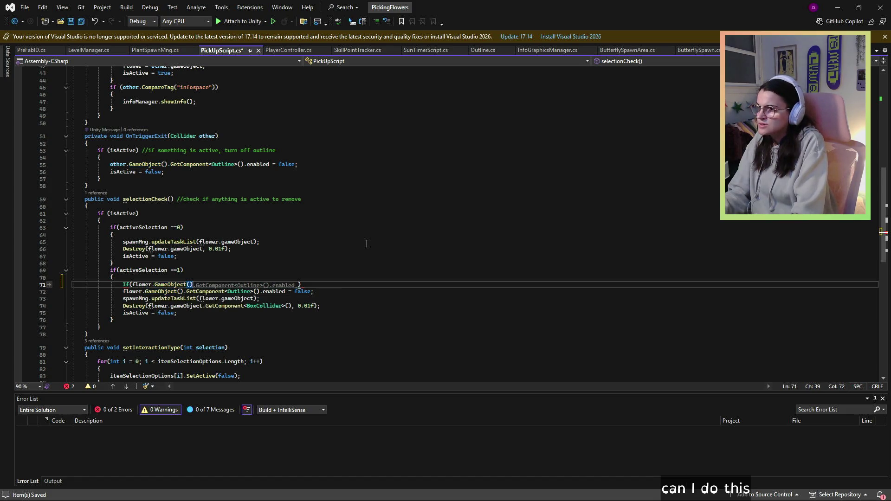
text(in)
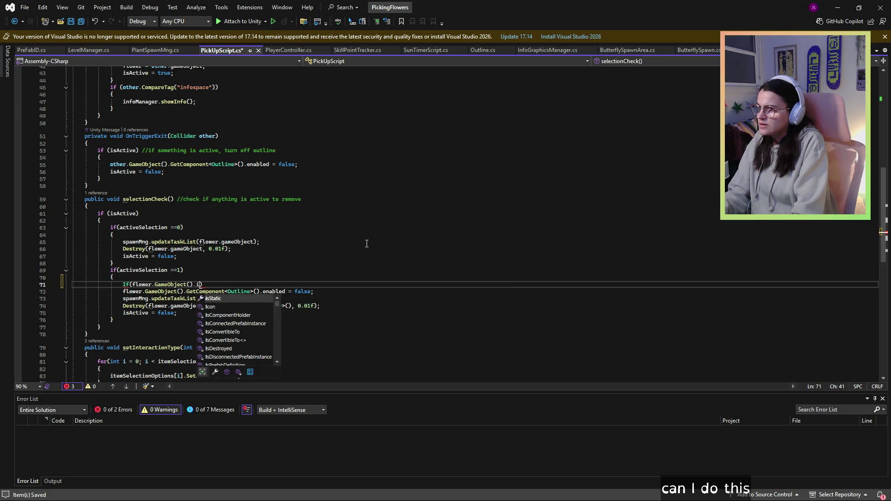
key(BackSpace)
key(BackSpace)
key(BackSpace)
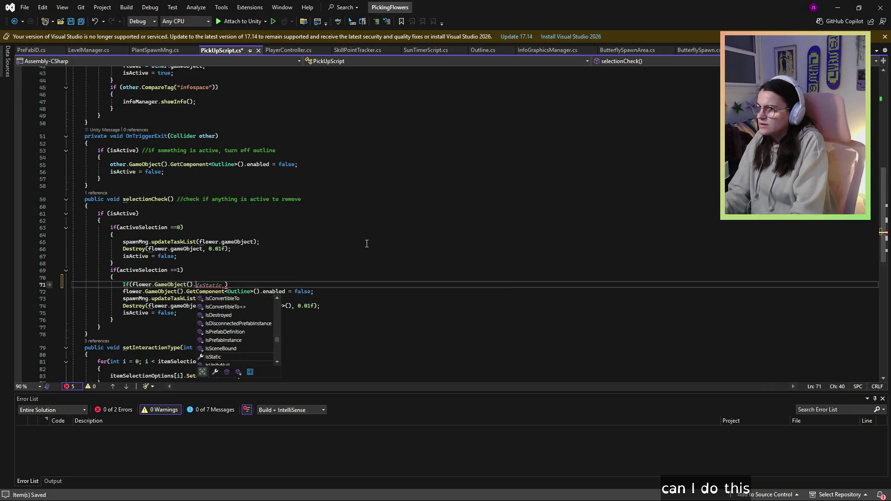
key(BackSpace)
key(BackSpace)
key(BackSpace)
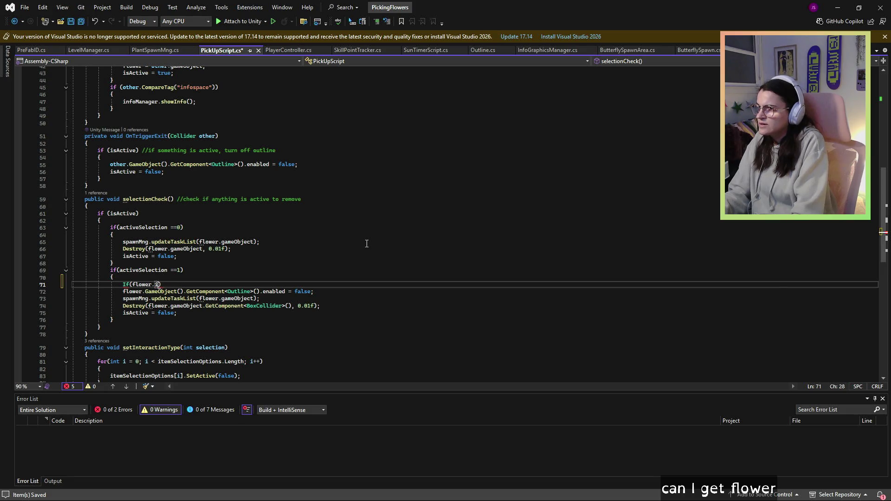
text(invasive)
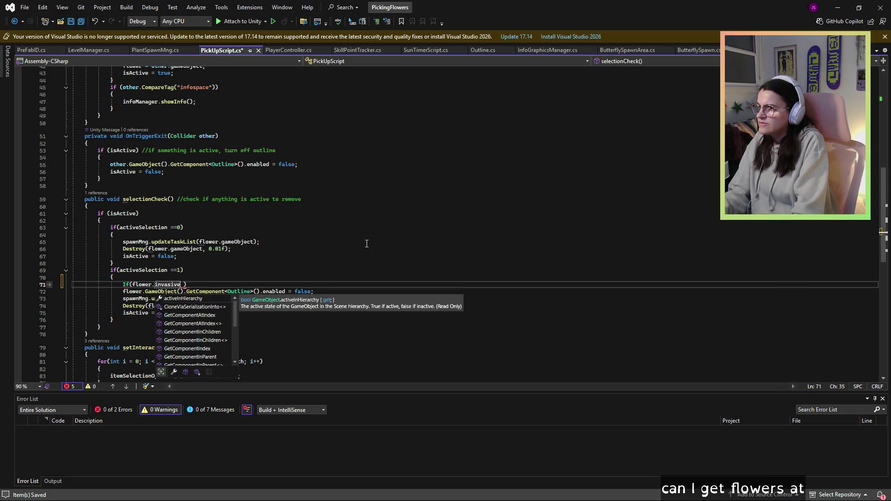
key(BackSpace)
key(BackSpace)
key(BackSpace)
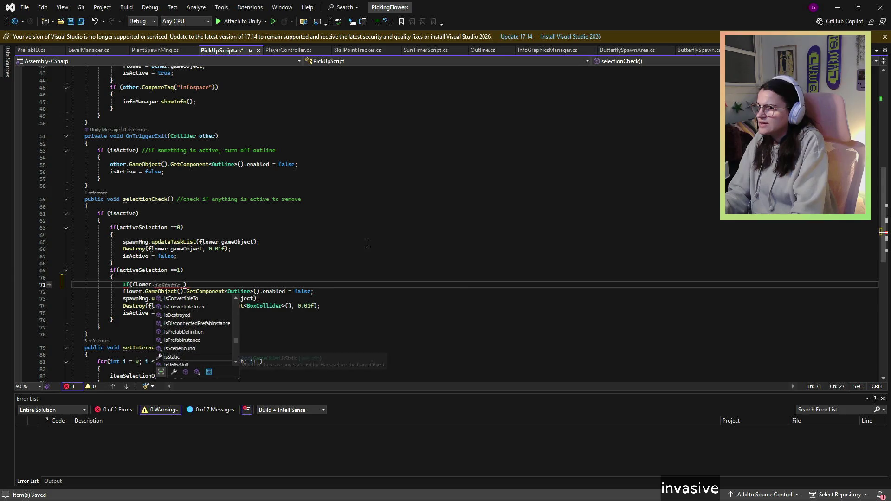
key(BackSpace)
text(.)
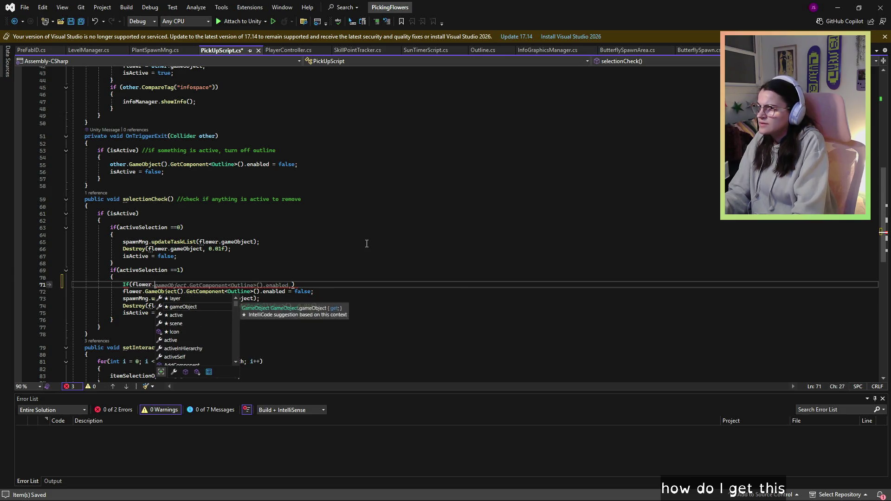
text(Game)
key(Tab)
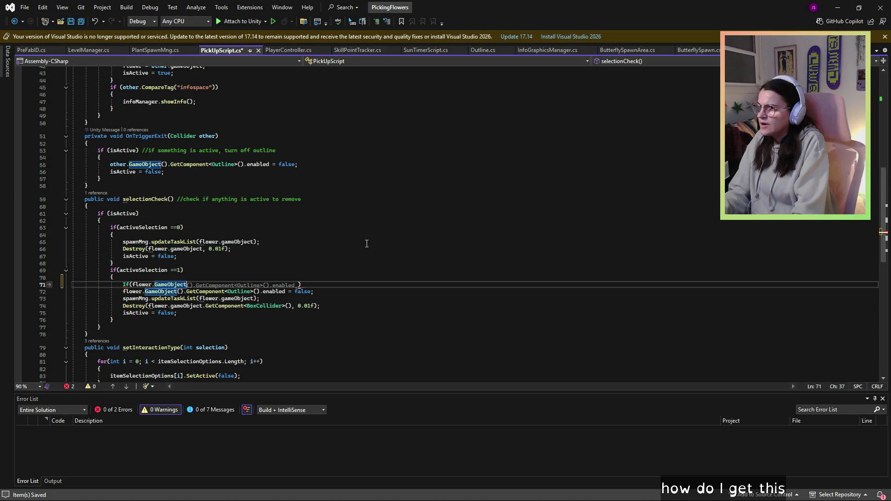
text(().G)
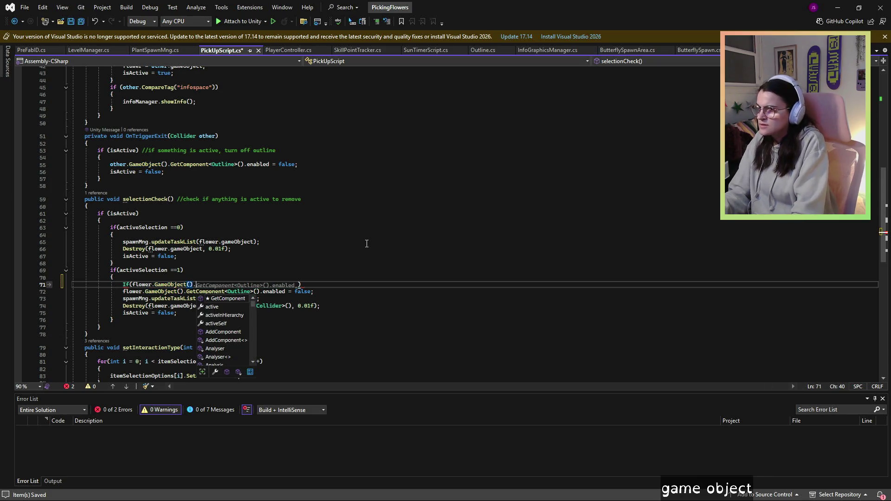
text(etCom)
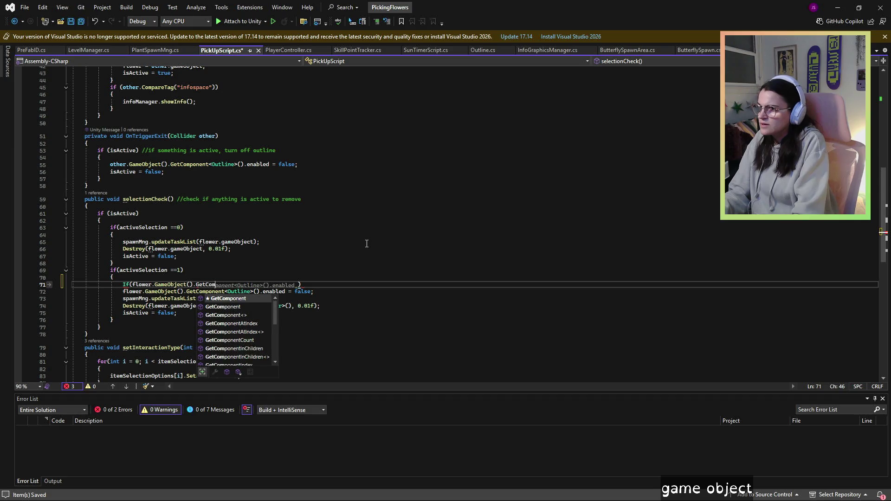
key(Tab)
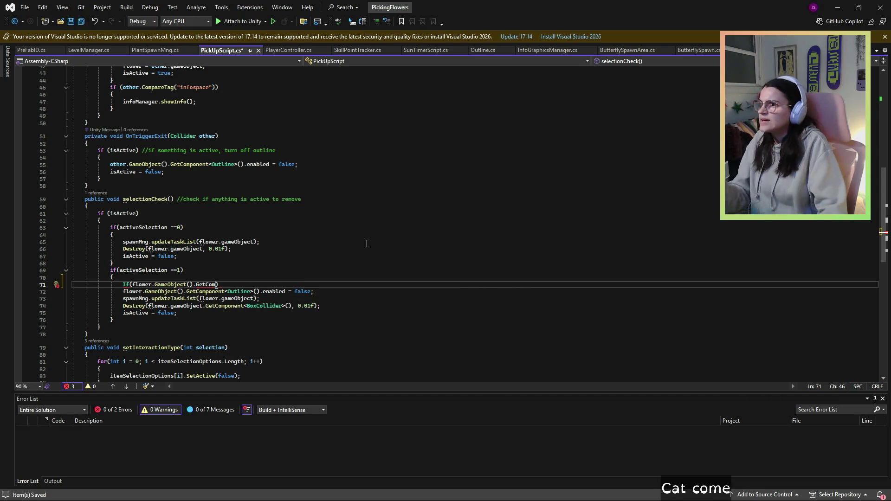
Reuse the GetComponent<PrefabID> call from PlantSpawnMng.cs line 49 in line 71 of PickUpScript.cs.
click(148, 48)
scroll(188, 219, down, 6)
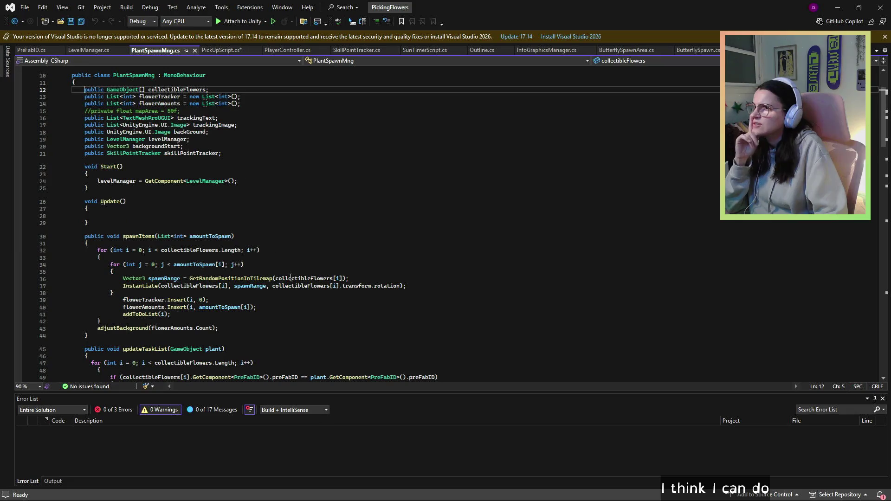
scroll(187, 219, down, 3)
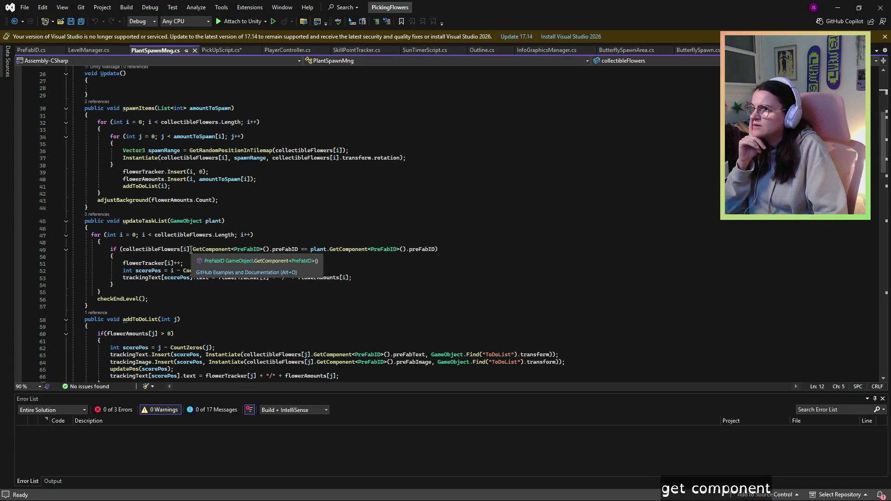
mouse_move(190, 250)
mouse_down()
mouse_move(302, 250)
mouse_move(278, 243)
mouse_move(299, 250)
mouse_up()
key(ctrl+c)
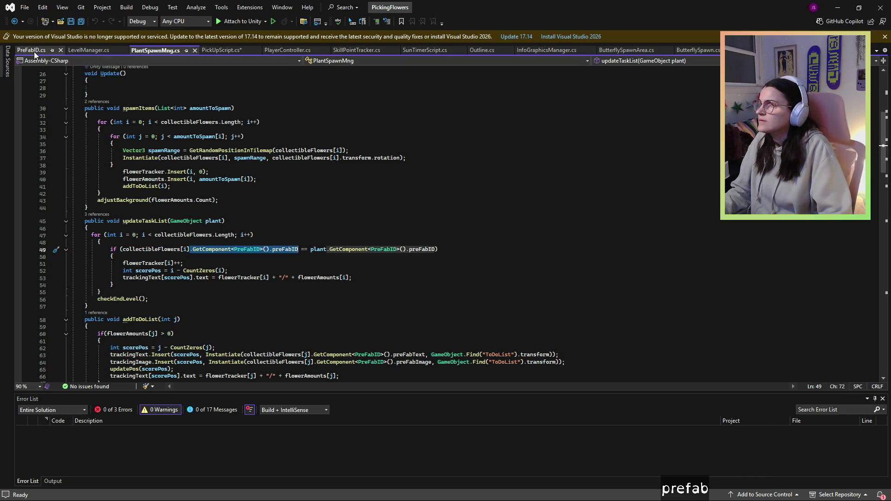
click(79, 53)
click(235, 53)
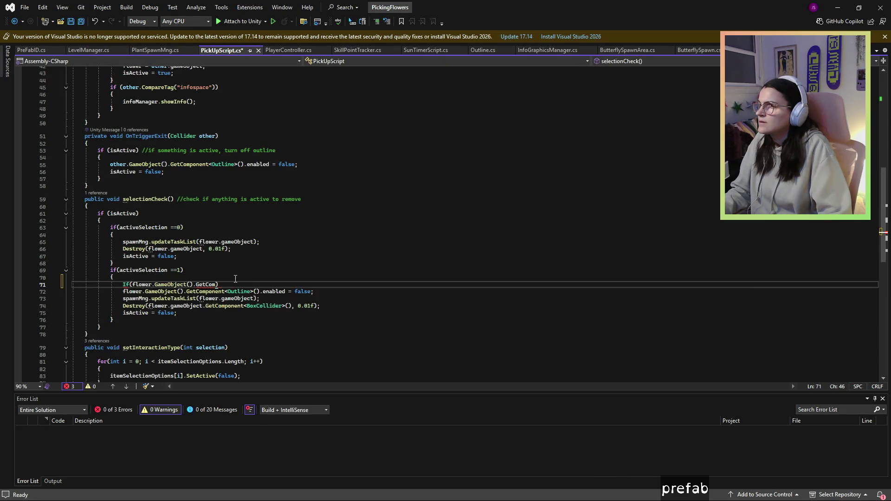
drag(217, 284, 154, 284)
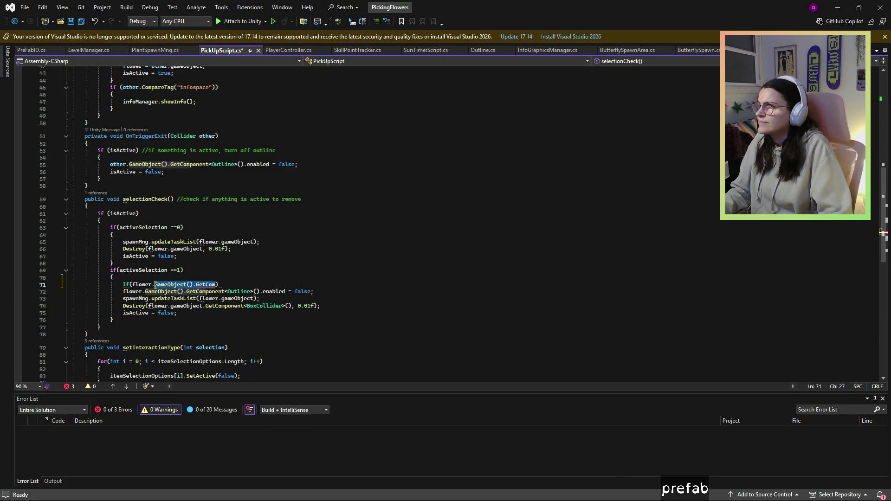
key(ctrl+v)
Remove the doubled dot after flower and complete the member as invasive.
click(334, 266)
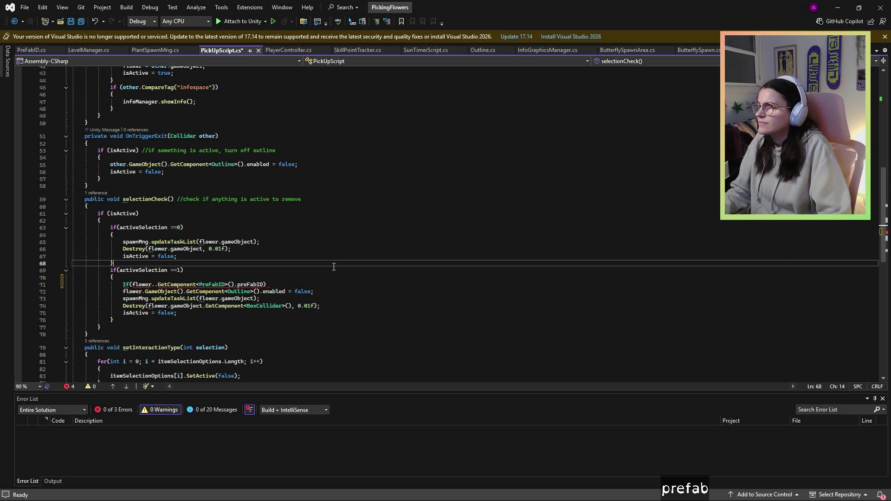
click(154, 286)
key(Delete)
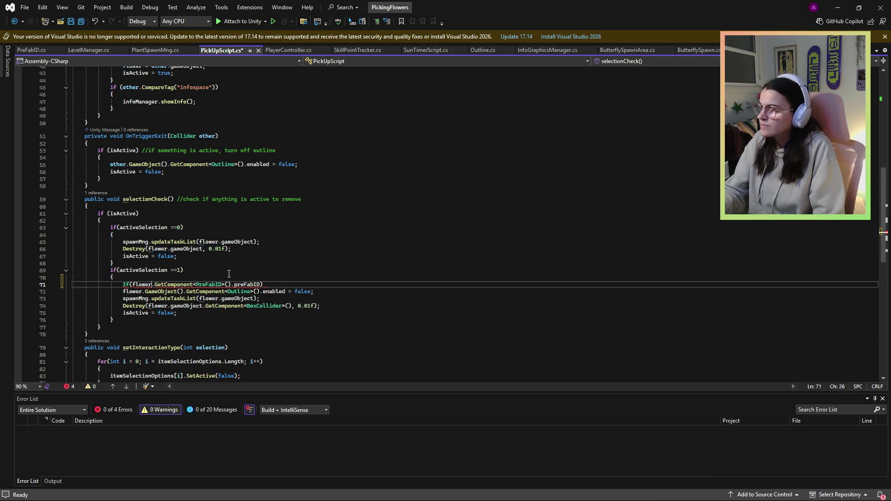
scroll(241, 279, up, 2)
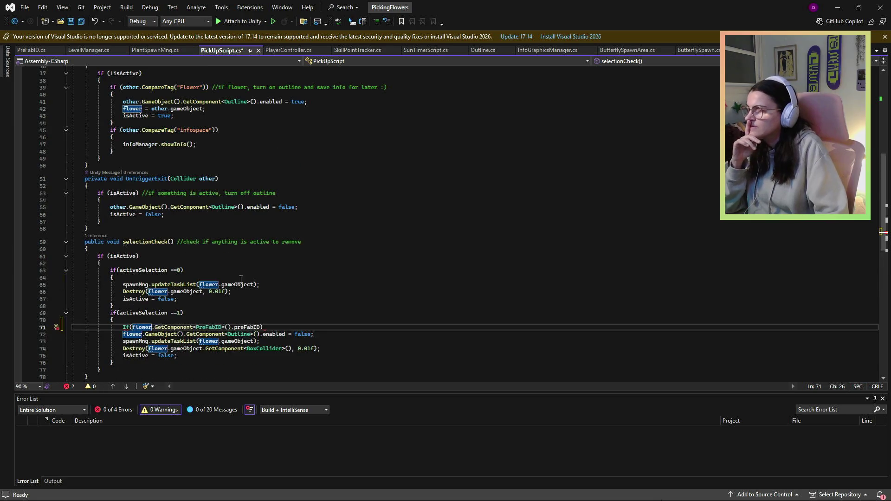
double_click(247, 327)
text(I)
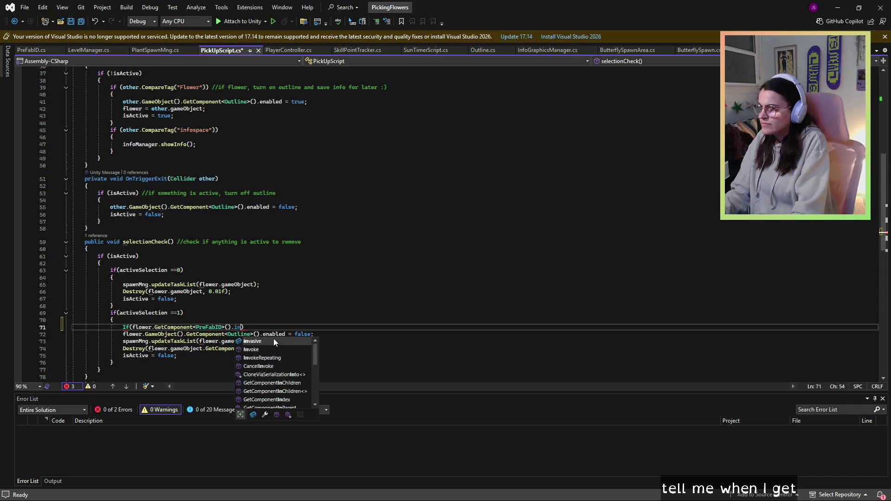
key(Tab)
Add an empty braces block for the invasive check and change 'If' to 'if'.
key(Return)
text({)
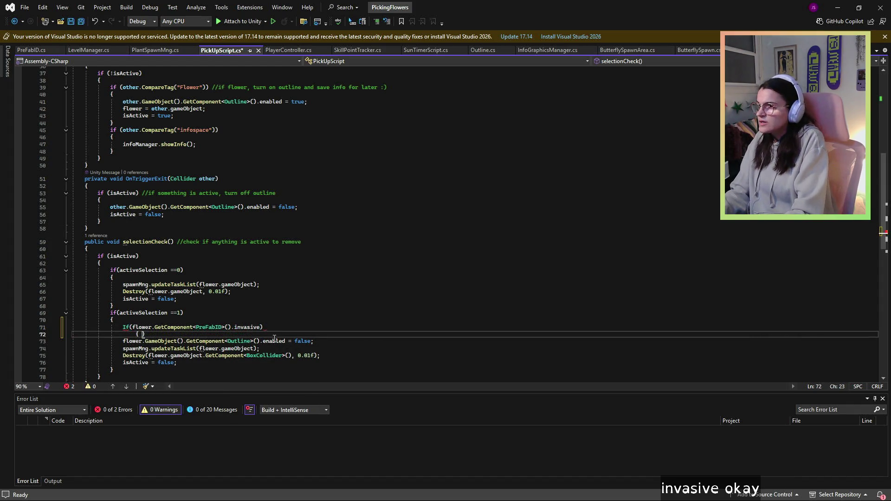
key(Return)
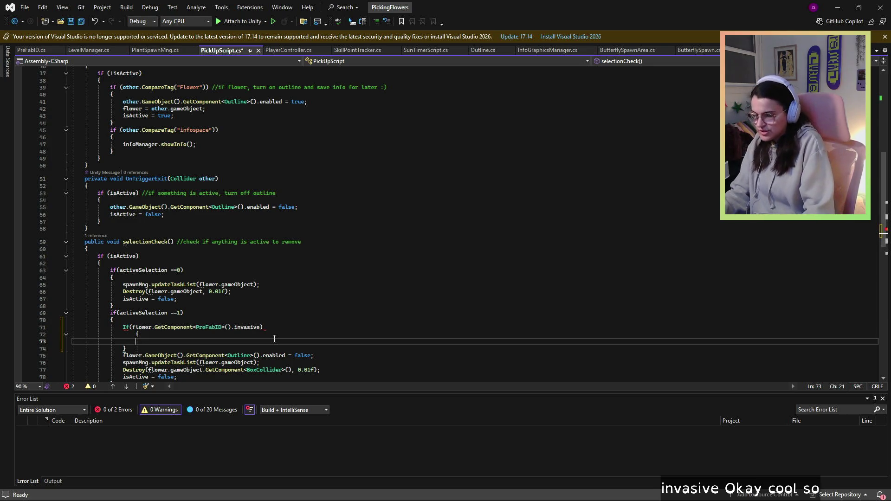
key(Up)
key(BackSpace)
key(BackSpace)
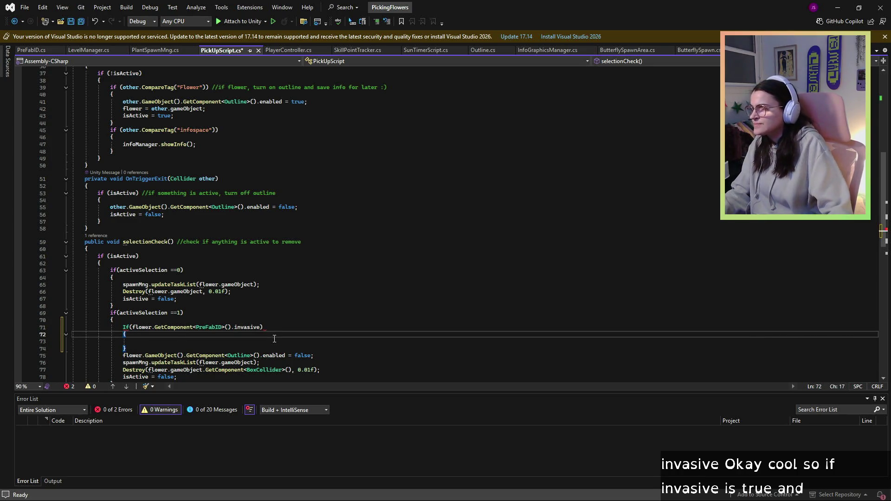
key(Up)
key(Delete)
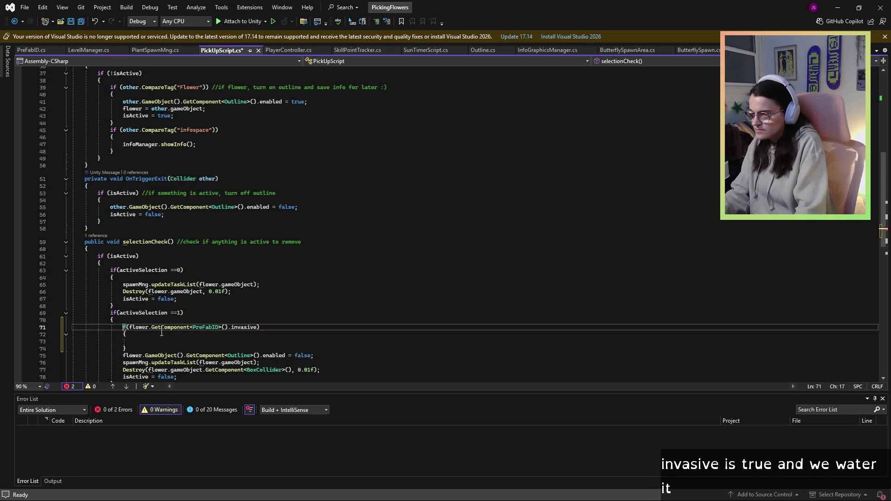
text(i)
key(Down)
key(Down)
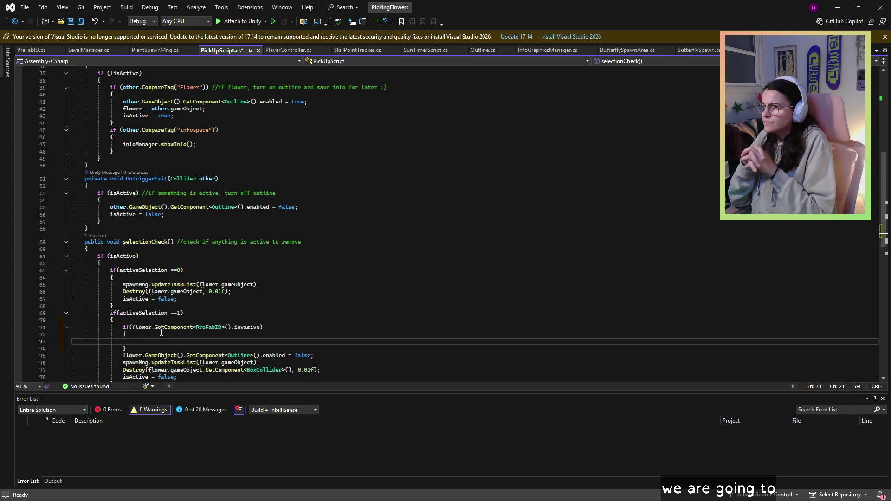
Type Instantiate(flower.GetComponent<PrefabID>().watered); inside the invasive block, checking PreFabID.cs for the field name.
text(I)
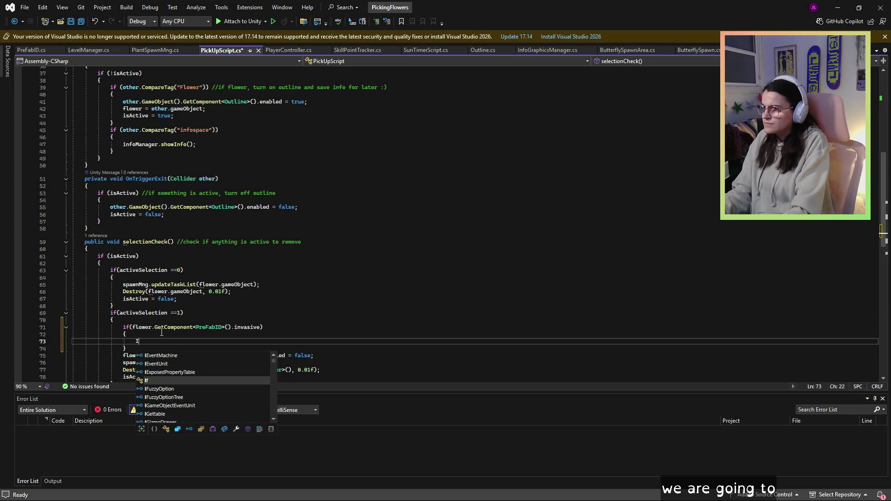
key(BackSpace)
text(instantiate)
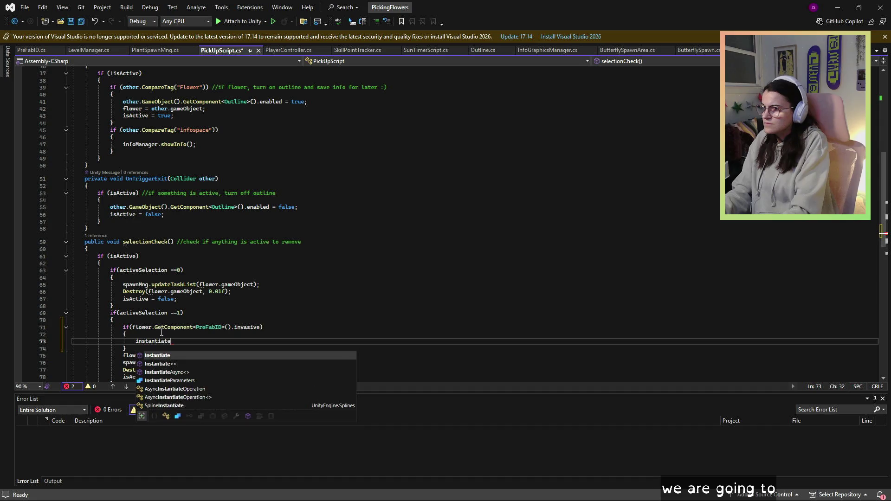
key(Tab)
text(()
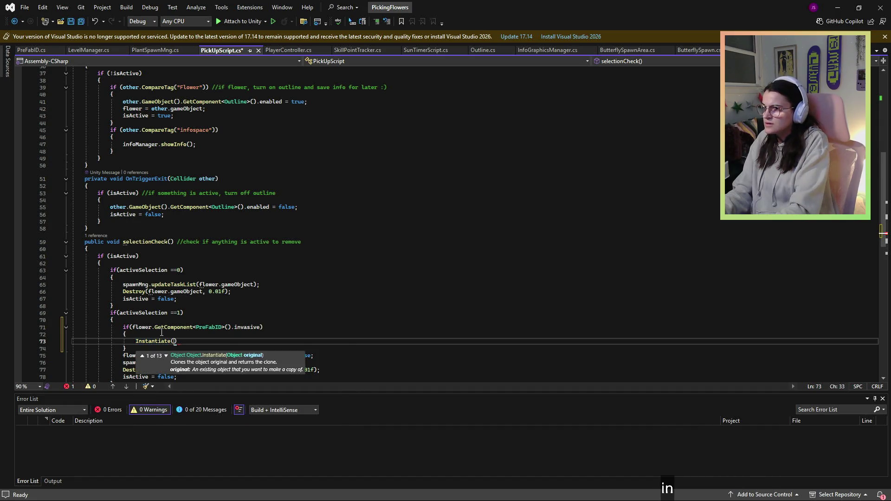
text(flower.Get)
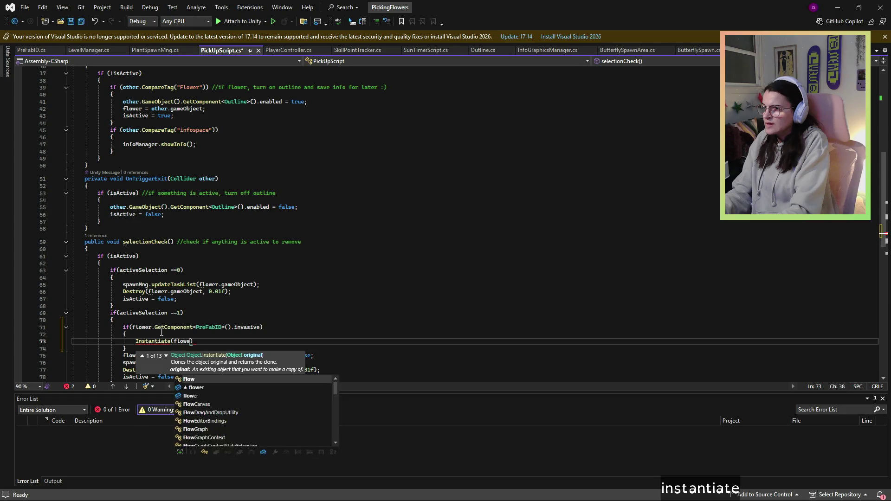
text(Componet)
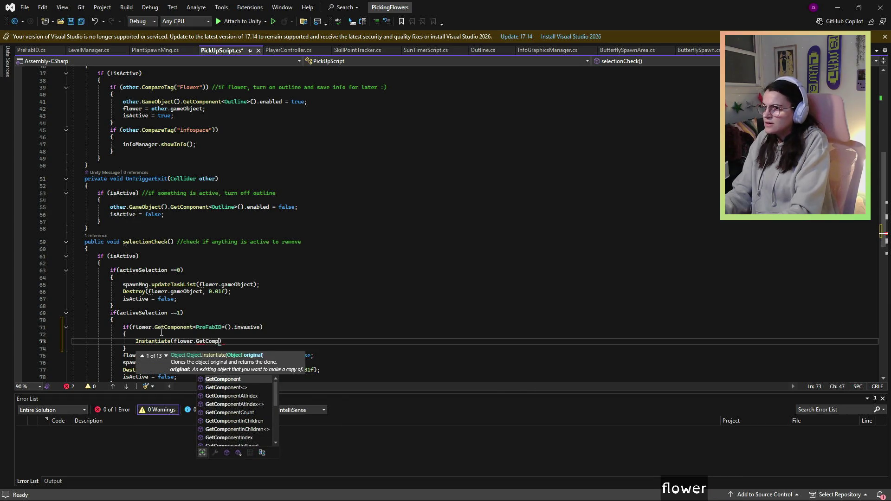
text(<Pre)
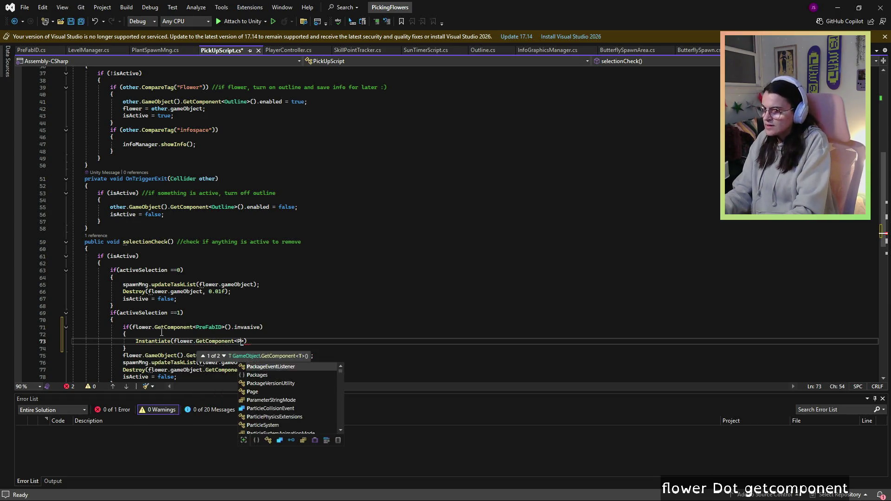
text(fab>)
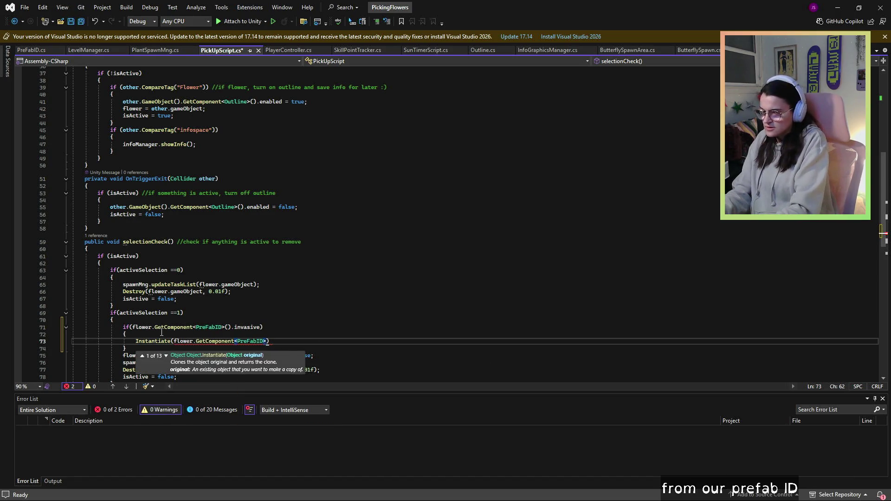
text(().)
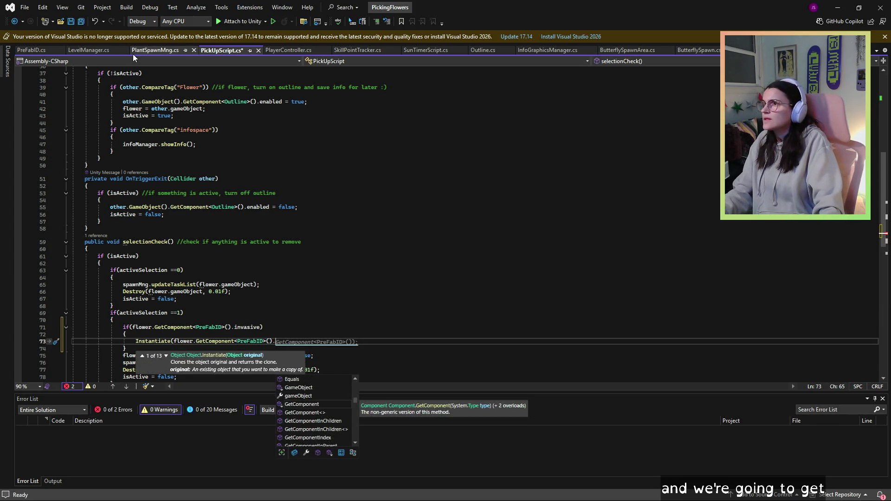
click(24, 50)
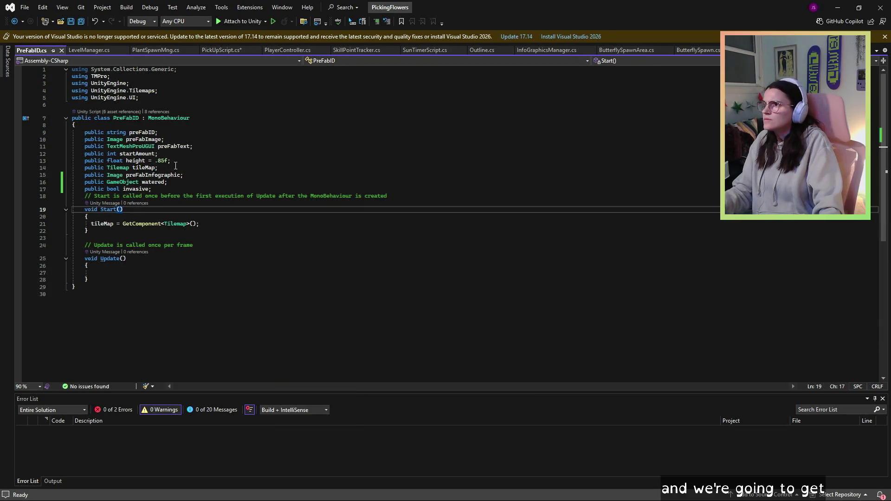
click(214, 50)
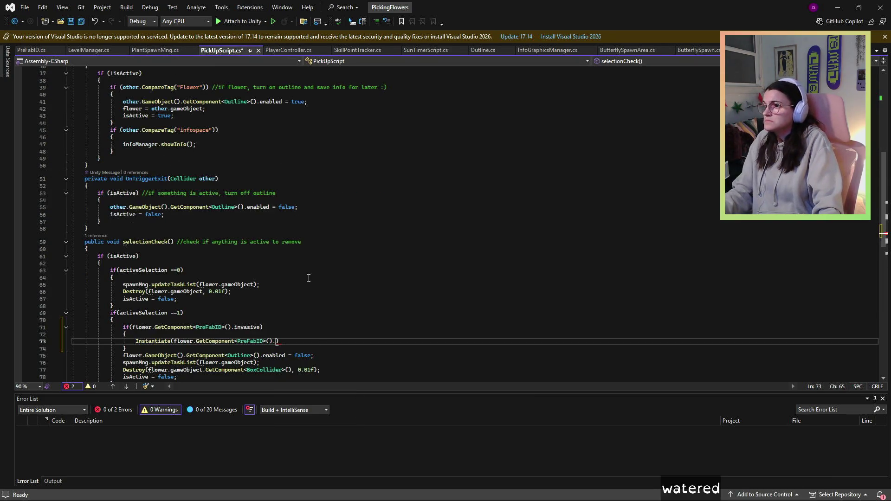
text(water)
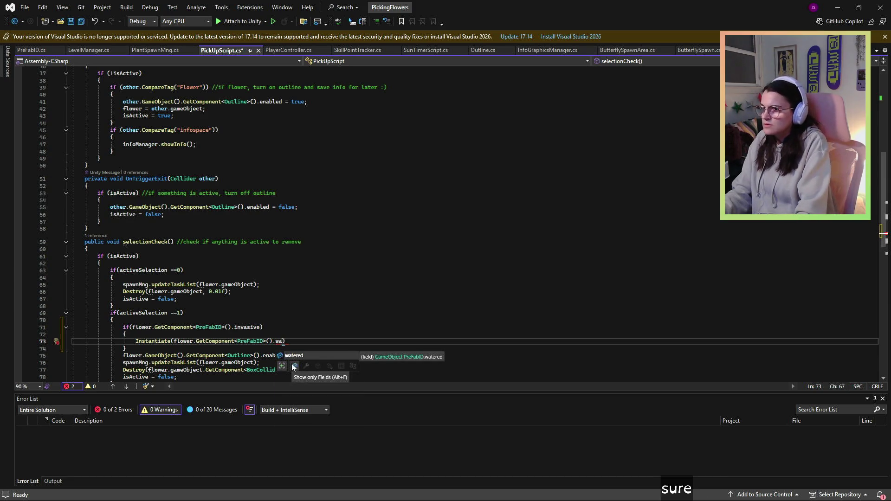
text(ed))
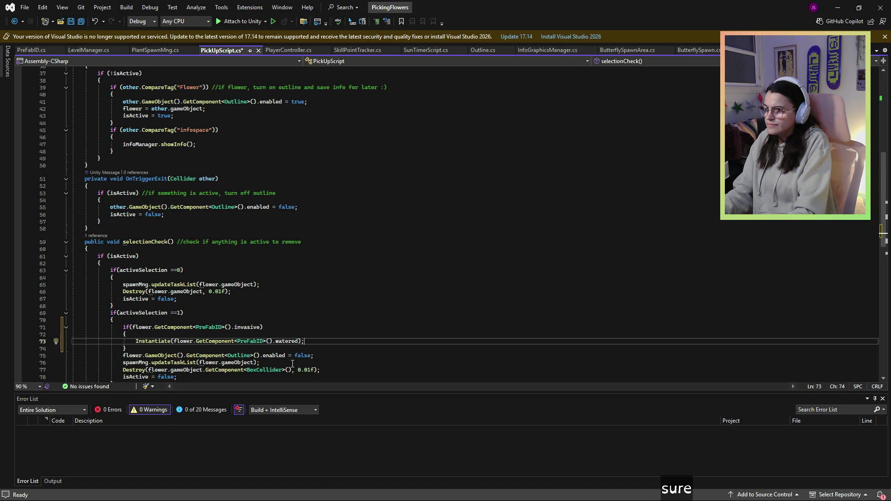
key(Down)
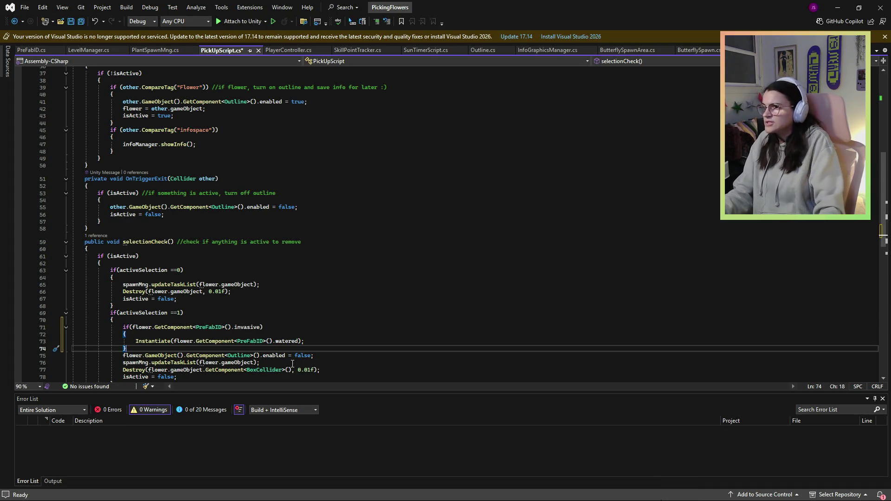
Select the whole Instantiate statement and remove it from the invasive block.
mouse_move(175, 352)
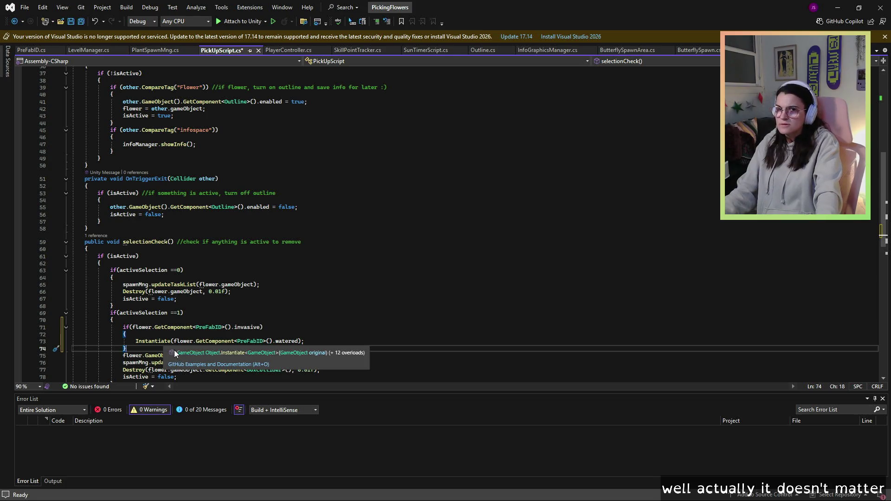
mouse_move(133, 342)
mouse_down()
mouse_move(74, 342)
mouse_move(309, 343)
mouse_up()
key(Delete)
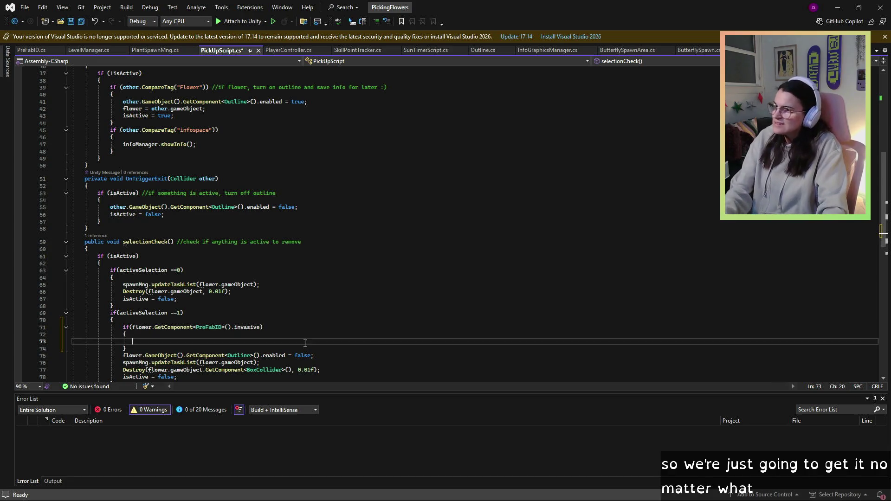
Paste the Instantiate statement above the invasive check and save PickUpScript.cs.
click(123, 327)
key(Return)
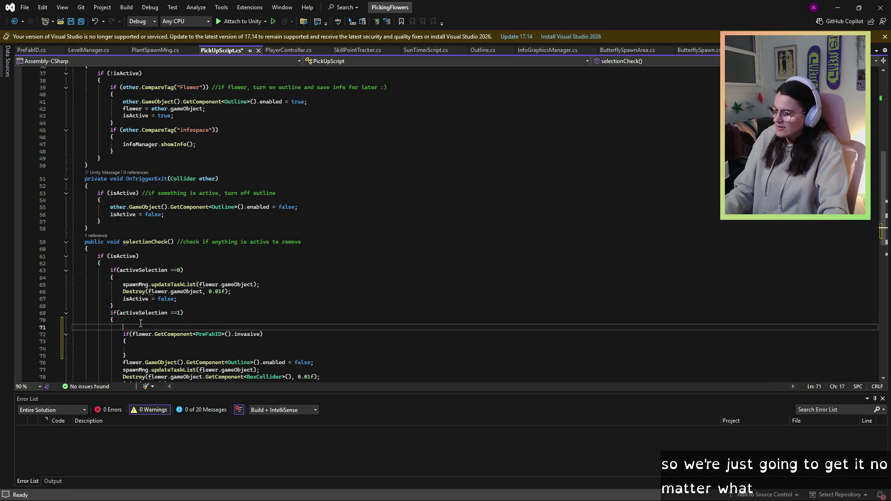
key(Up)
text(Instantiate(flower.GetComponent<PrefabID>().watered);)
click(180, 349)
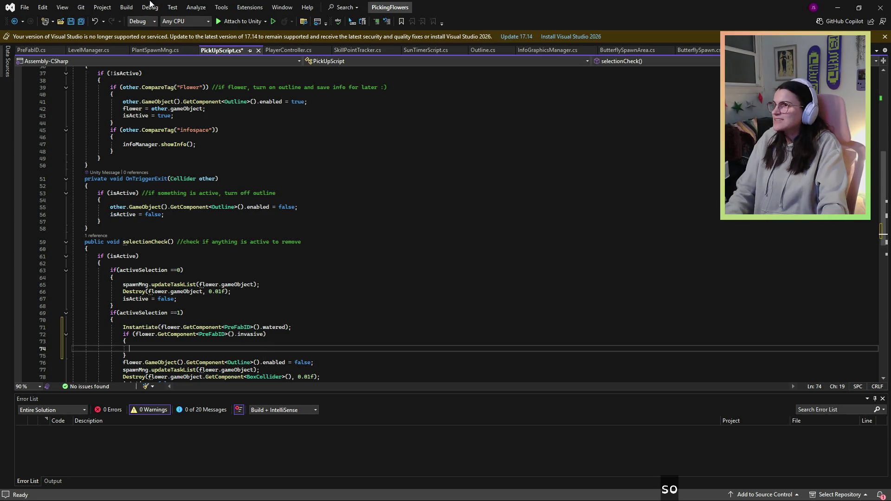
key(ctrl+s)
Review the moved Instantiate line, then return to the Unity editor.
key(Up)
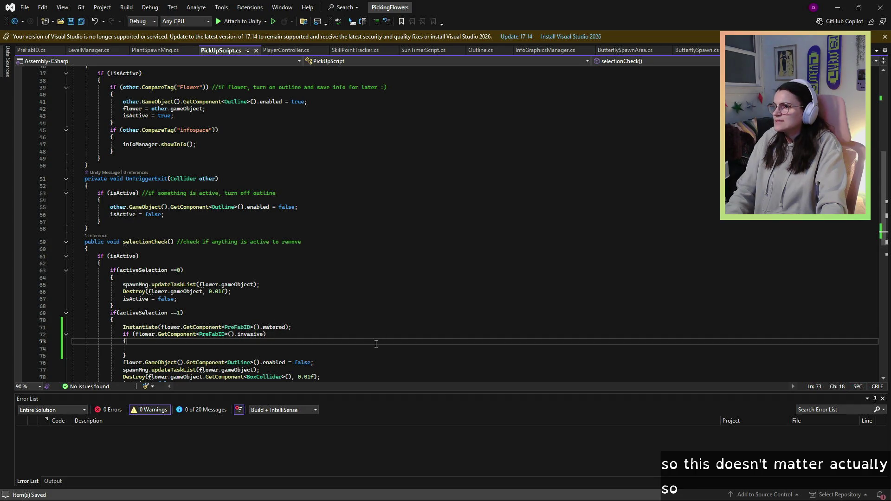
key(Down)
scroll(223, 314, down, 8)
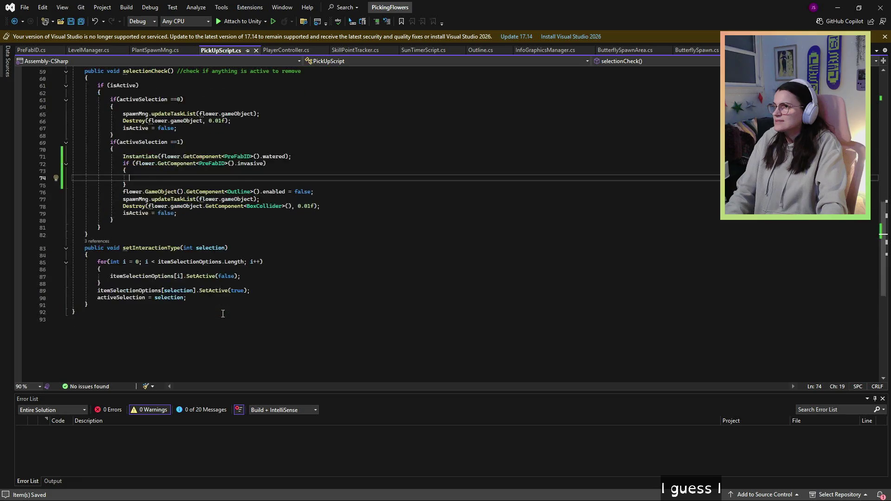
scroll(223, 313, up, 6)
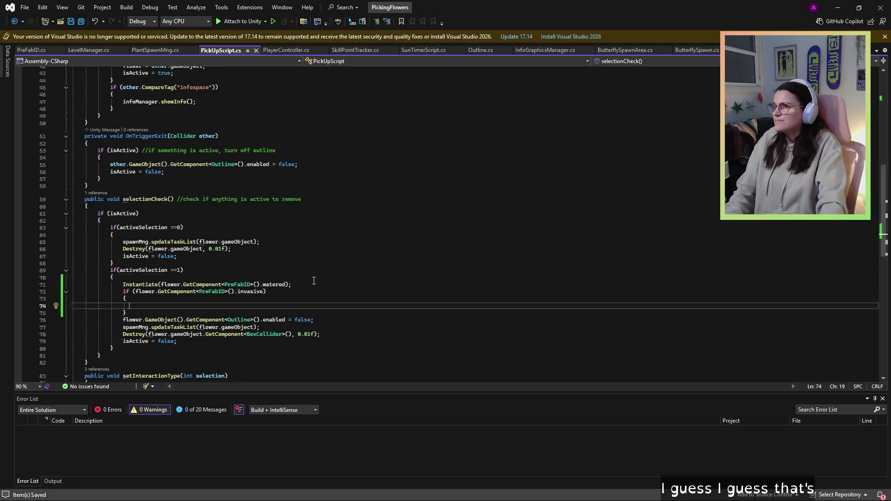
click(314, 279)
click(320, 291)
click(324, 284)
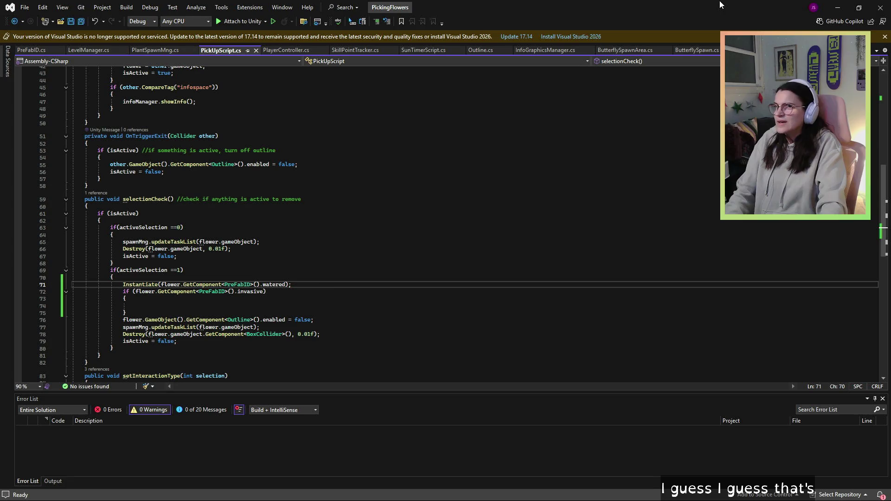
click(838, 7)
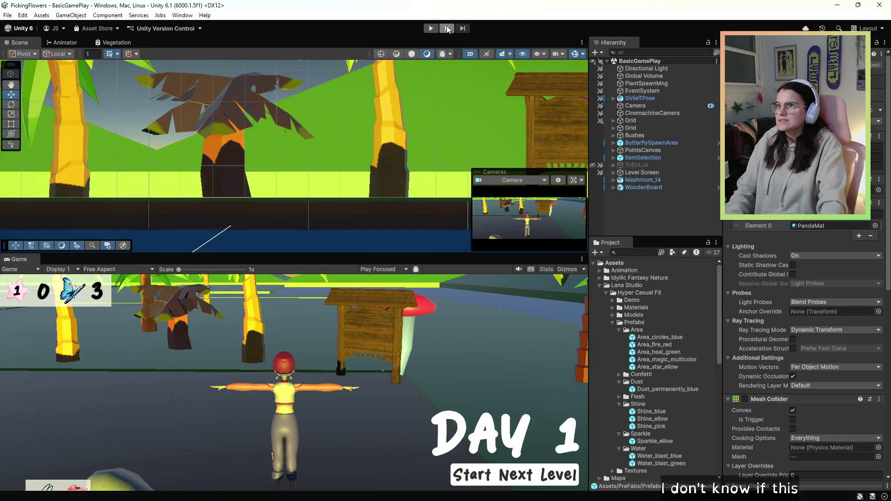
Enter Play mode and walk the character forward with W to pick a flower.
click(430, 29)
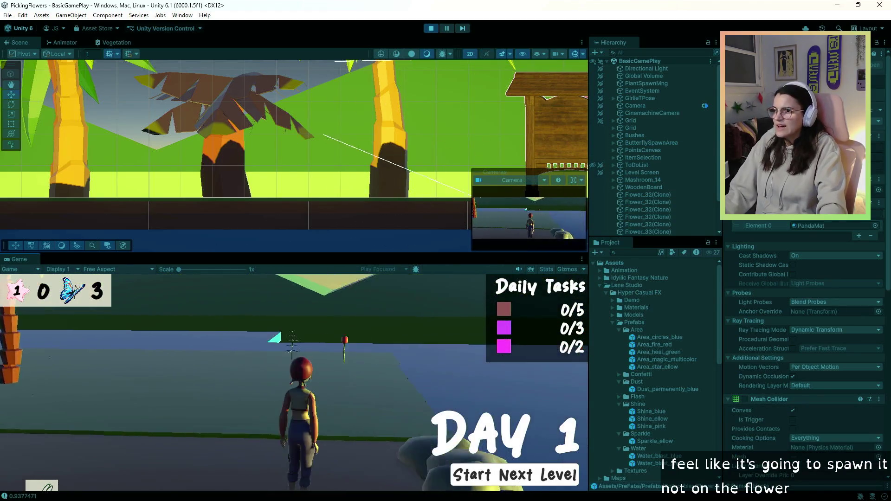
key(w)
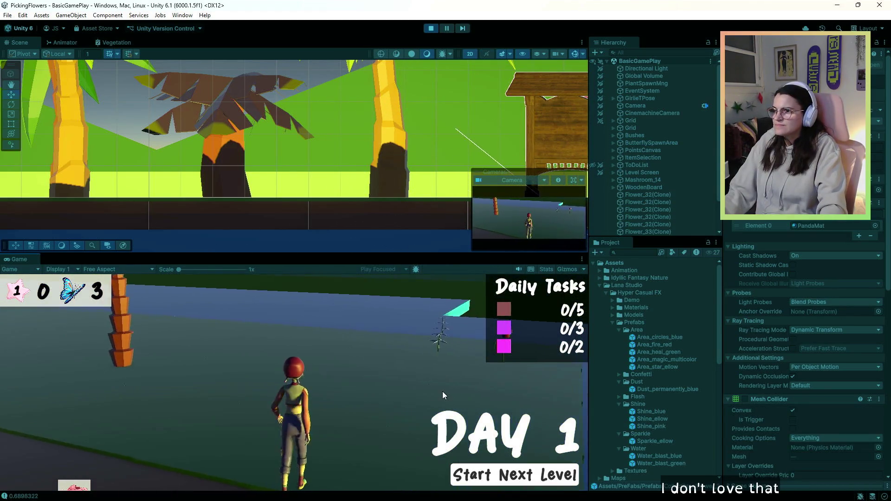
key(w)
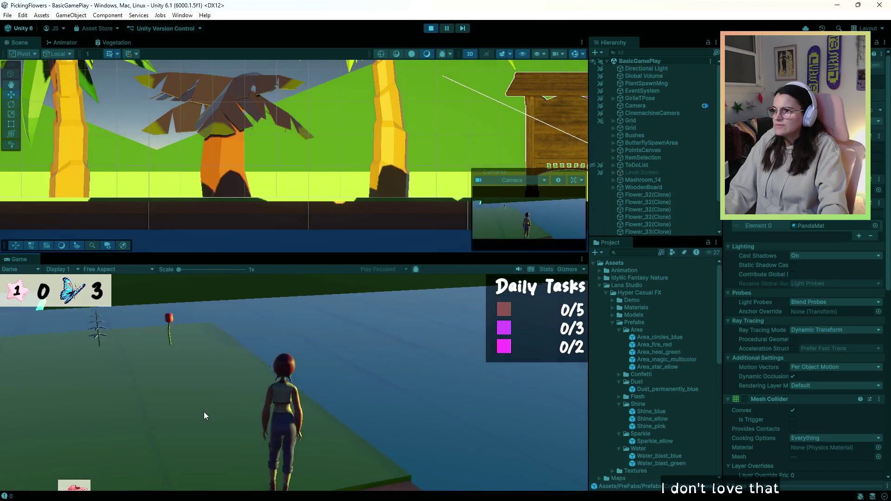
key(w)
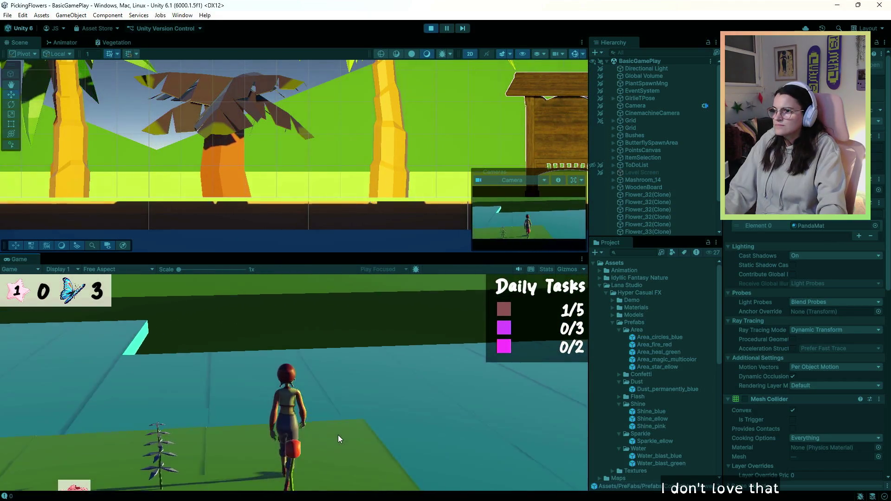
key(w)
key(w)
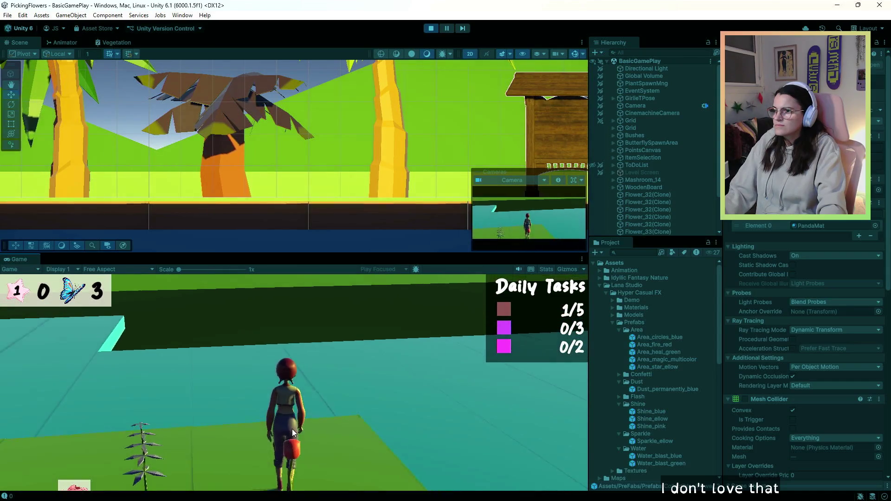
key(w)
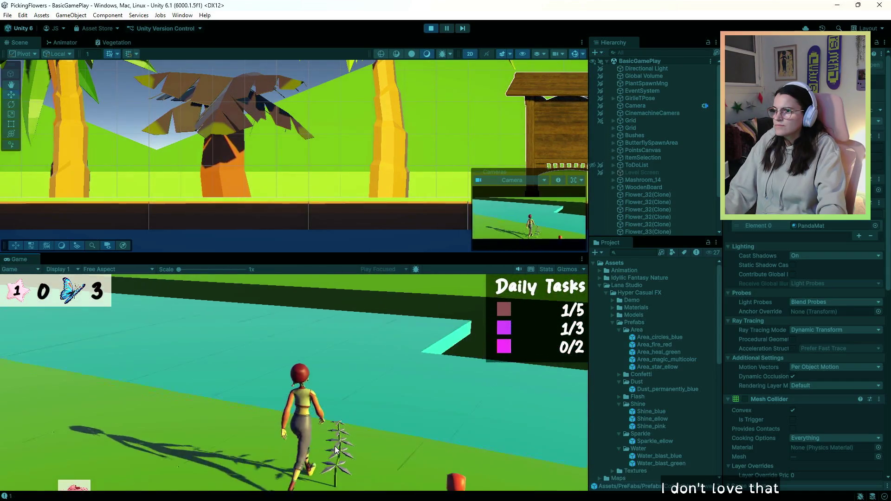
key(w)
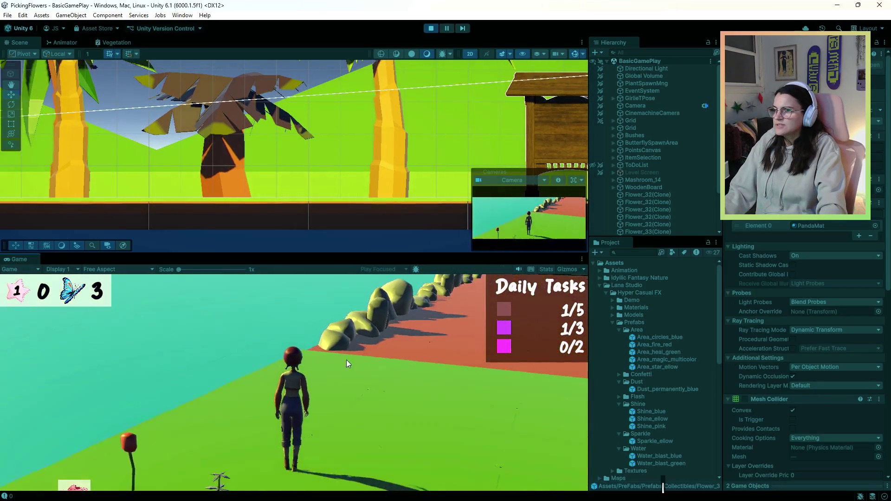
key(w)
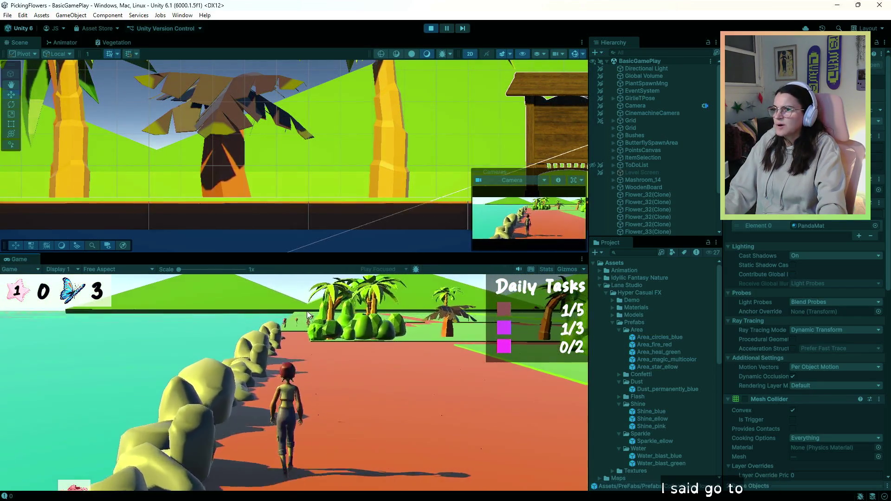
key(w)
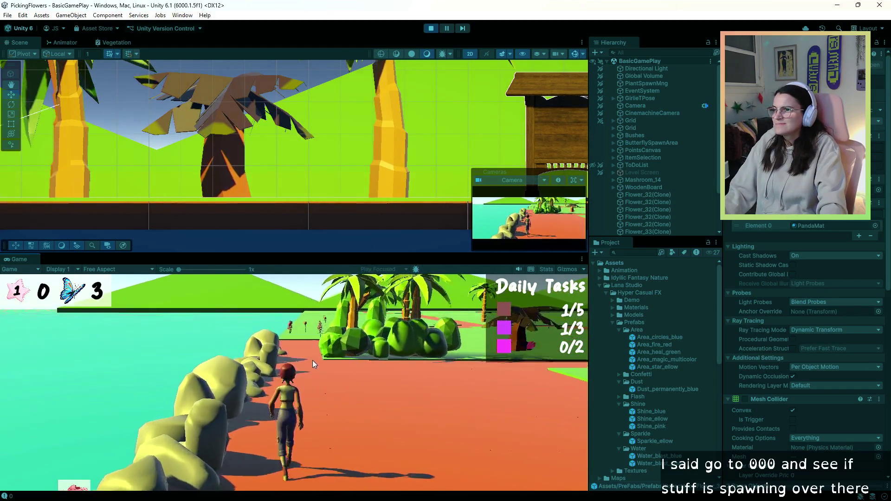
Walk on to water a plant, bringing Daily Tasks to 2/5, 3/3 and 1/2, then stop Play mode.
key(w)
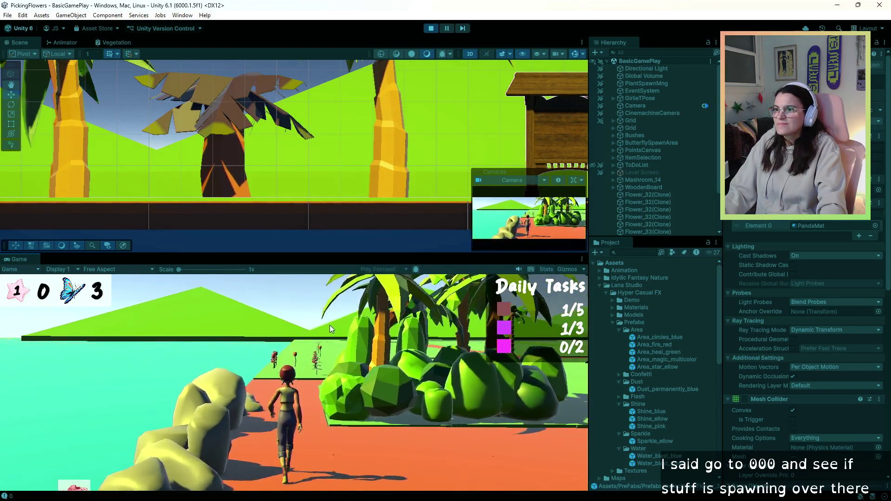
key(w)
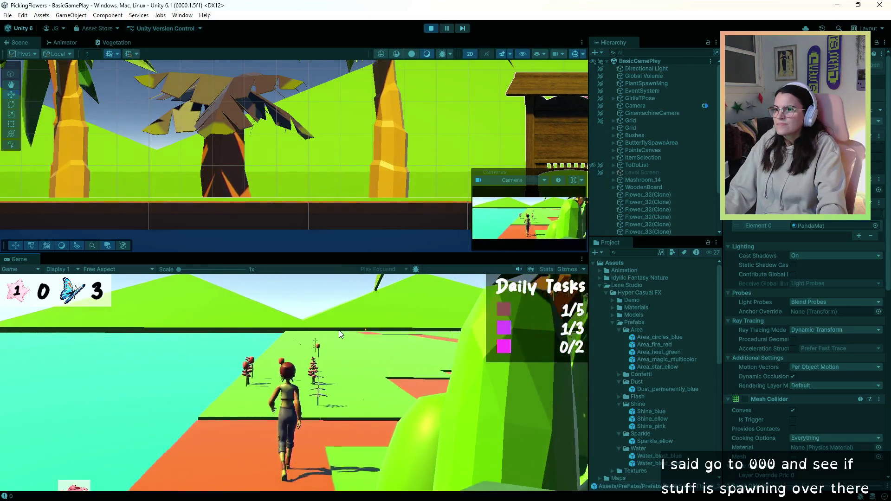
key(w)
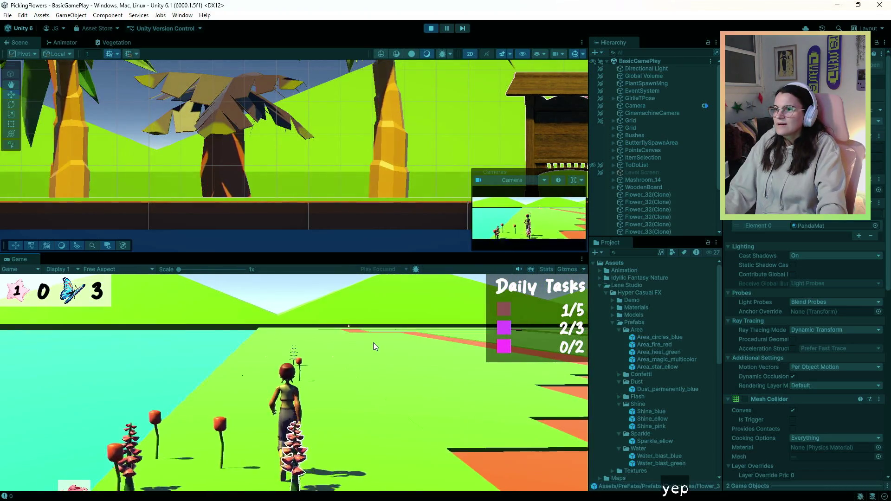
key(w)
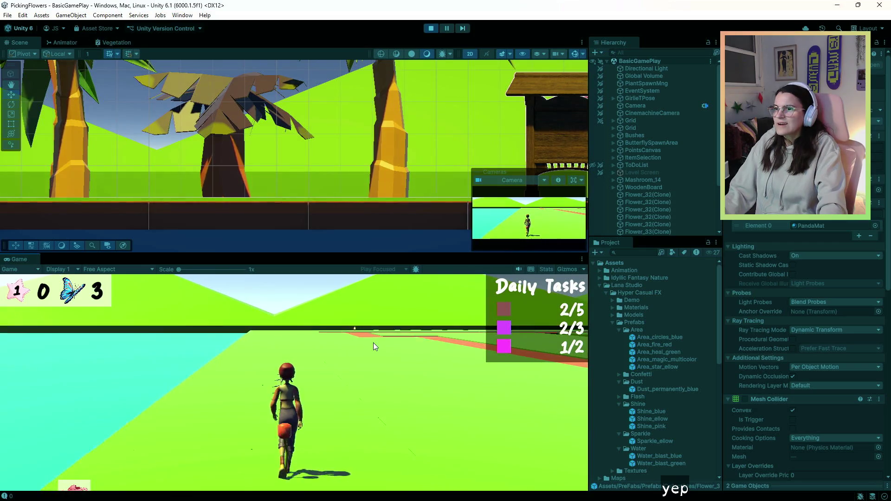
key(w)
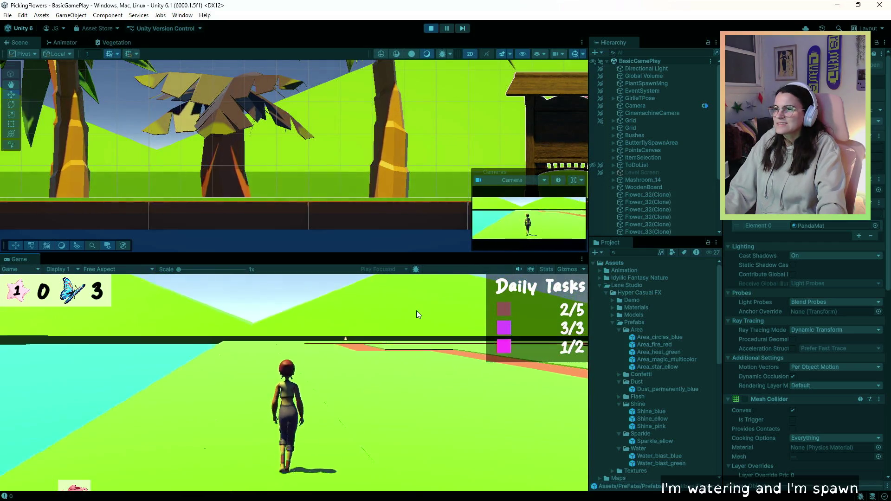
key(w)
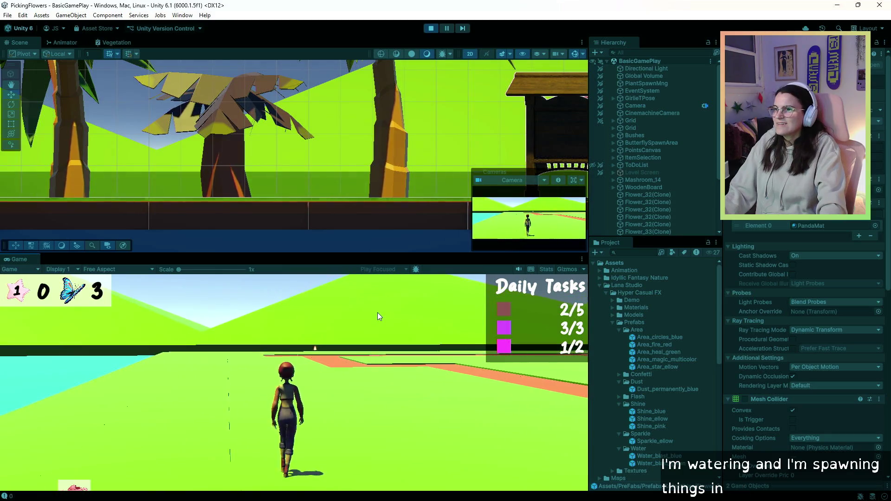
key(w)
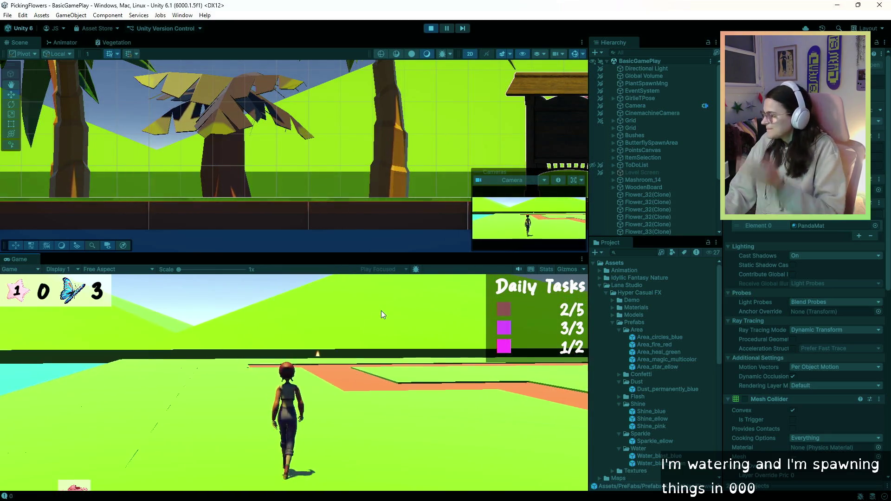
key(w)
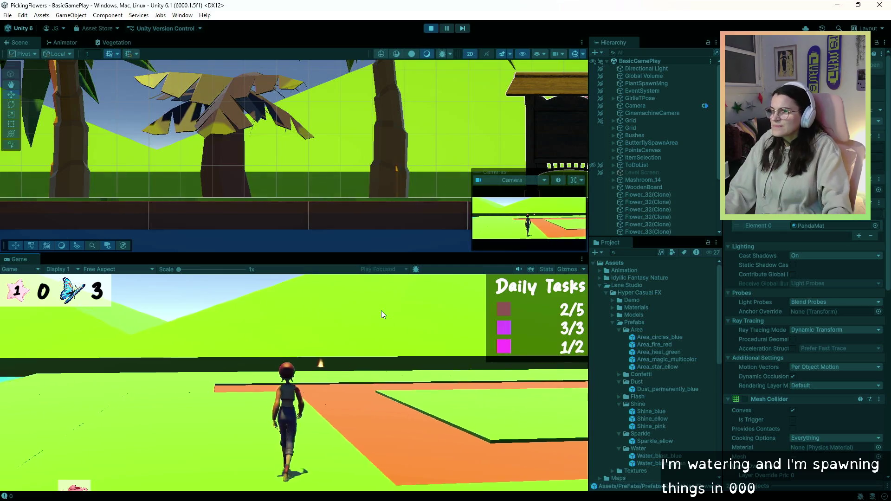
key(w)
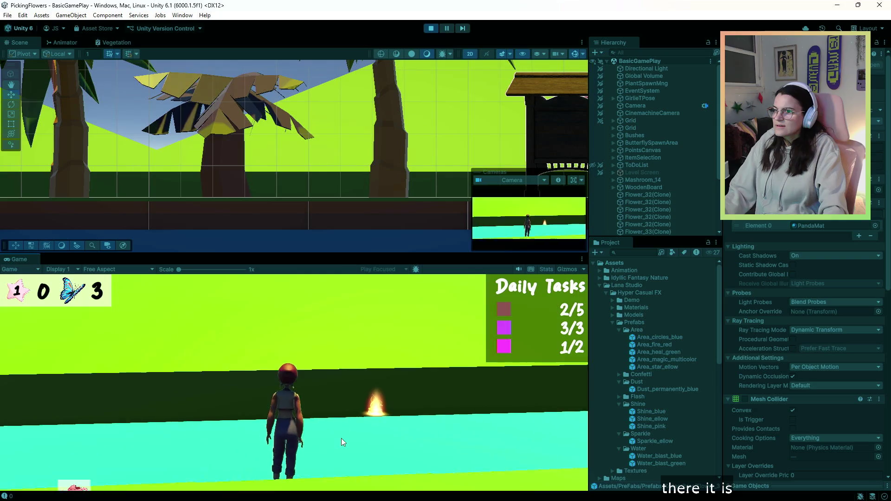
key(d)
key(d)
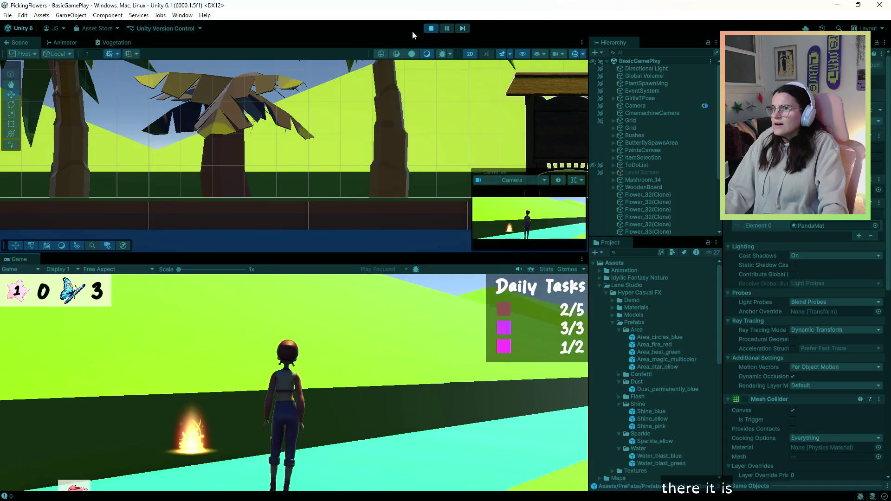
click(431, 29)
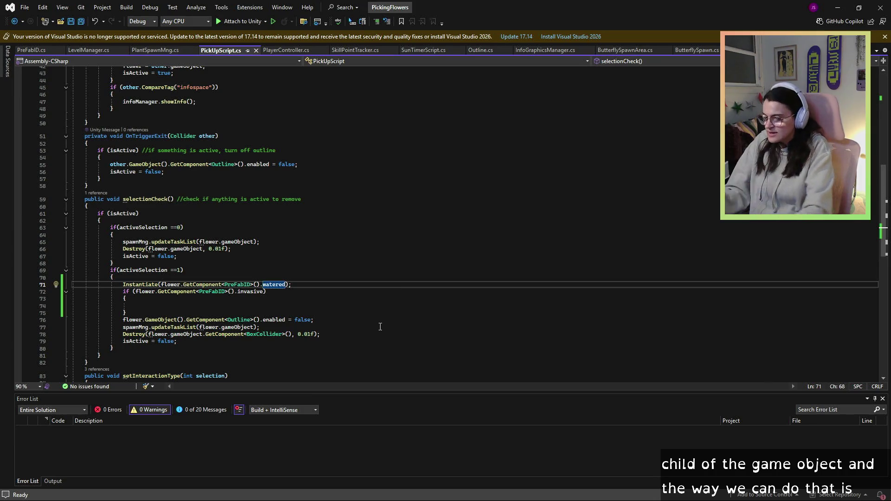
Add flower's GameObject() as a second, parent argument to the Instantiate call on line 71.
key(ctrl+shift+space)
text(lower);)
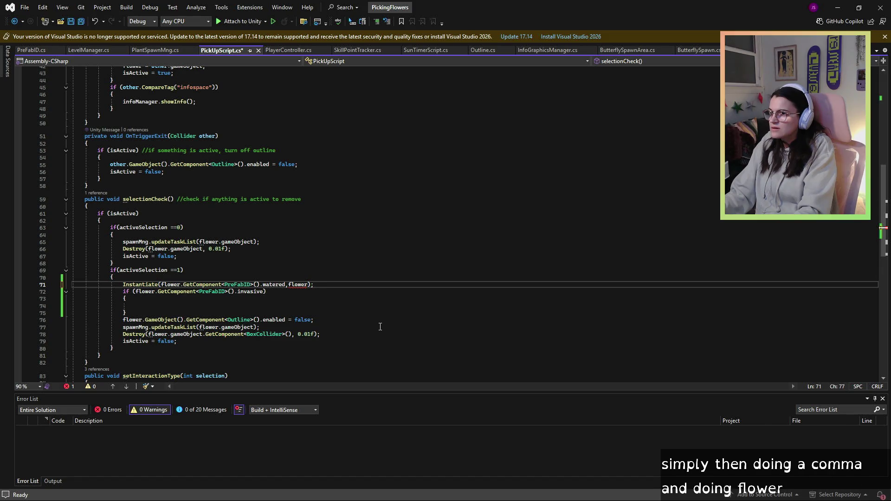
text(.GameObject)
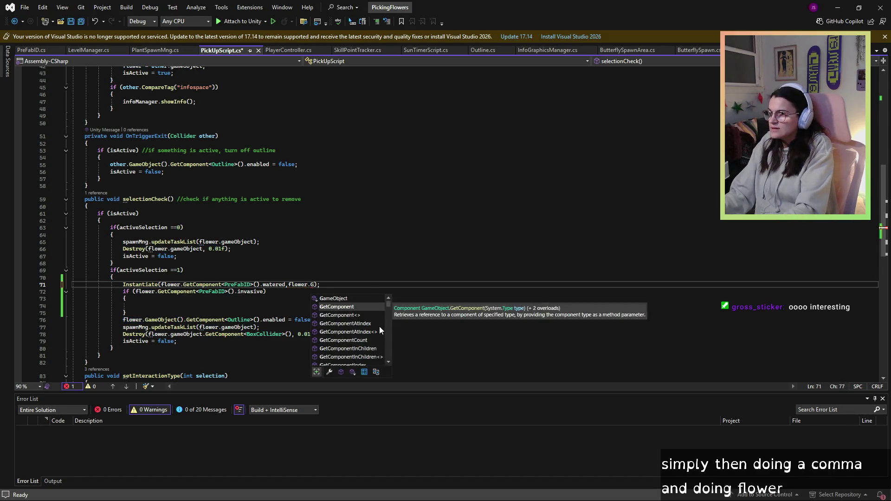
click(395, 291)
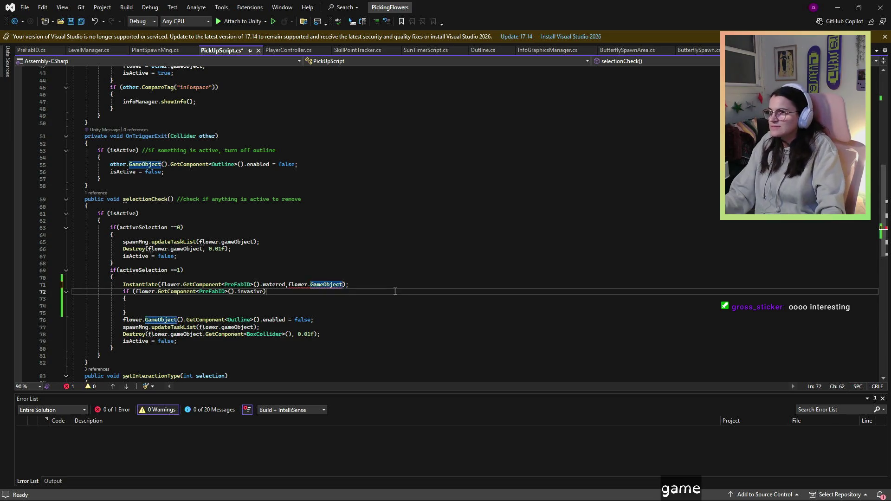
click(313, 281)
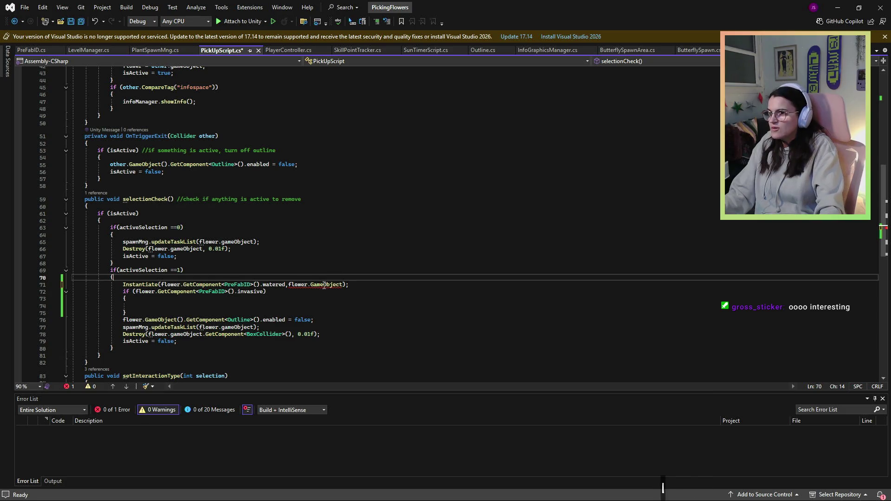
Apply the suggested casing fix to gameObject on line 71 and finish the edit.
click(382, 322)
key(Return)
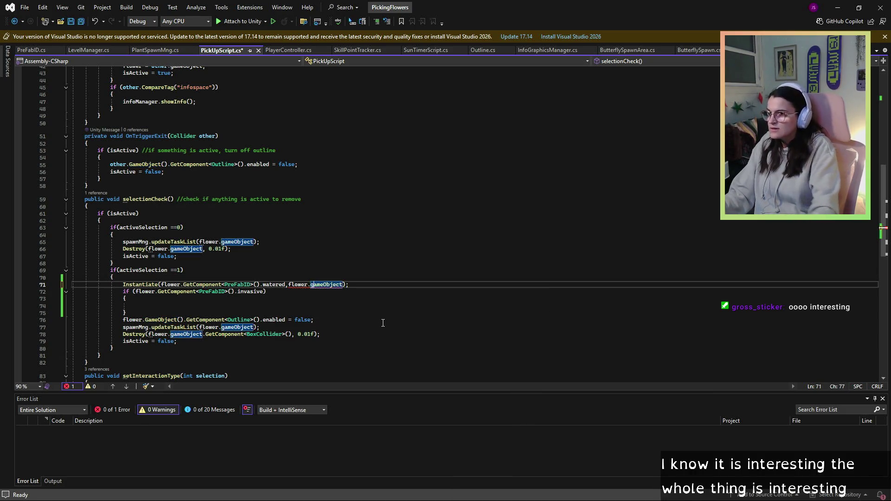
mouse_move(314, 286)
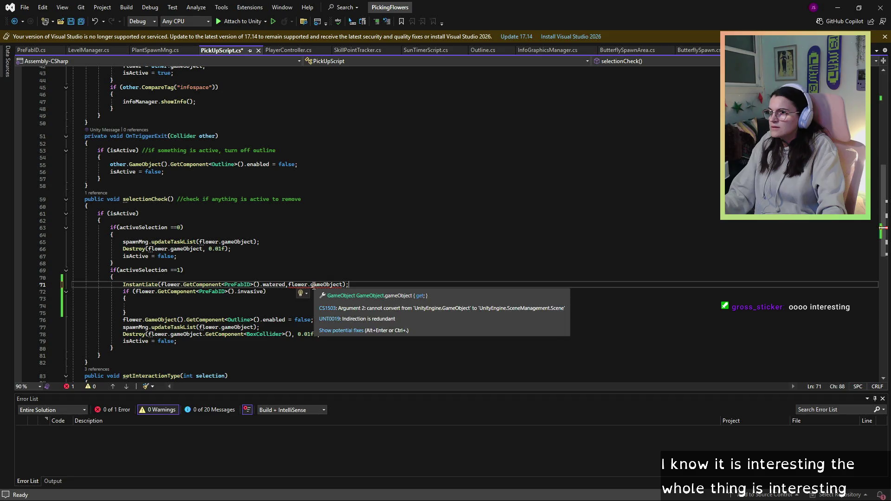
key(Left)
key(Left)
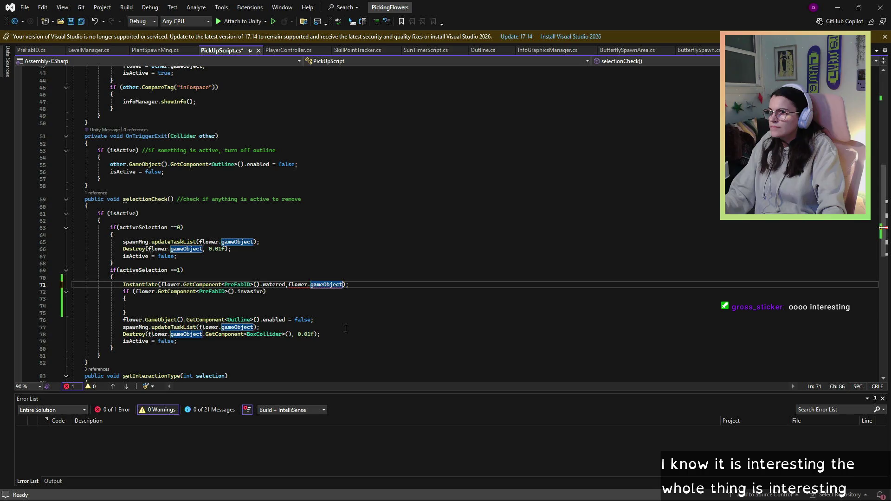
click(335, 313)
click(315, 286)
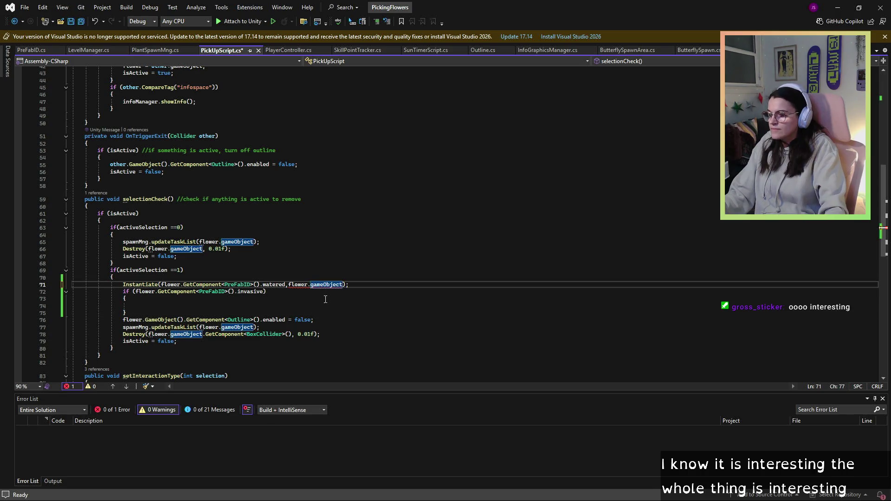
text(G)
key(Right)
key(Right)
key(Right)
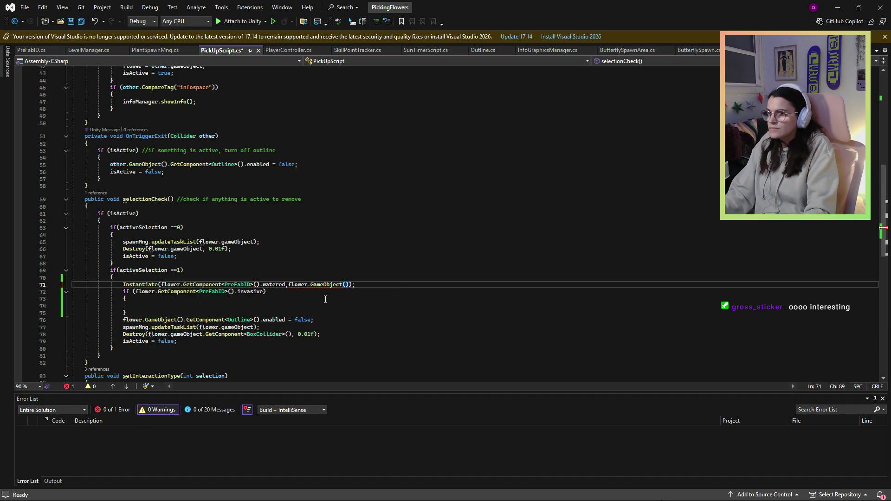
key(Down)
key(Home)
key(Home)
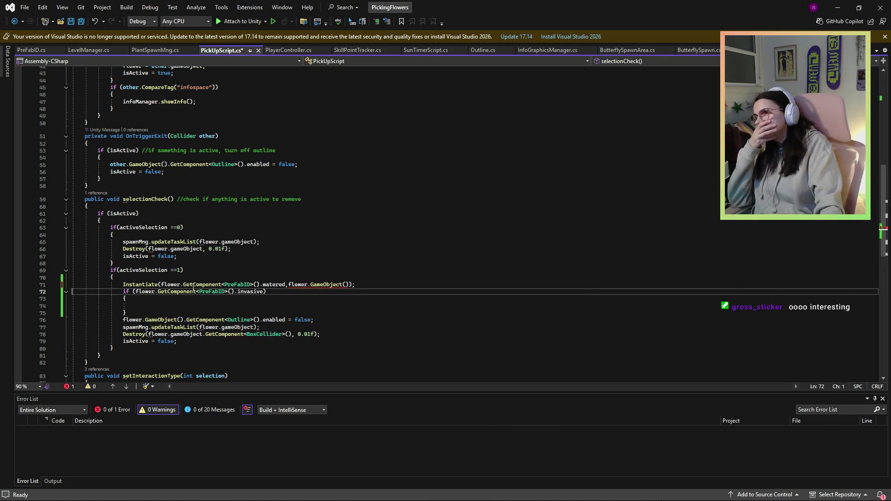
Remove the GameObject() call after flower in the Instantiate call on line 71.
scroll(226, 354, up, 4)
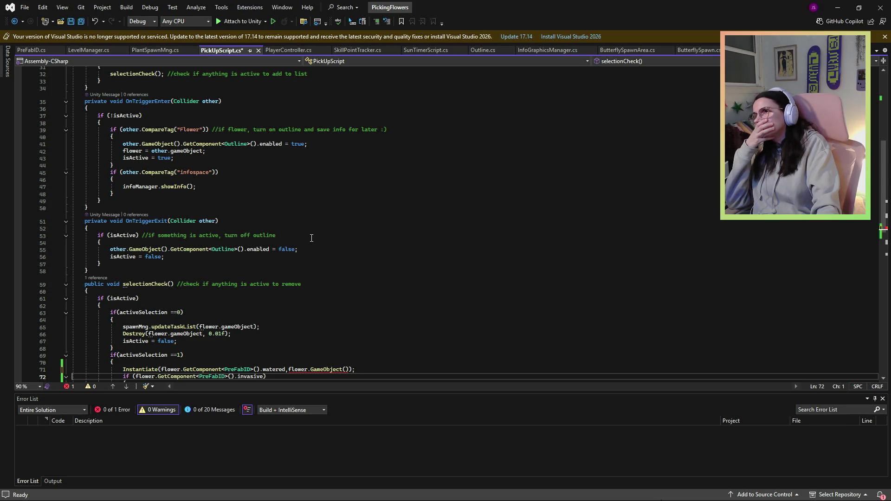
scroll(311, 238, up, 5)
scroll(312, 238, up, 6)
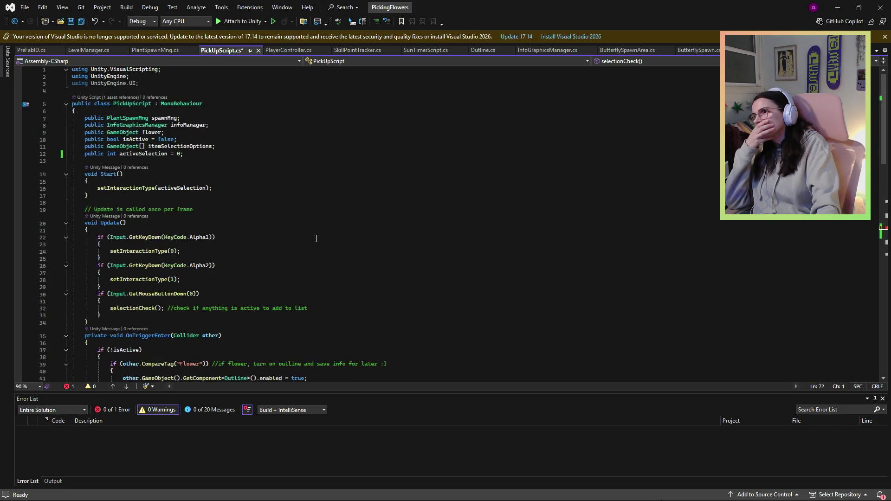
scroll(317, 238, down, 1)
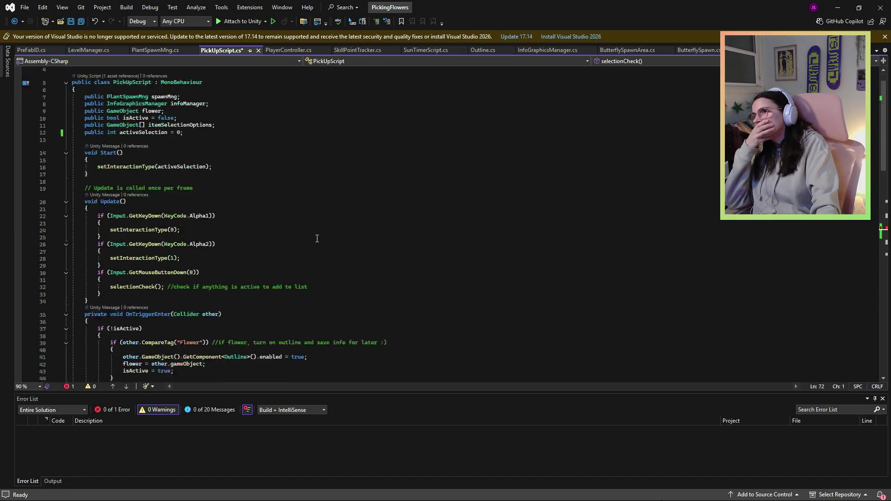
scroll(317, 238, up, 1)
scroll(318, 238, down, 14)
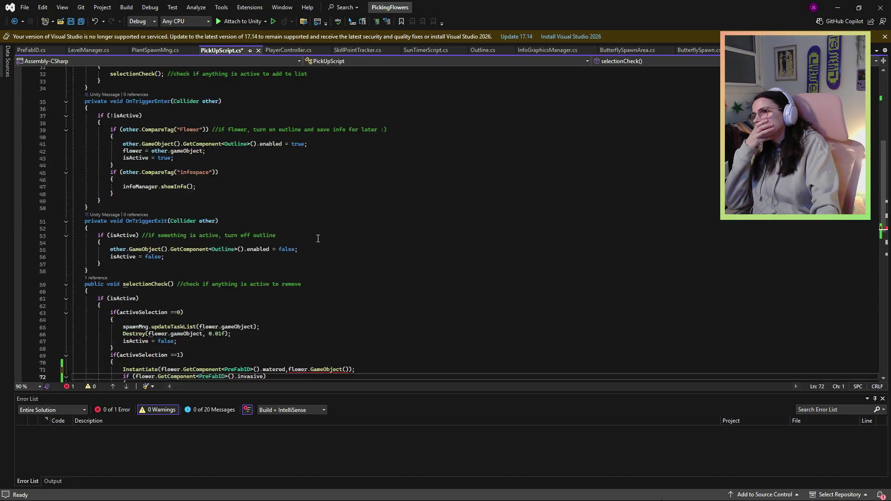
click(363, 288)
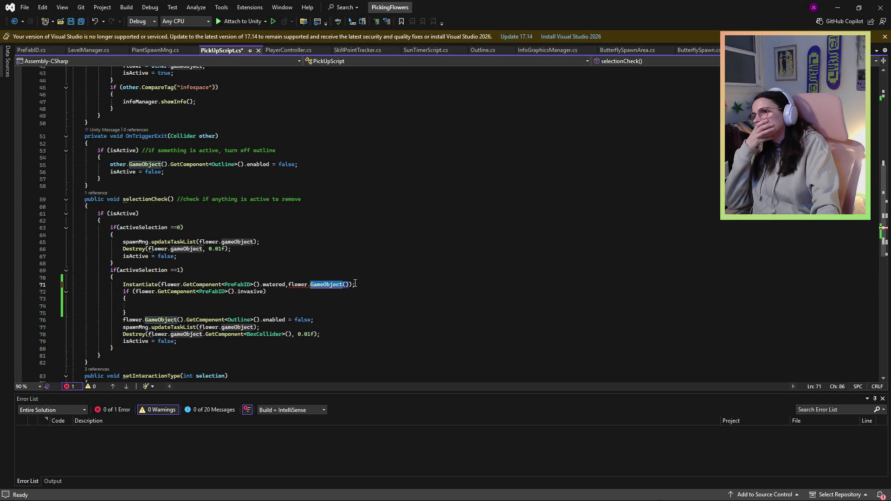
click(350, 285)
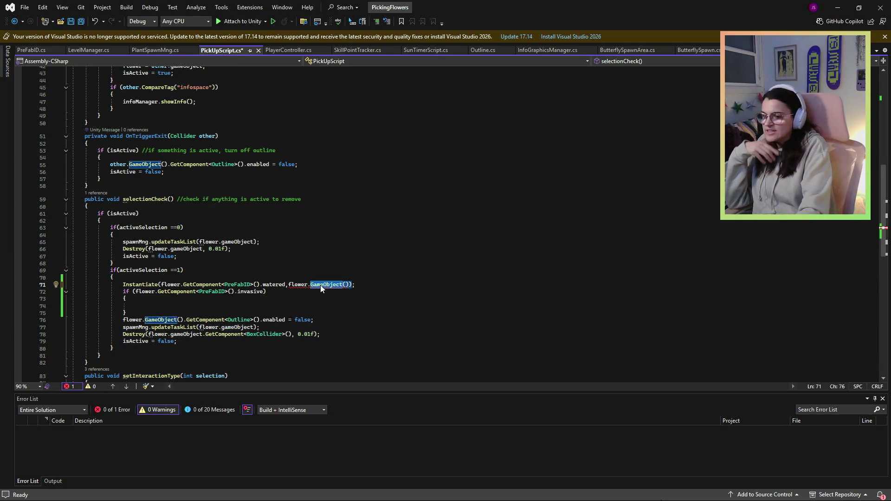
key(BackSpace)
key(BackSpace)
key(BackSpace)
text(r))
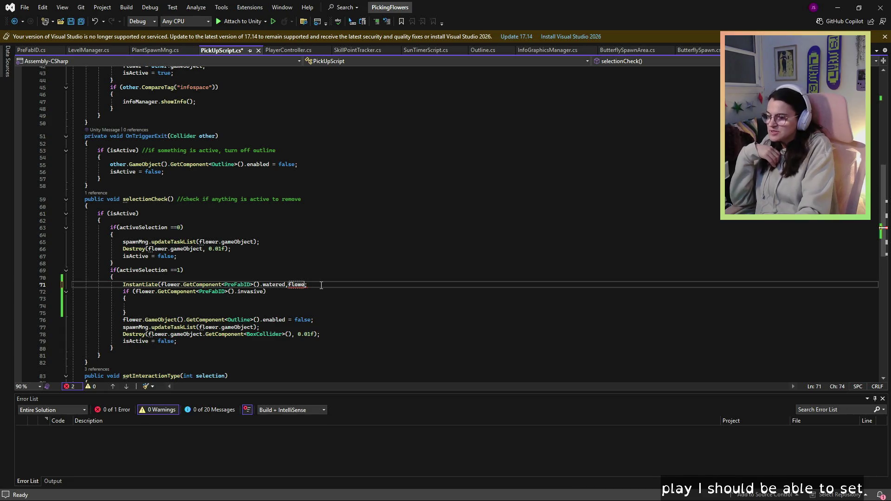
key(End)
key(Down)
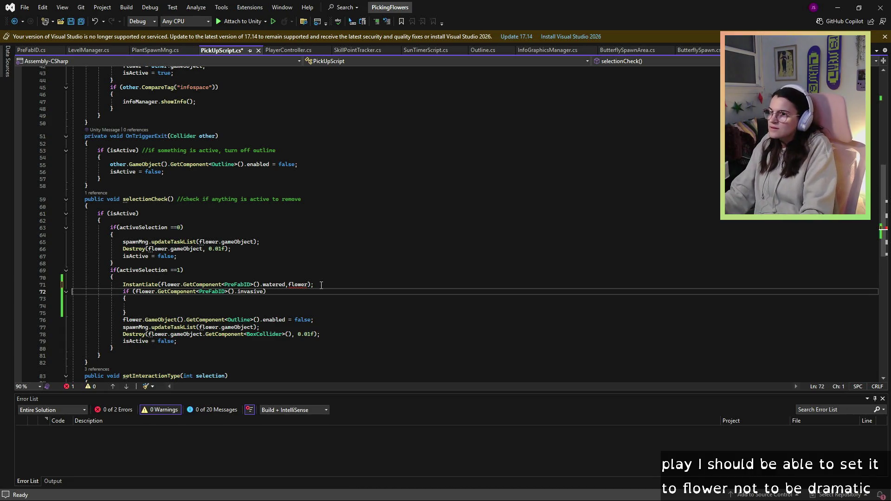
Complete the Instantiate argument as flower.transform and go back to the Unity editor.
mouse_move(306, 284)
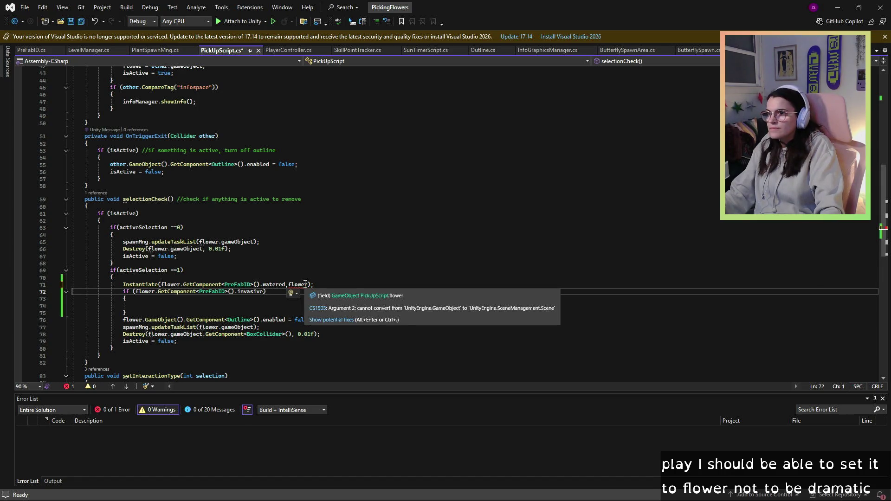
click(301, 285)
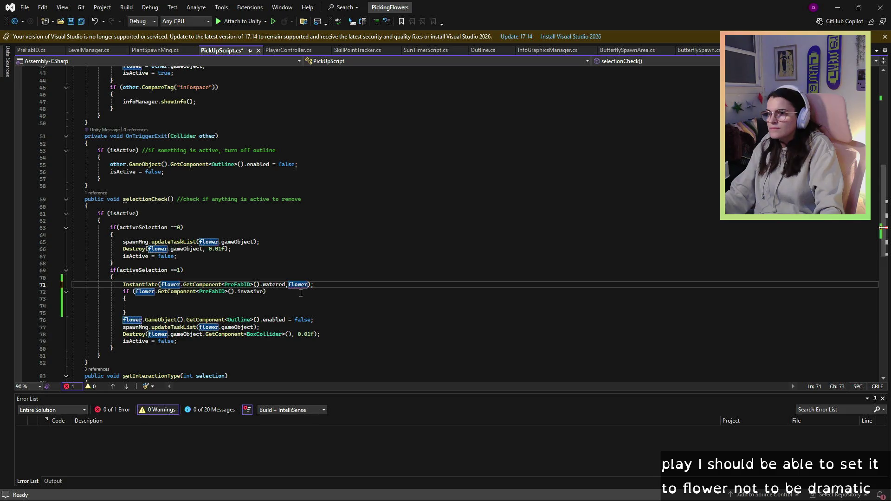
mouse_move(301, 283)
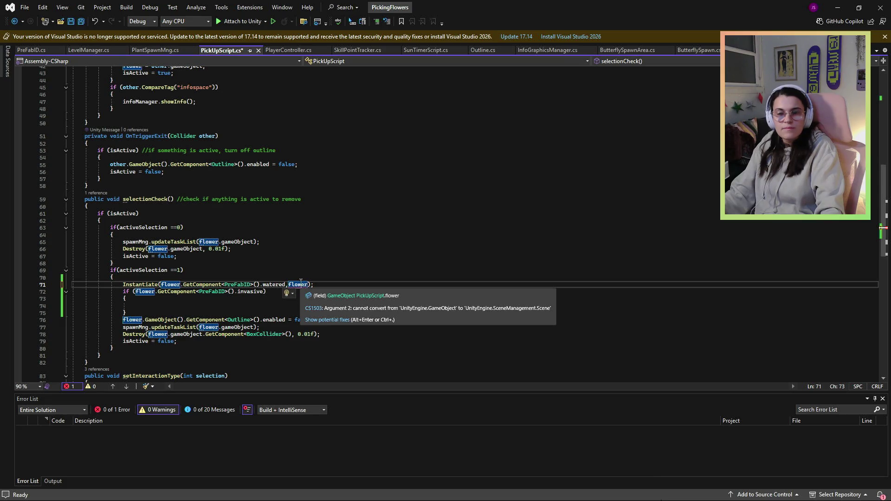
click(306, 284)
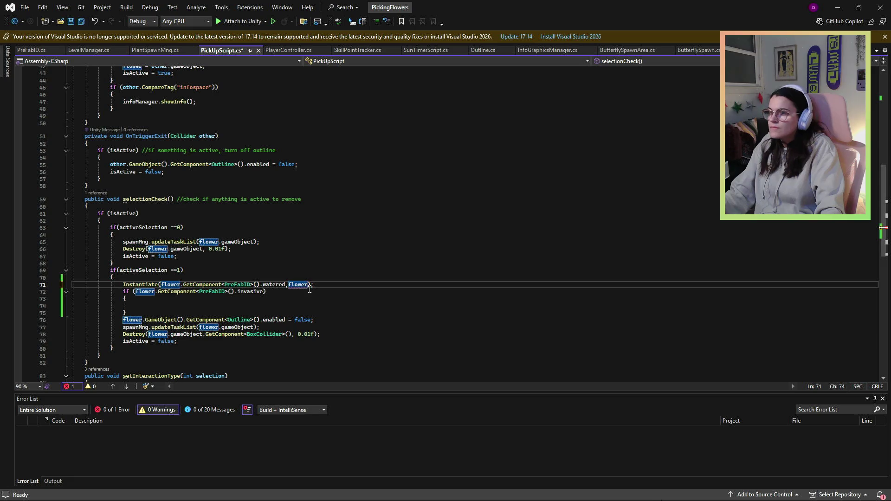
text(.transform)
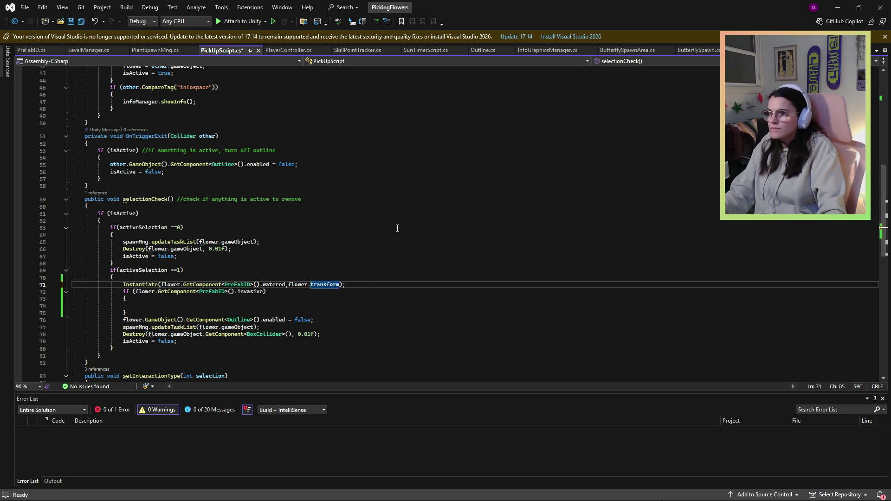
click(358, 225)
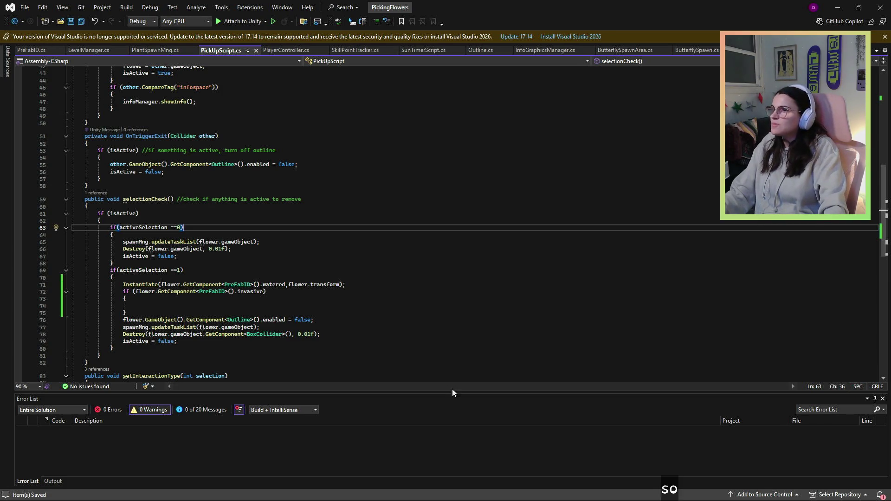
click(832, 8)
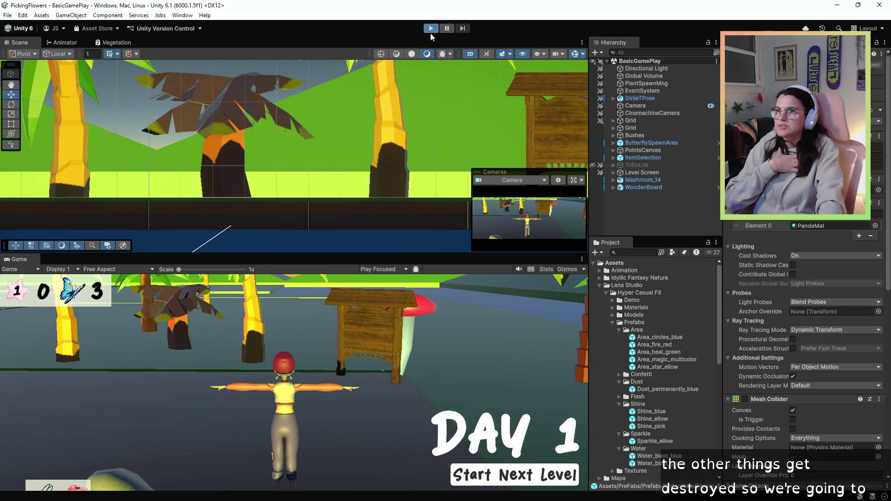
Play-test flower picking through to Day 2, stop the game, and save the scene with File > Save.
click(431, 29)
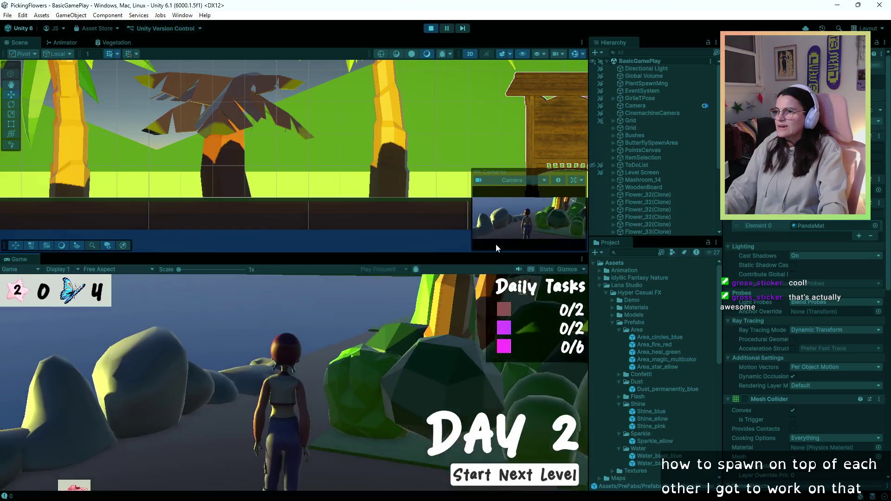
click(431, 28)
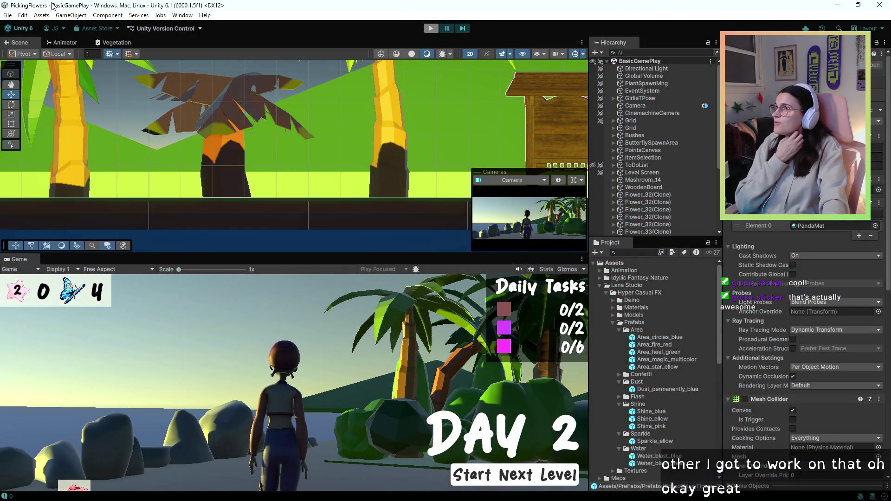
click(7, 14)
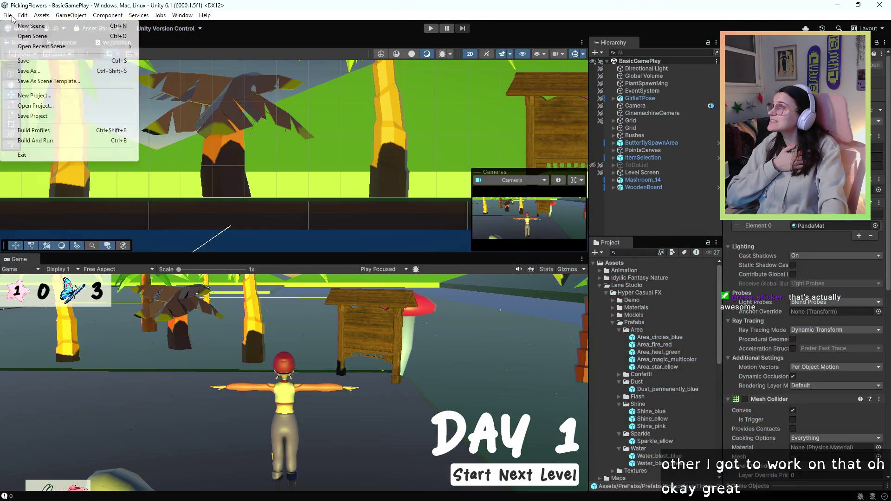
click(39, 63)
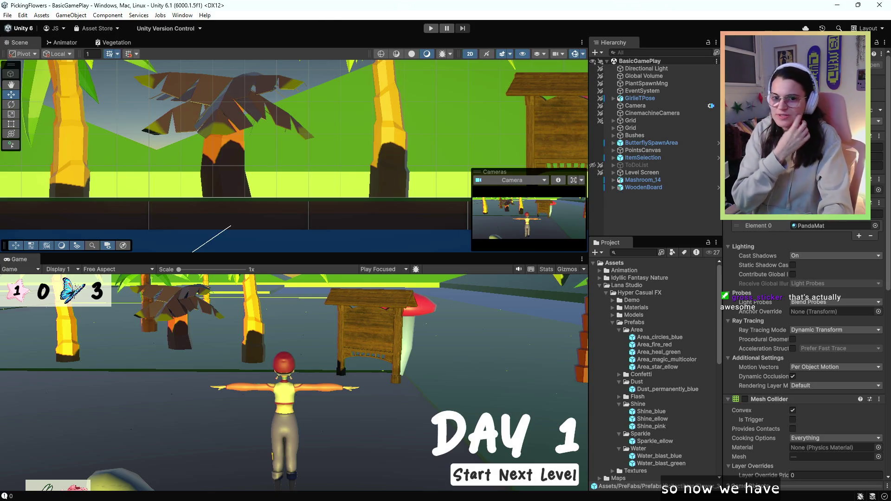
key(alt+Tab)
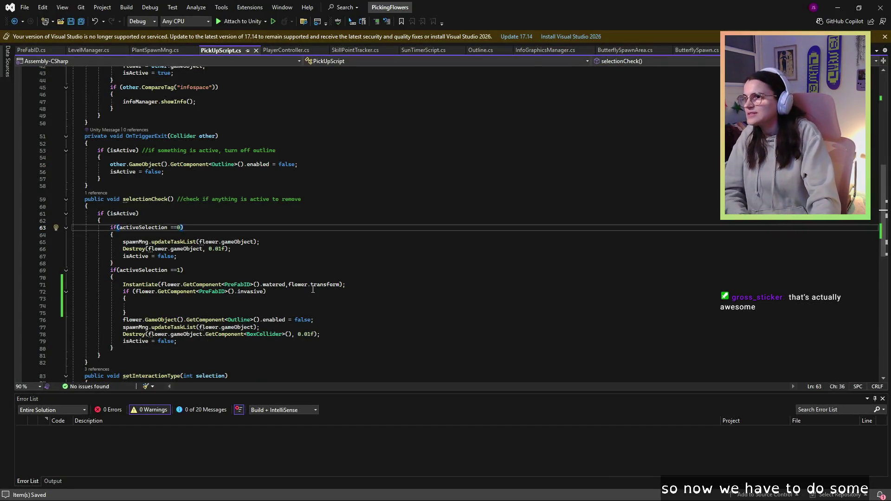
Review the updateTaskList calls on lines 65 and 77 and the activeSelection branches.
click(143, 242)
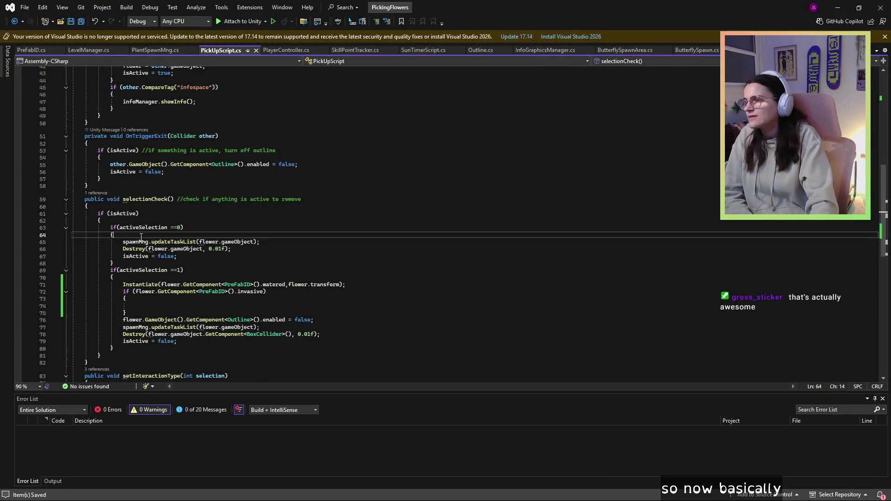
click(181, 242)
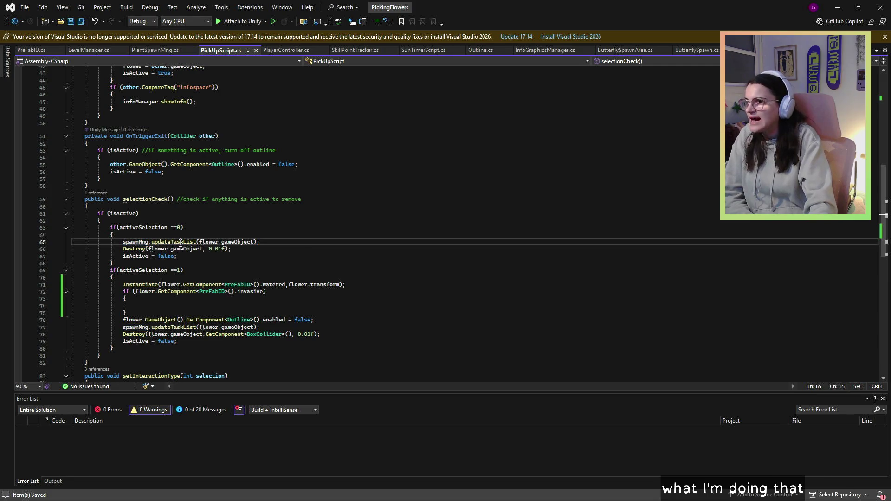
key(End)
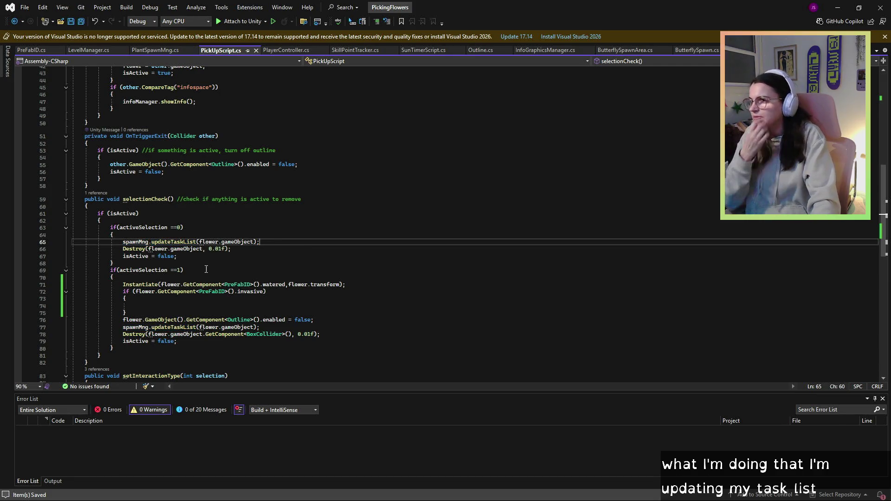
click(206, 242)
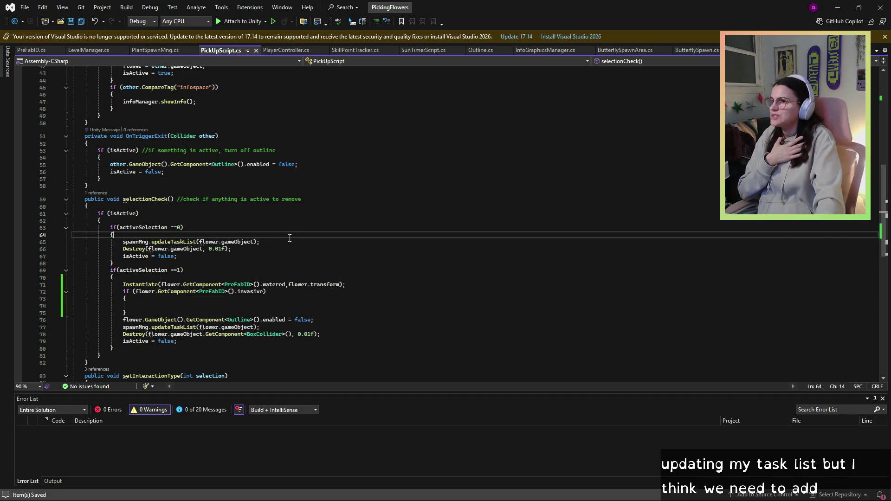
click(129, 328)
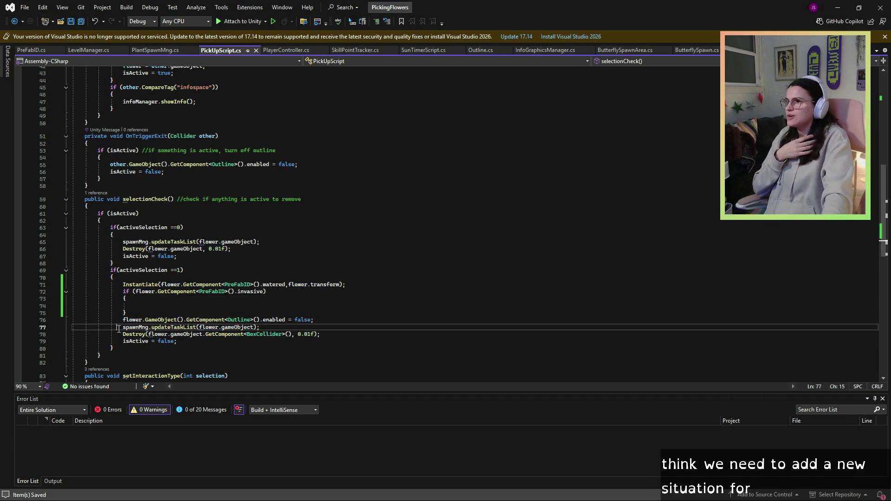
click(255, 242)
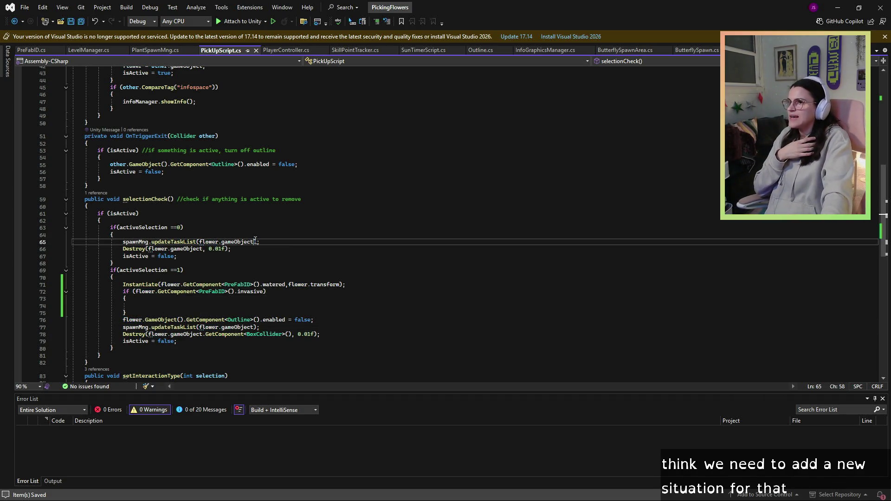
click(322, 272)
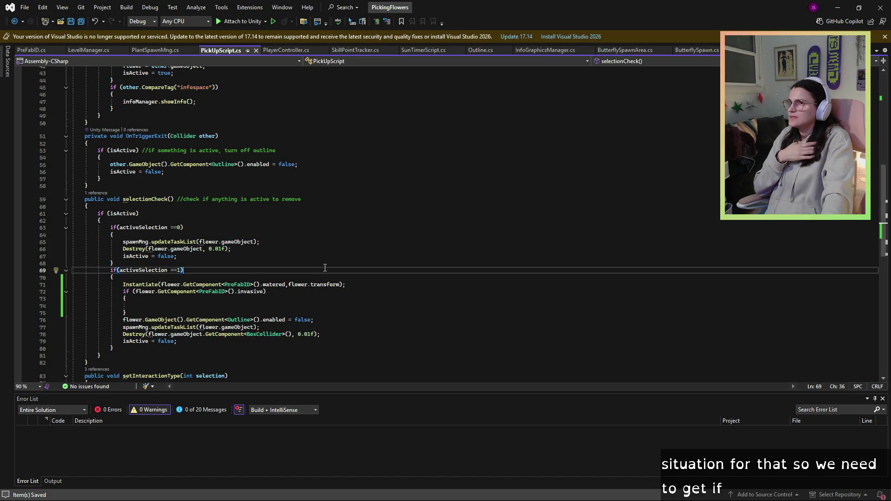
click(316, 264)
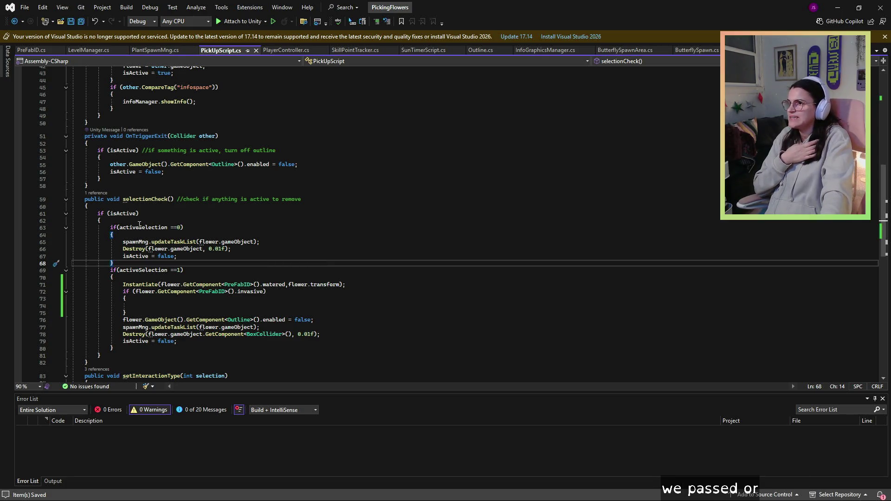
Add a new blank line after the isActive block's opening brace on line 62.
click(167, 242)
click(160, 235)
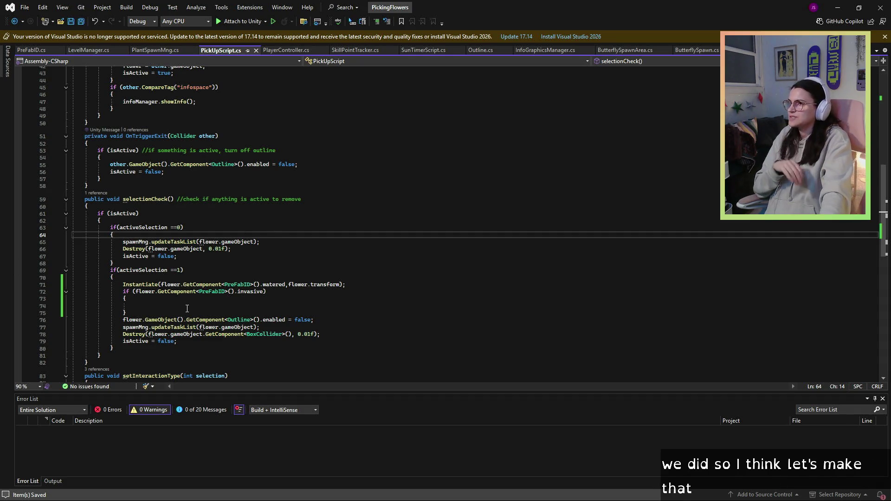
click(209, 199)
click(211, 213)
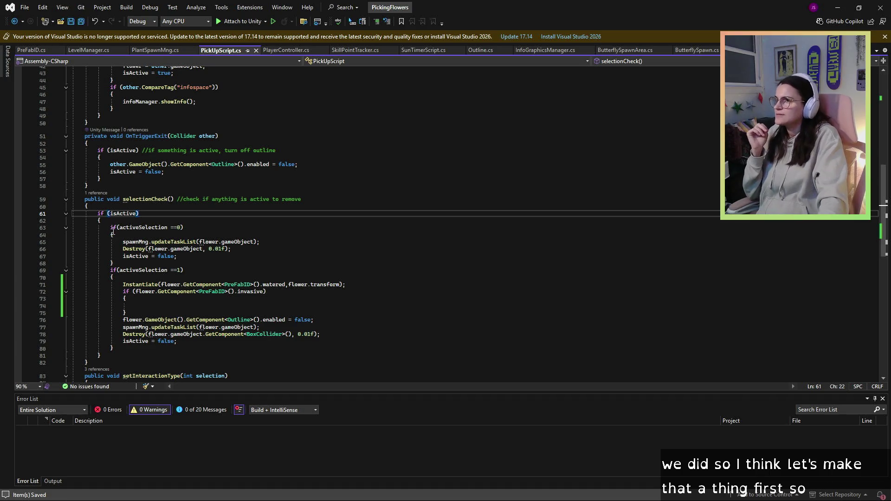
click(188, 234)
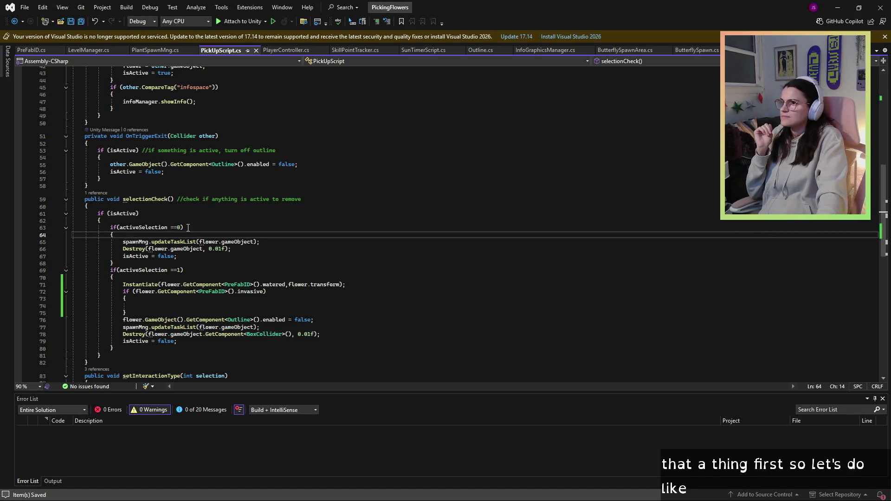
click(158, 219)
key(Return)
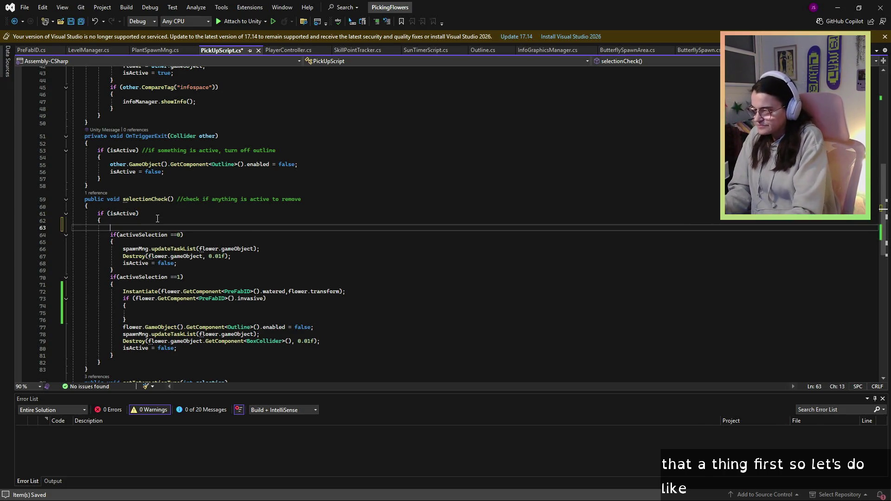
Write 'bool isActionCorrect=true;' on line 63 of the isActive block.
text(bool )
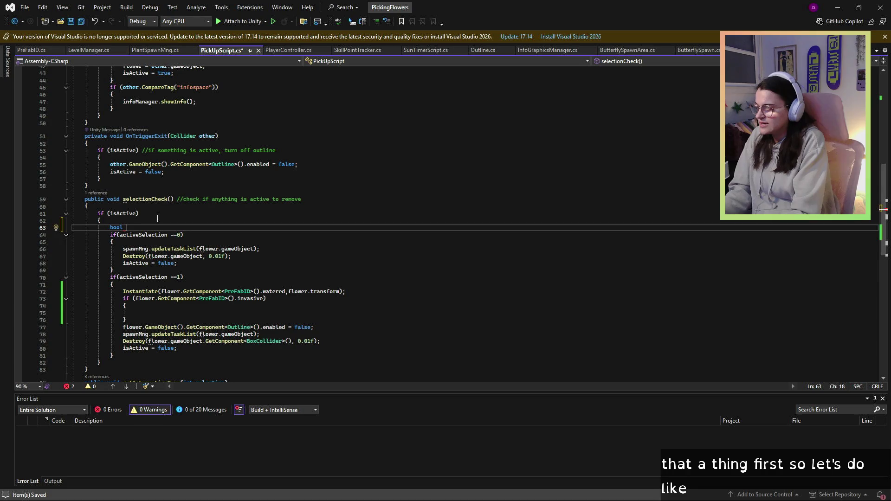
text(correct)
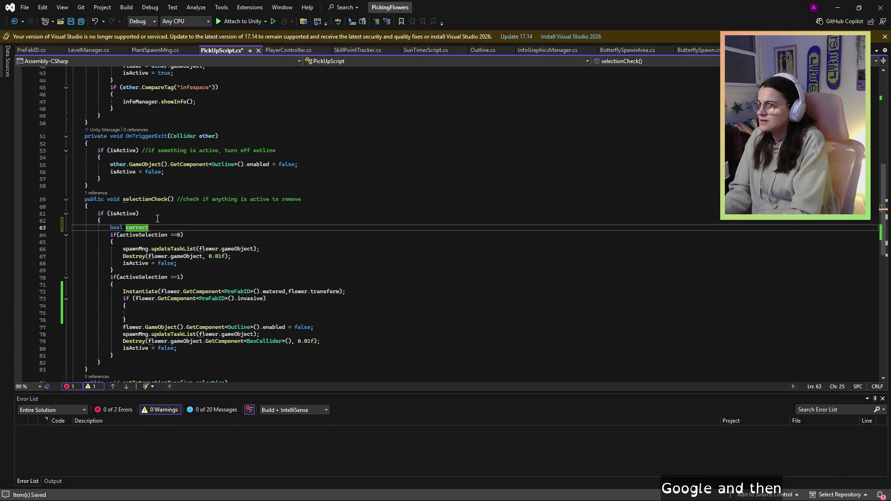
key(BackSpace)
key(BackSpace)
key(BackSpace)
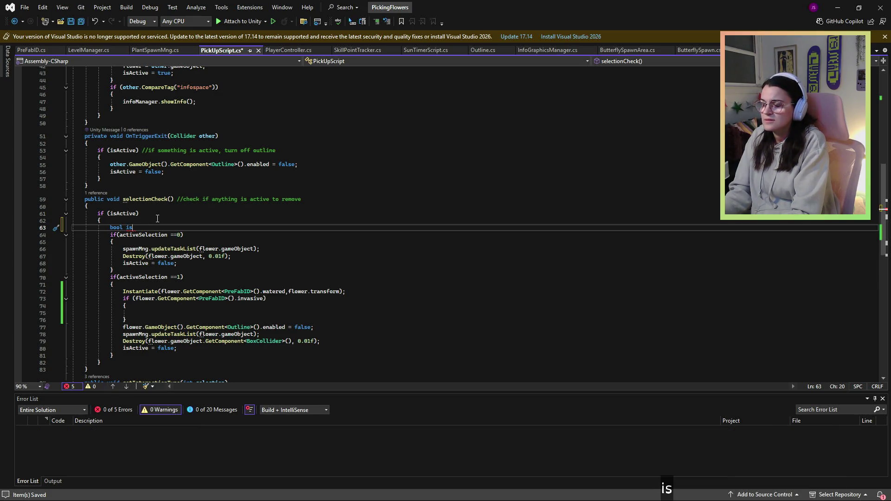
text(Actio)
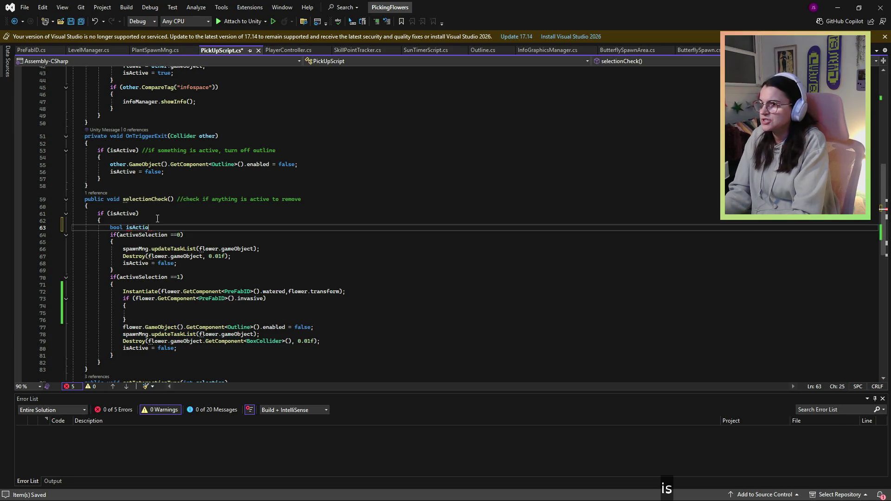
text(nCorrect;)
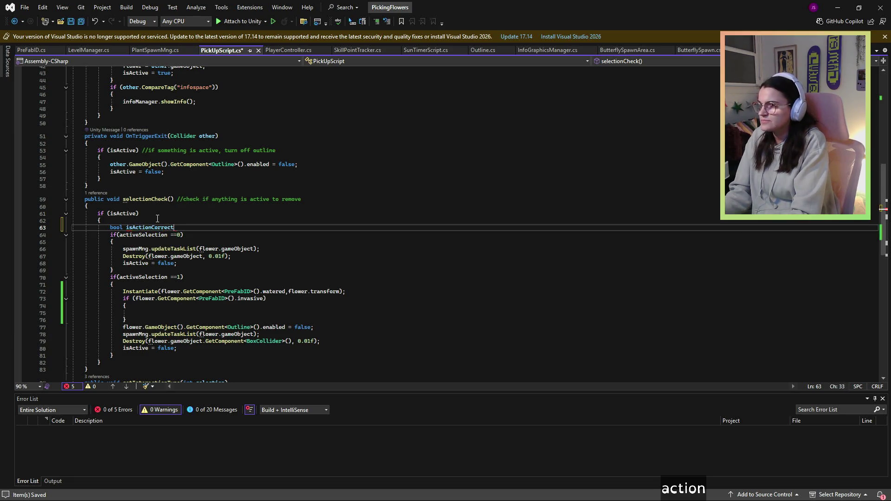
key(Down)
key(Down)
key(Down)
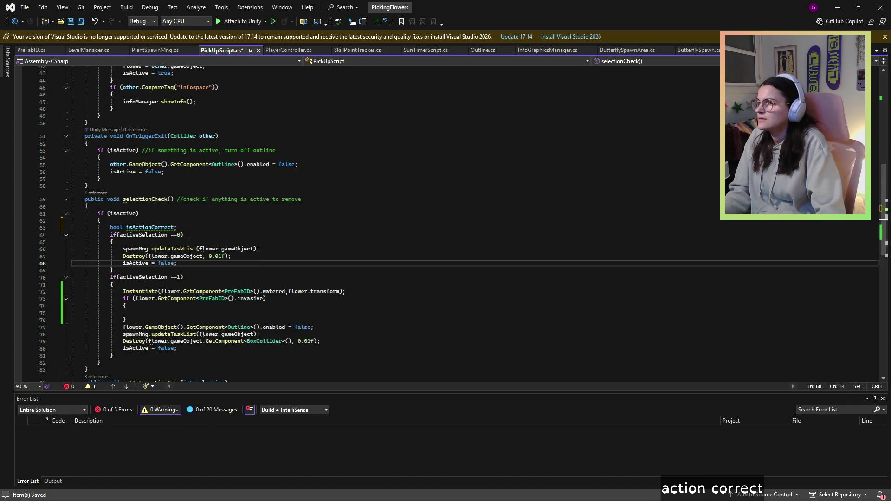
key(Up)
key(Up)
key(Up)
key(Left)
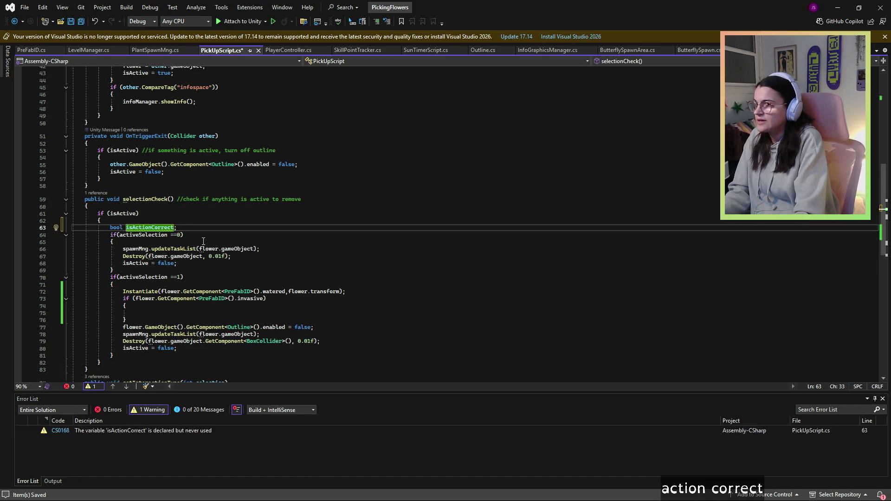
text(=true)
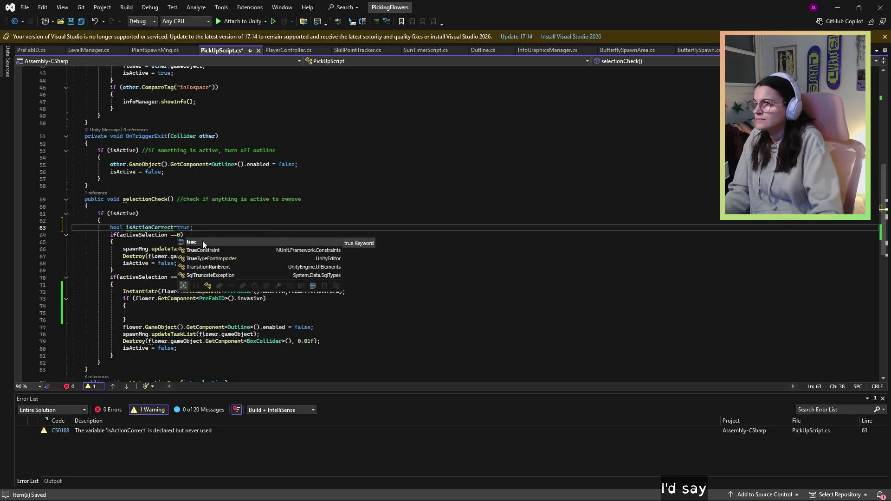
key(Escape)
key(Down)
key(Down)
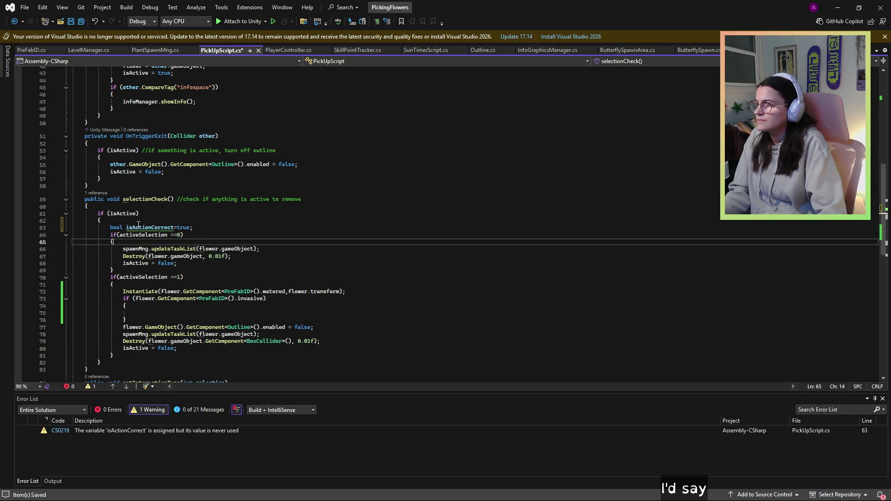
Add a new empty line inside the cutting branch.
mouse_move(139, 226)
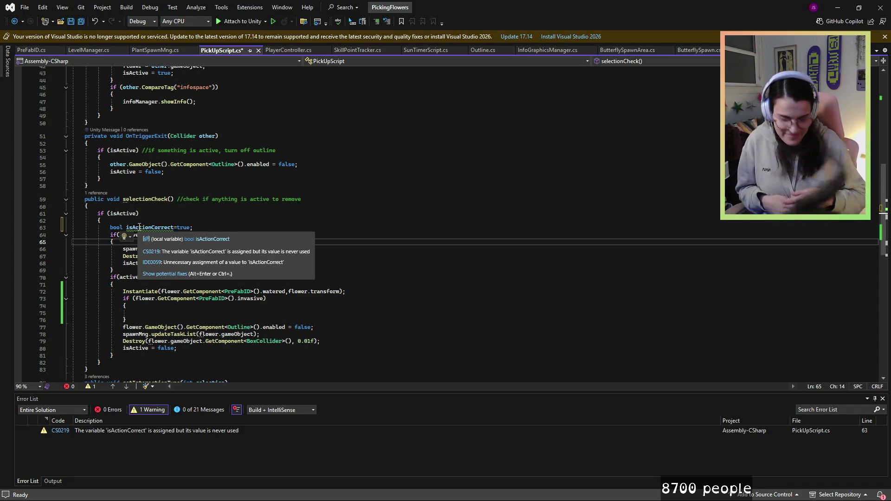
scroll(139, 226, up, 3)
scroll(265, 176, down, 11)
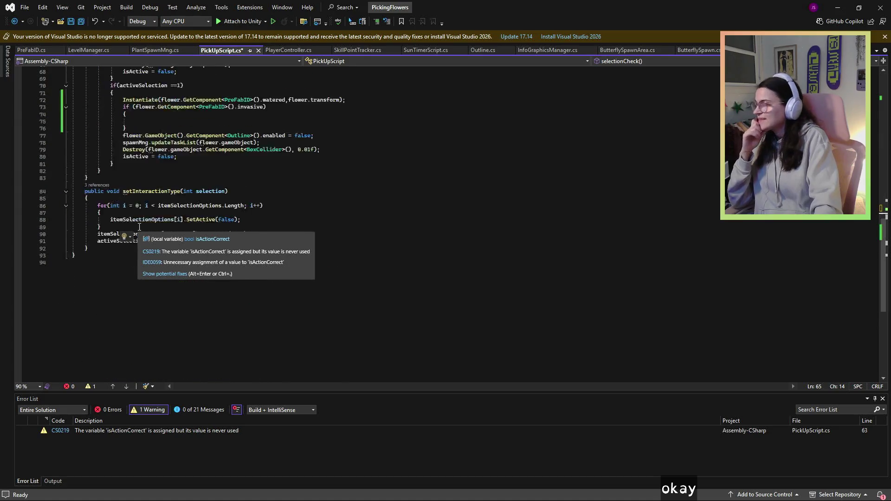
scroll(265, 176, up, 5)
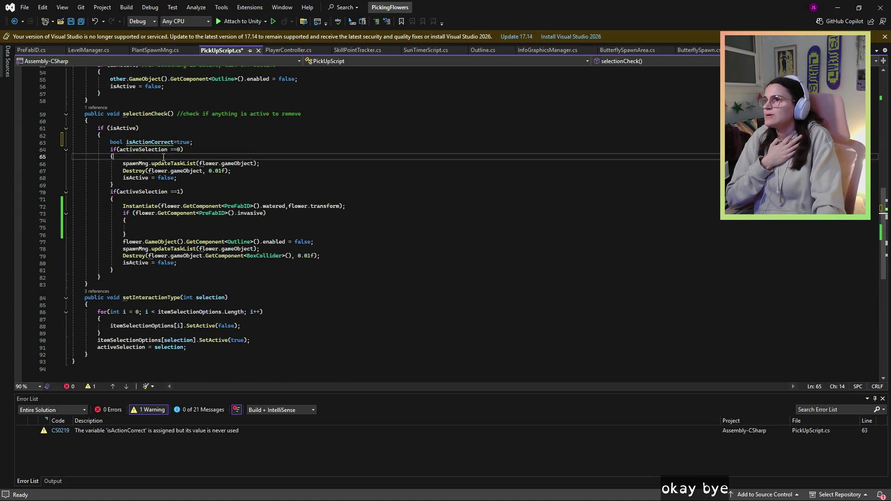
mouse_move(169, 144)
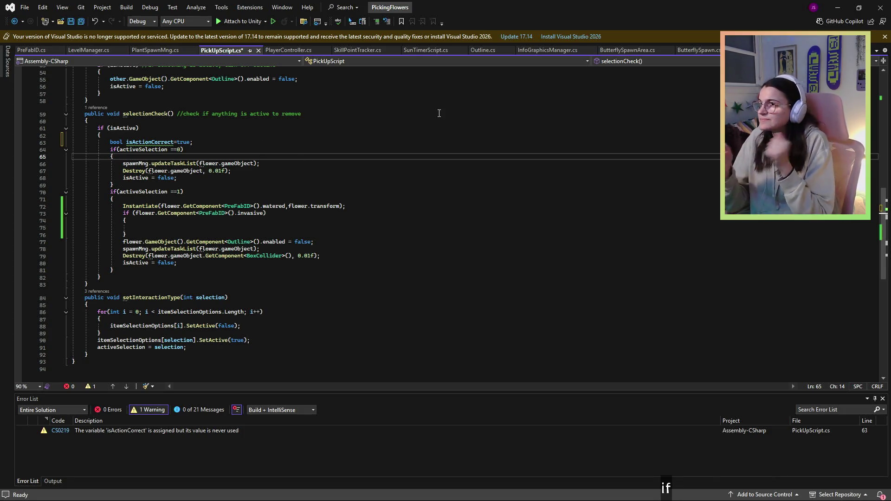
key(Return)
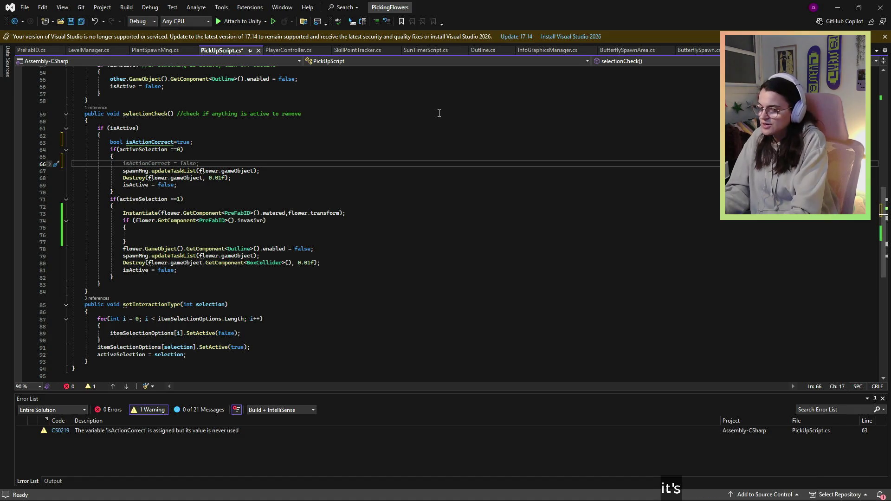
Paste the invasive-flower if-block into the cutting branch, setting isActionCorrect = true inside it.
text(if()
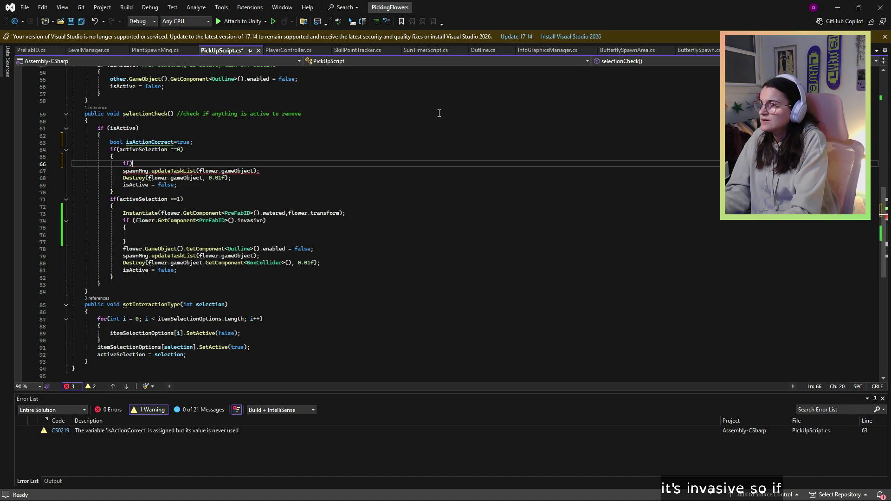
text(flower.)
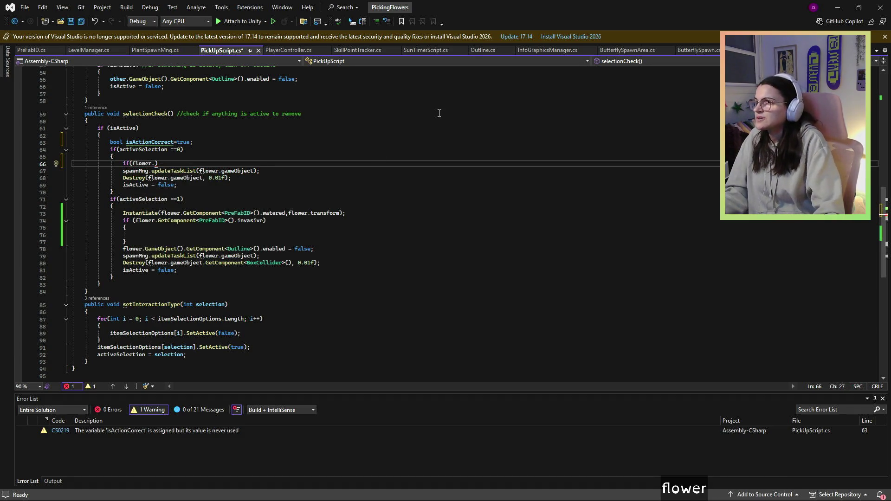
drag(264, 220, 193, 220)
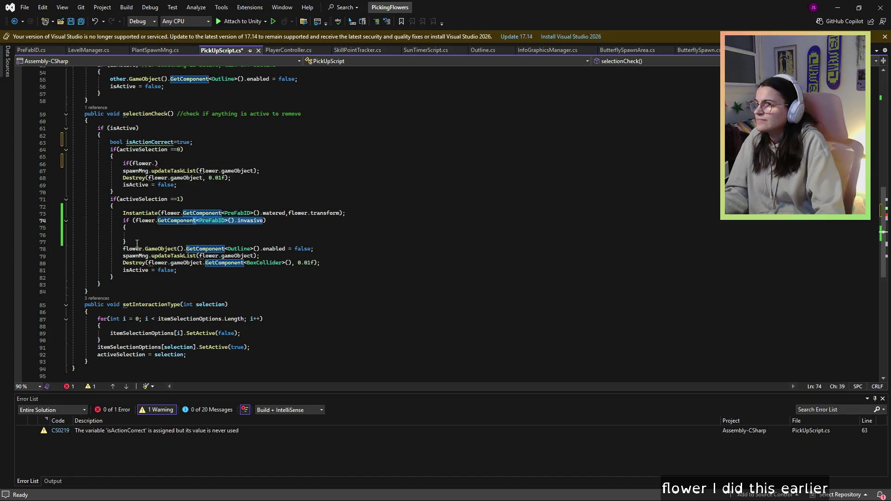
drag(127, 242, 120, 220)
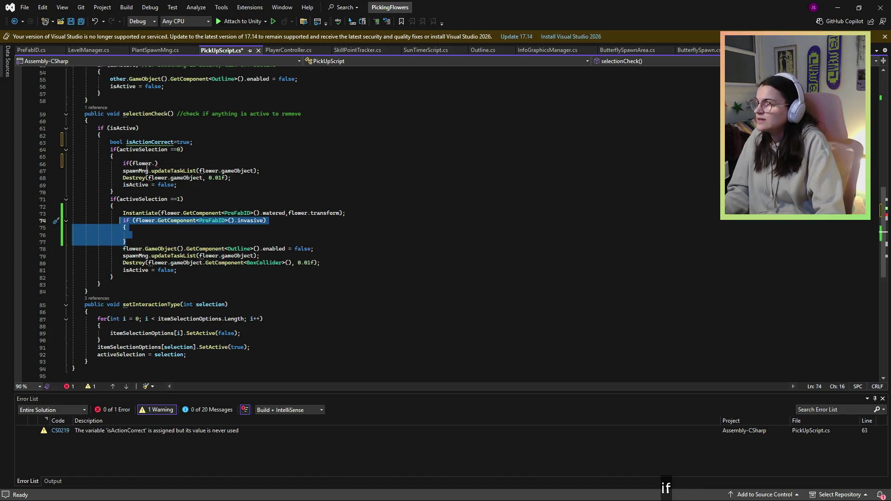
drag(159, 163, 124, 164)
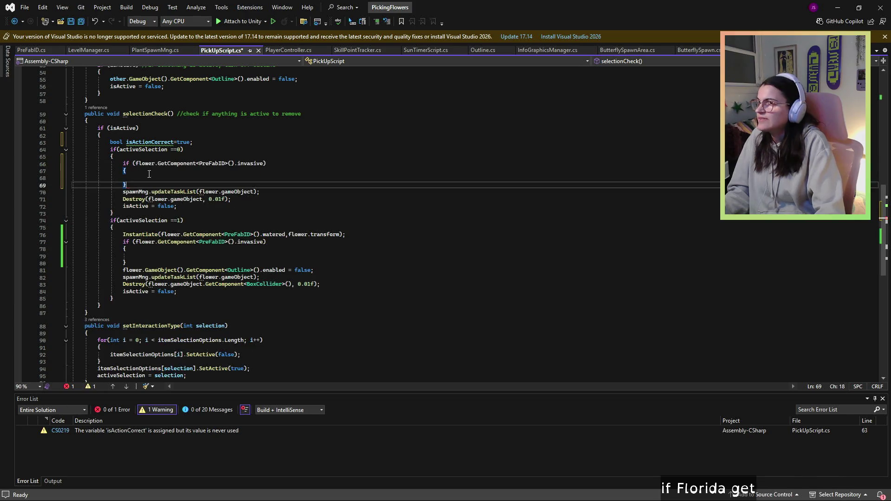
key(ctrl+v)
click(156, 179)
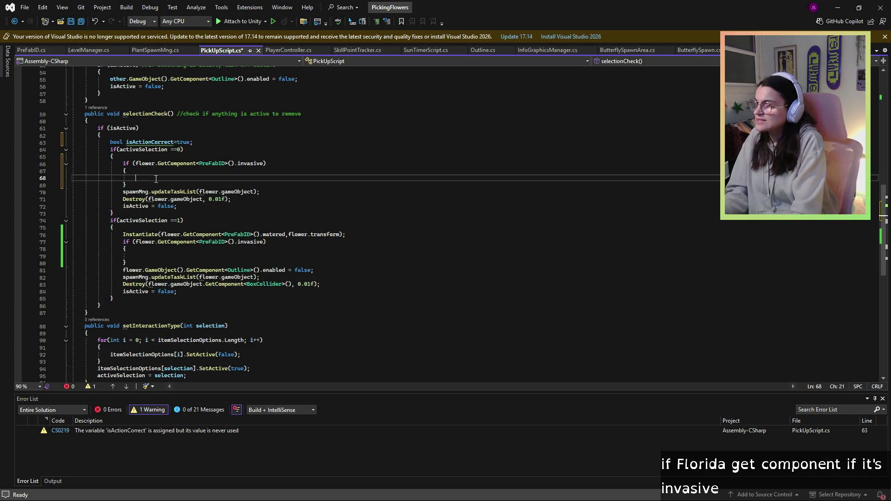
text(isAction)
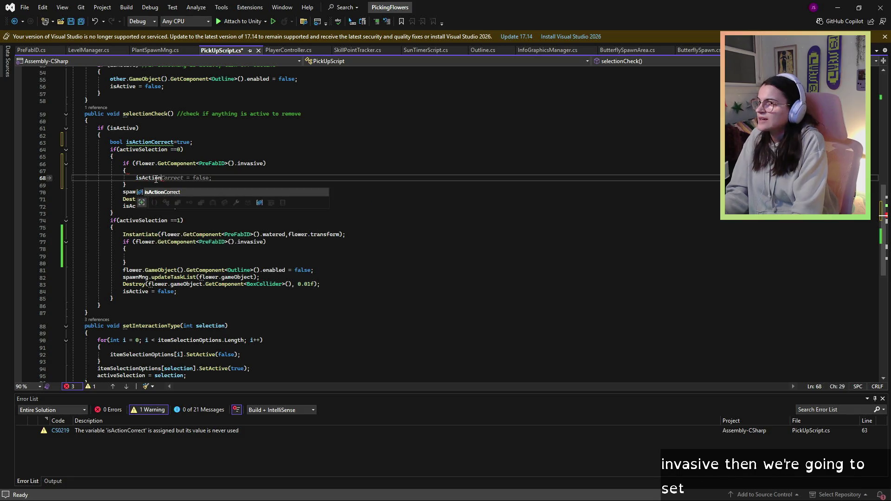
text(Correct = )
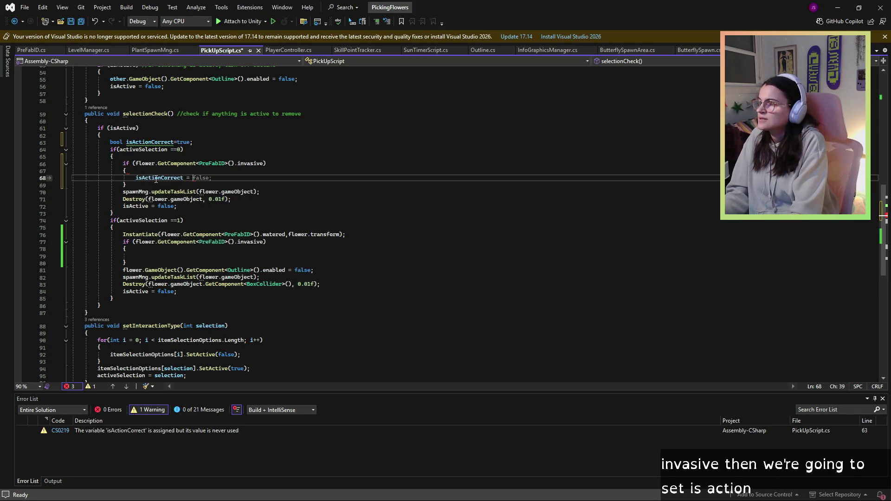
text(true;)
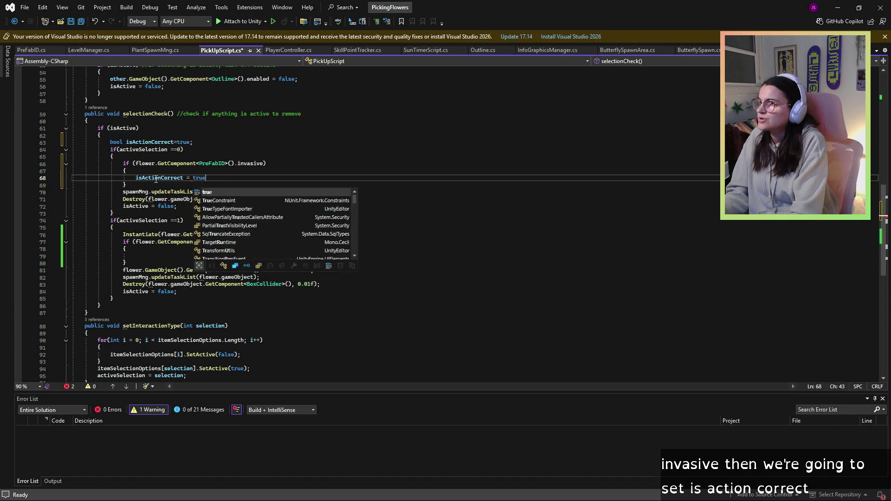
text(fals)
Review the cutting branch's Destroy line and the isActionCorrect declaration on line 63.
click(139, 198)
click(253, 193)
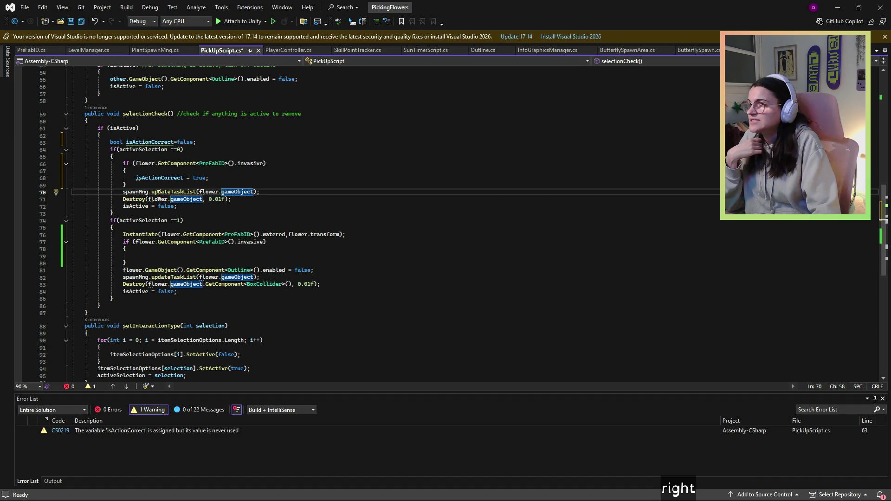
click(166, 256)
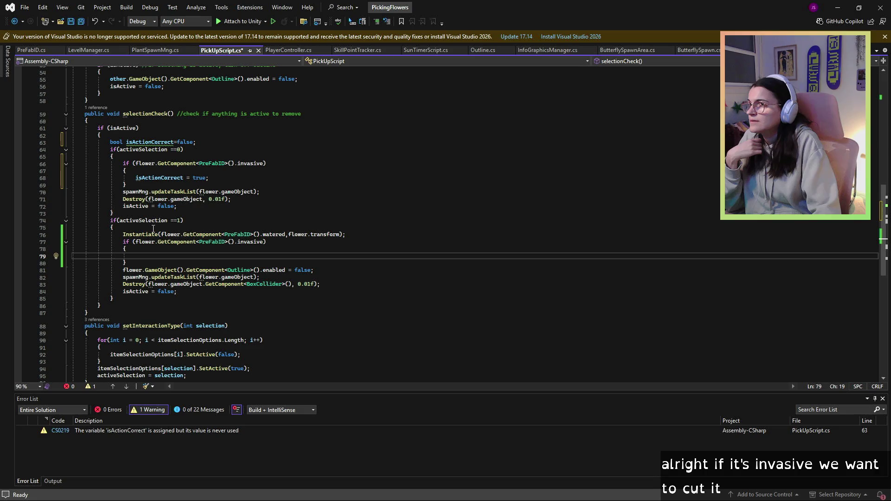
drag(196, 142, 107, 143)
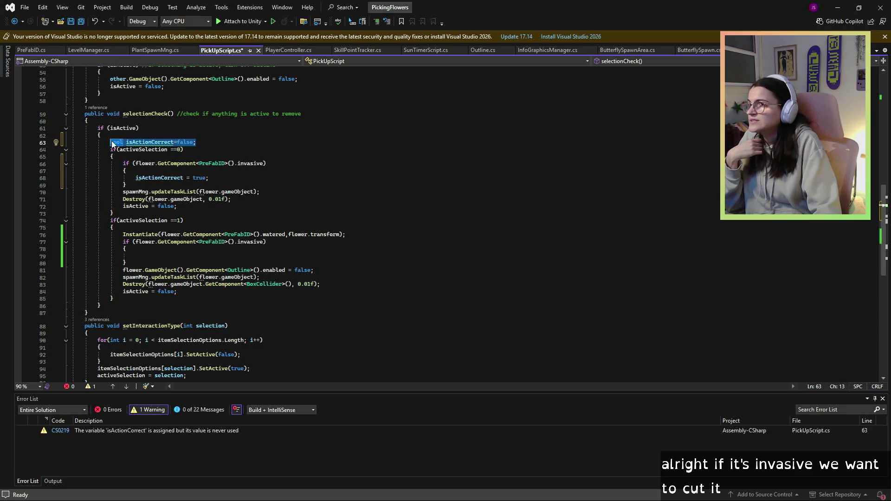
Negate the watering branch's invasive check, set isActionCorrect=true inside it, and save.
click(138, 242)
key(Left)
text(!)
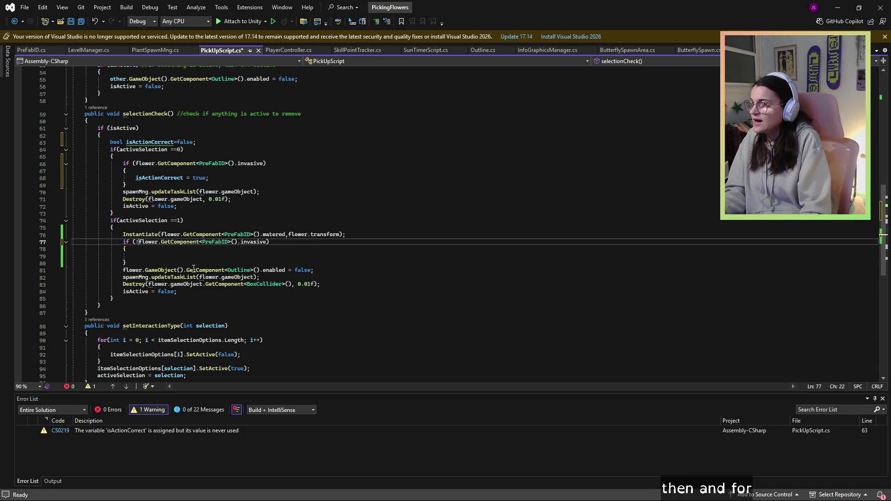
key(Down)
key(Down)
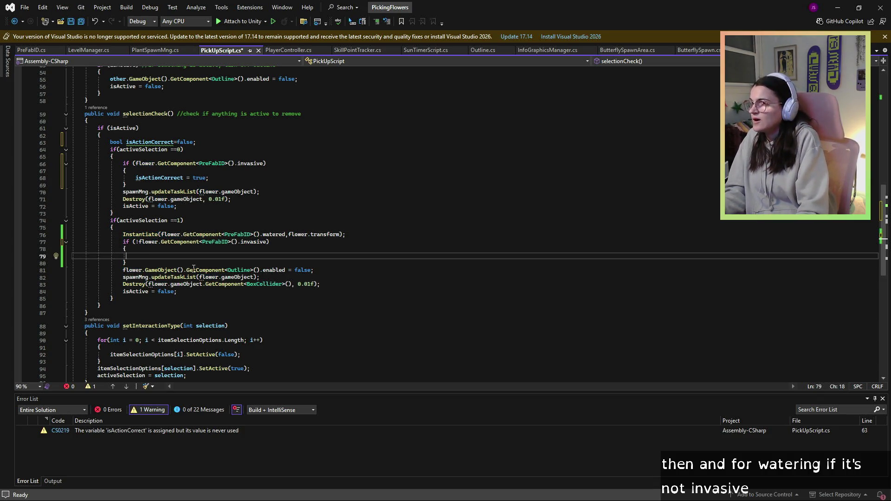
text(isActionCorrect=true;)
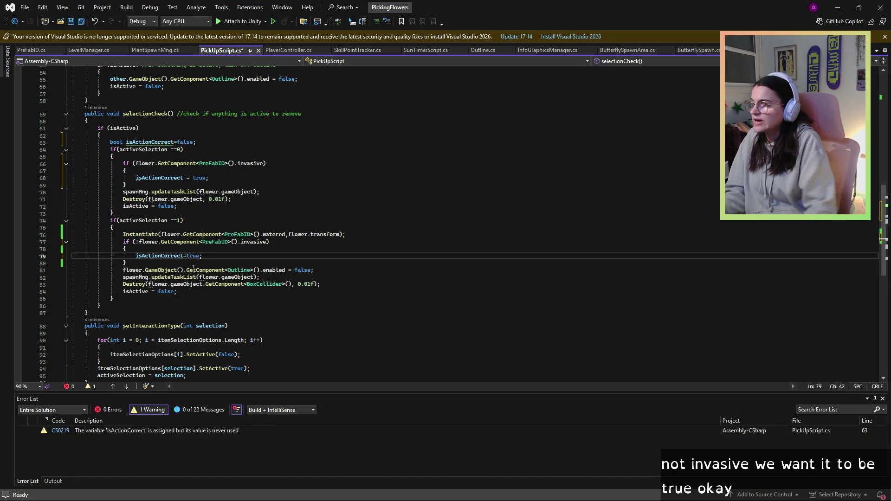
double_click(274, 234)
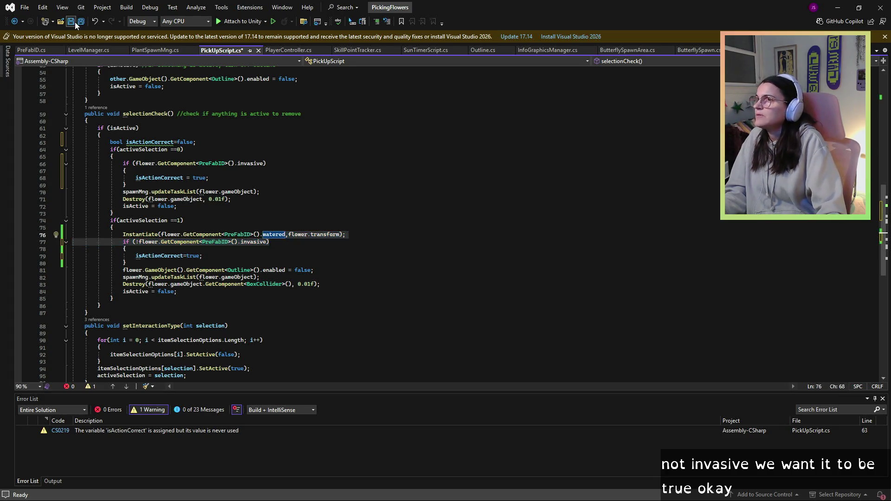
key(ctrl+s)
click(123, 263)
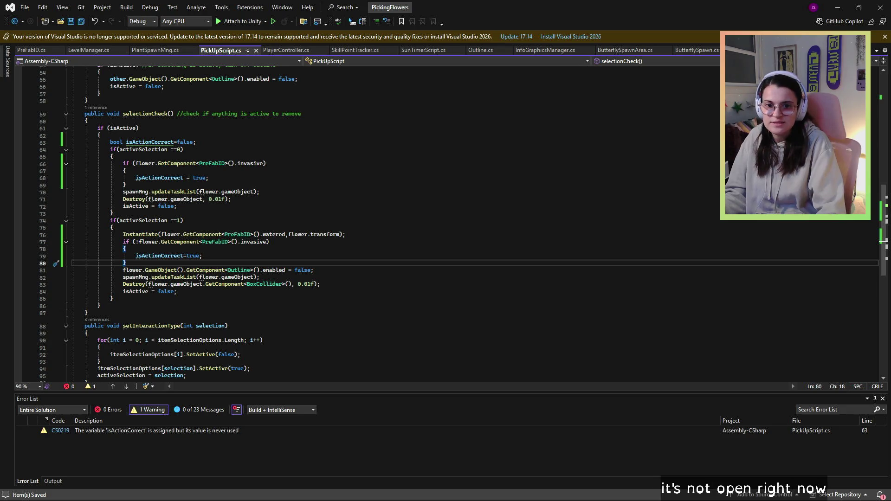
key(alt+Tab)
Preview PickUpScript and SunTimerScript in the Scripts folder, then open PlantSpawnMng in Visual Studio.
scroll(656, 395, down, 10)
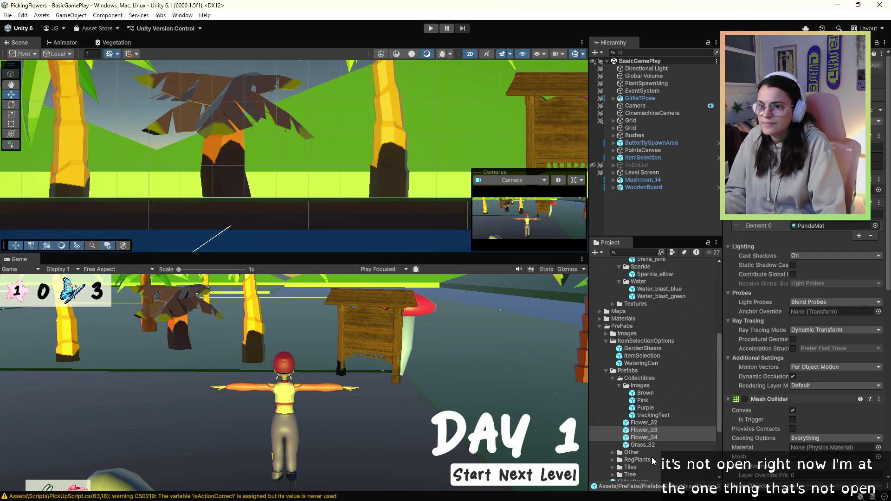
click(655, 434)
scroll(654, 458, down, 2)
scroll(641, 441, down, 1)
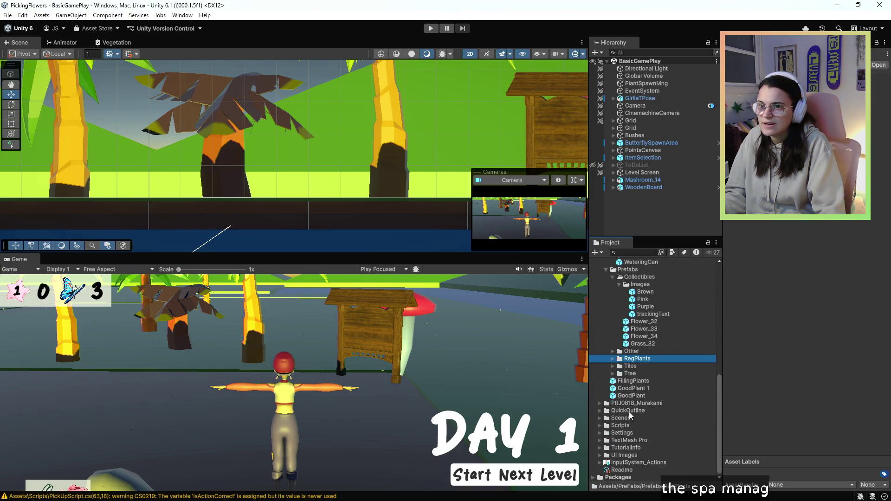
click(600, 426)
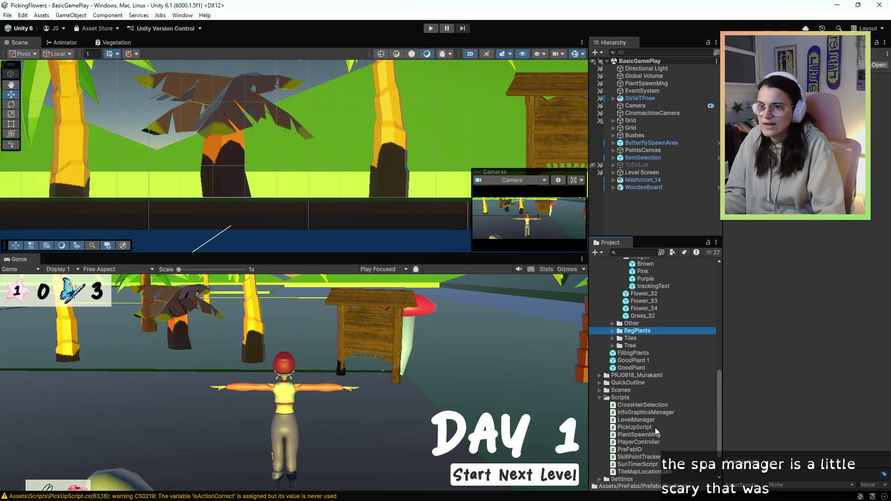
click(635, 427)
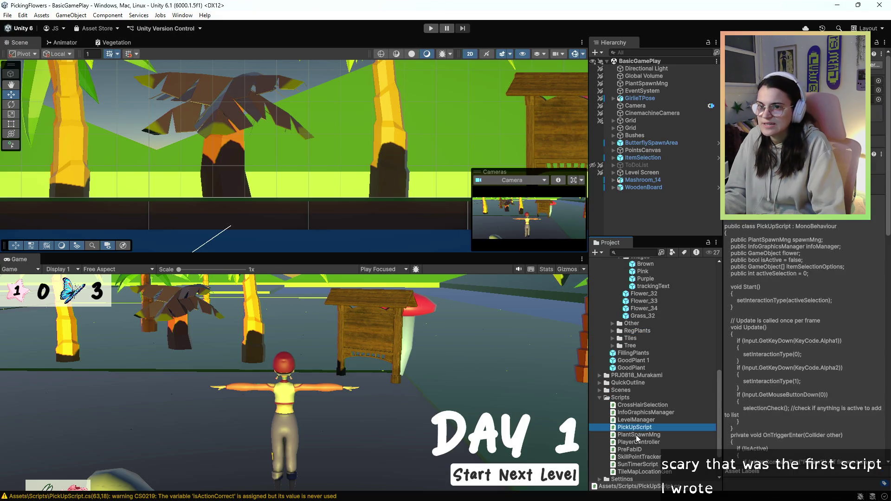
click(634, 464)
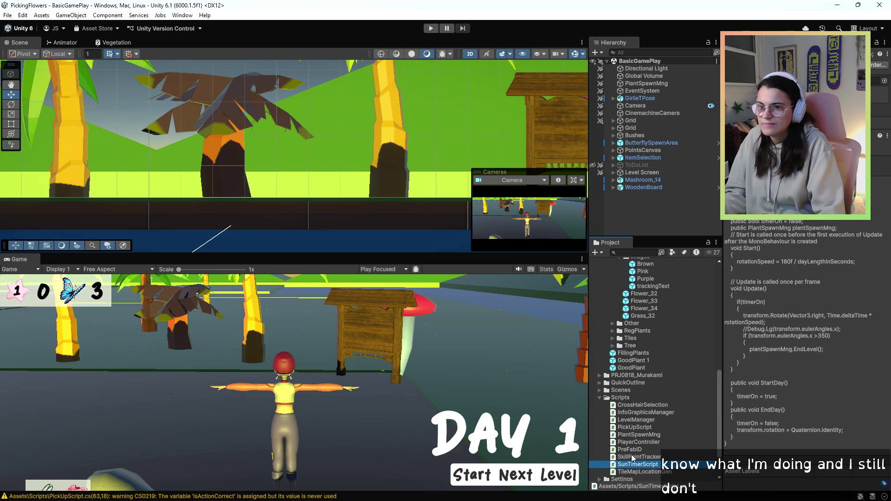
click(631, 436)
double_click(631, 438)
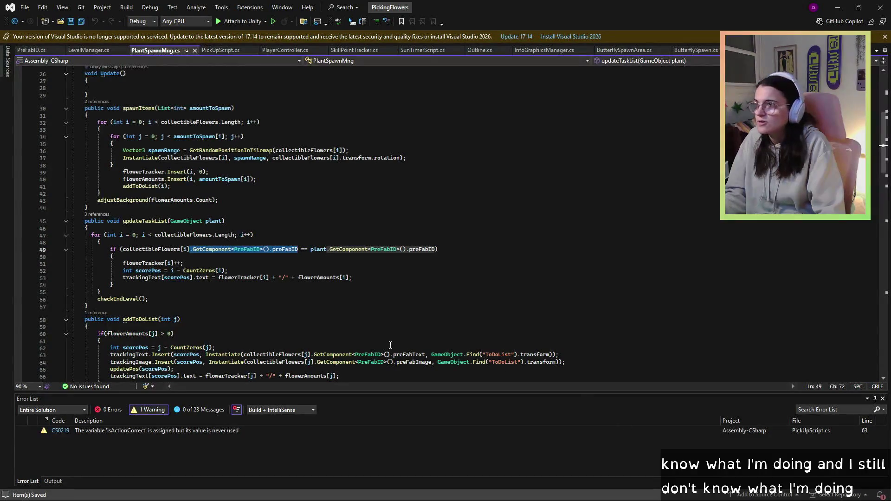
Review PlantSpawnMng's field declarations, briefly checking the PickUpScript file.
scroll(271, 226, up, 8)
click(123, 160)
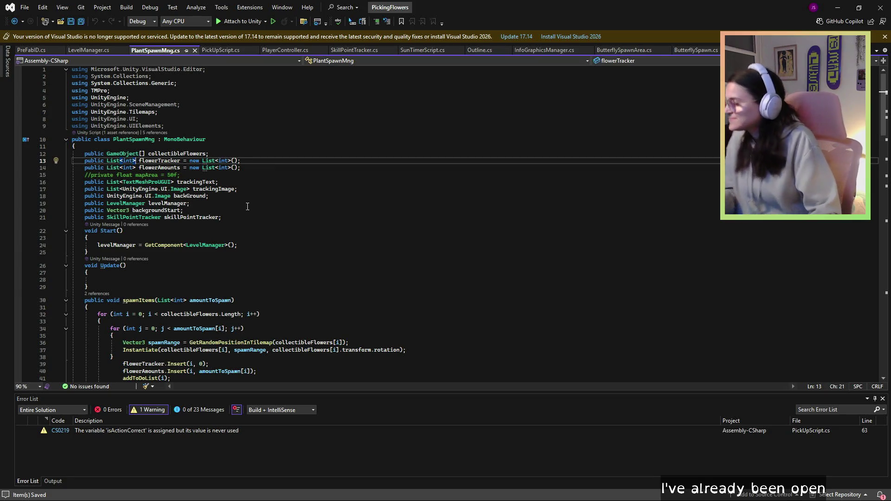
scroll(65, 185, down, 3)
scroll(65, 185, up, 3)
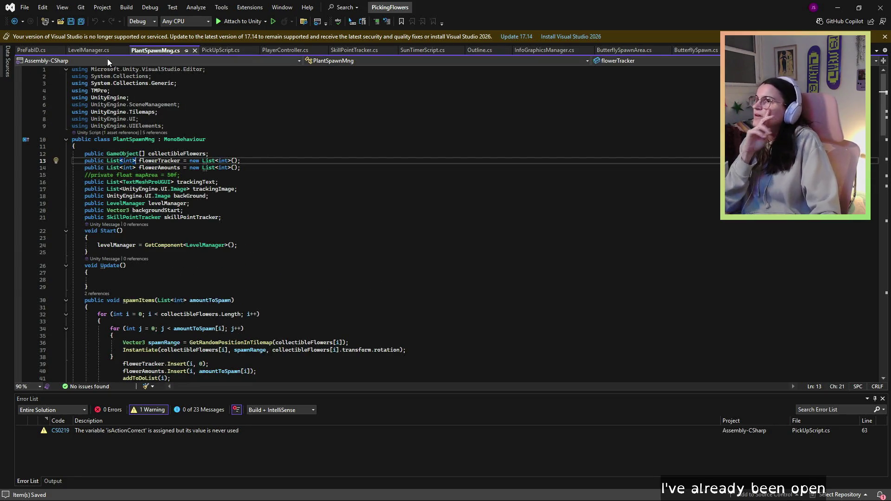
click(224, 51)
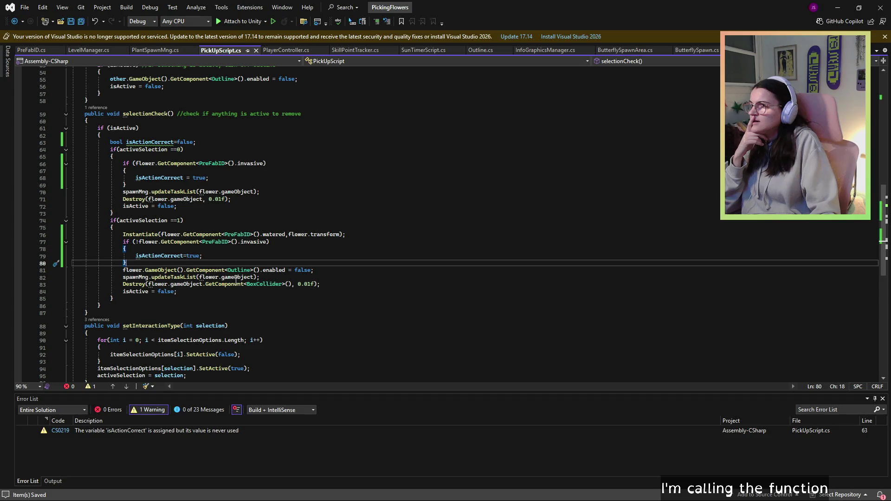
click(158, 50)
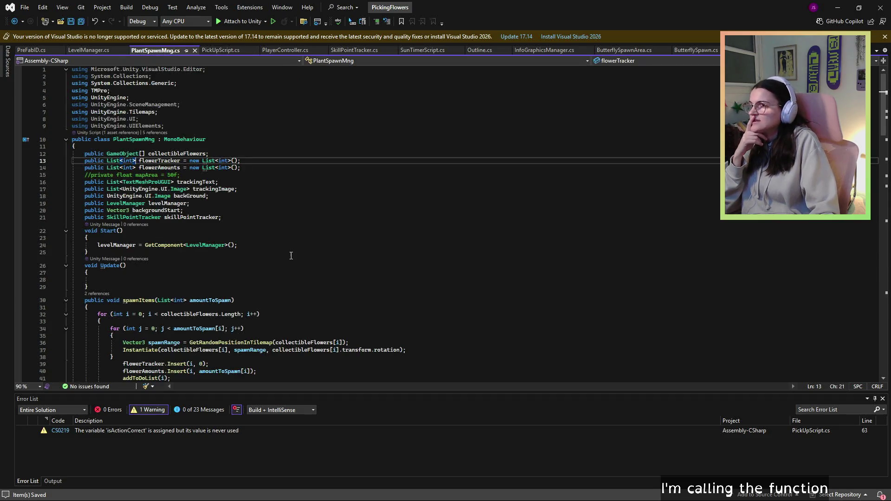
scroll(291, 256, down, 5)
Add ', bool isActionCorrect' after GameObject plant in the updateTaskList signature.
click(144, 242)
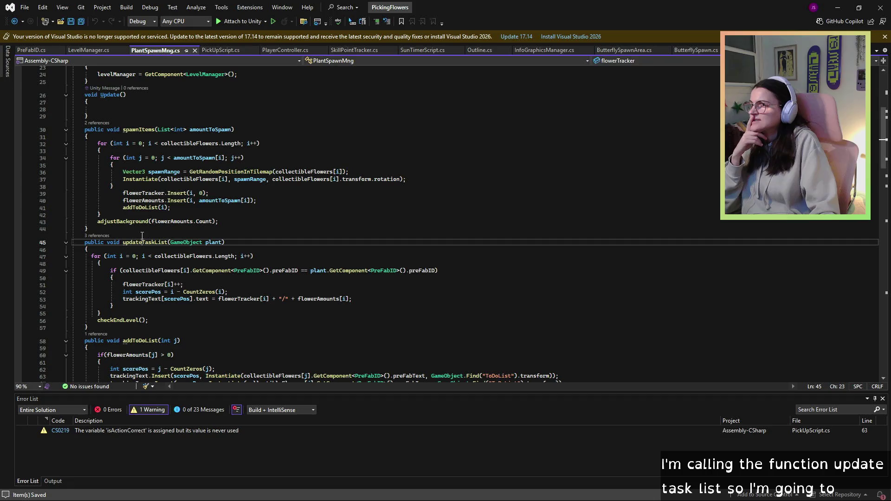
click(260, 242)
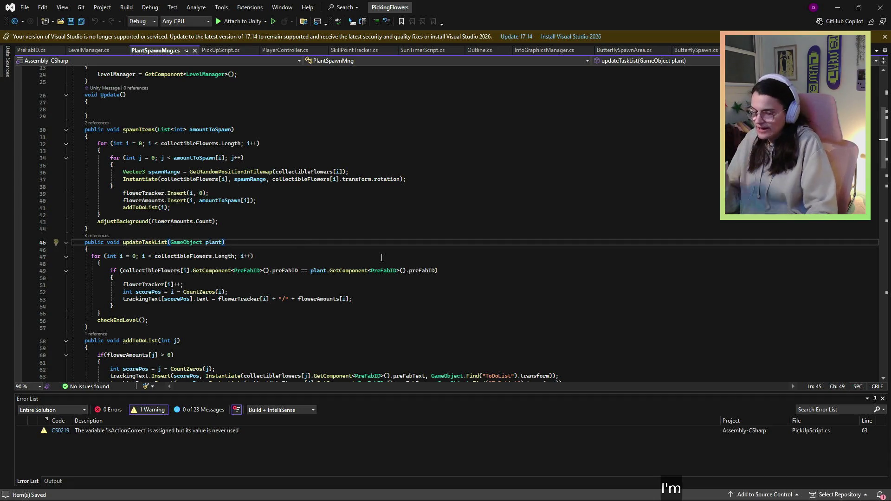
text(, bool c)
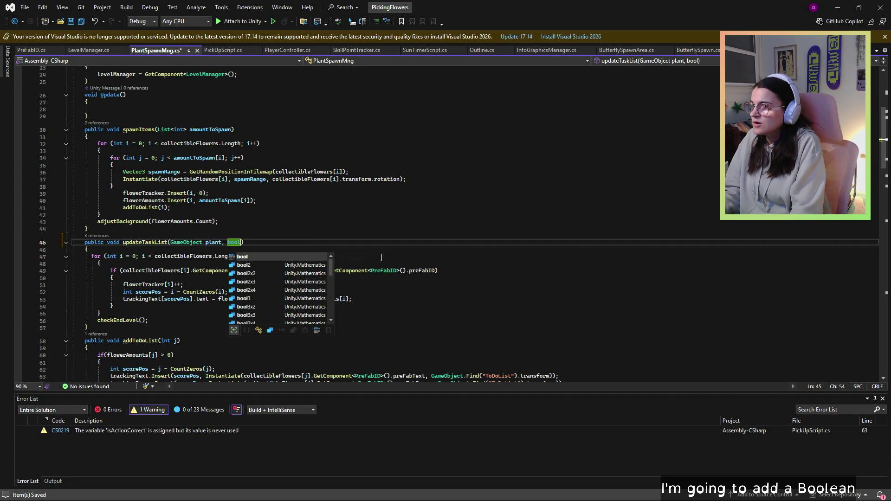
text(orr)
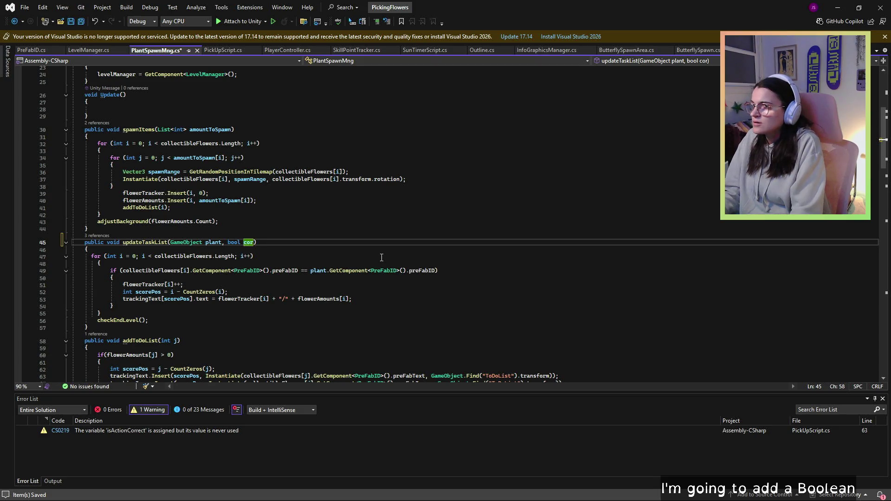
key(BackSpace)
text(isActionCor)
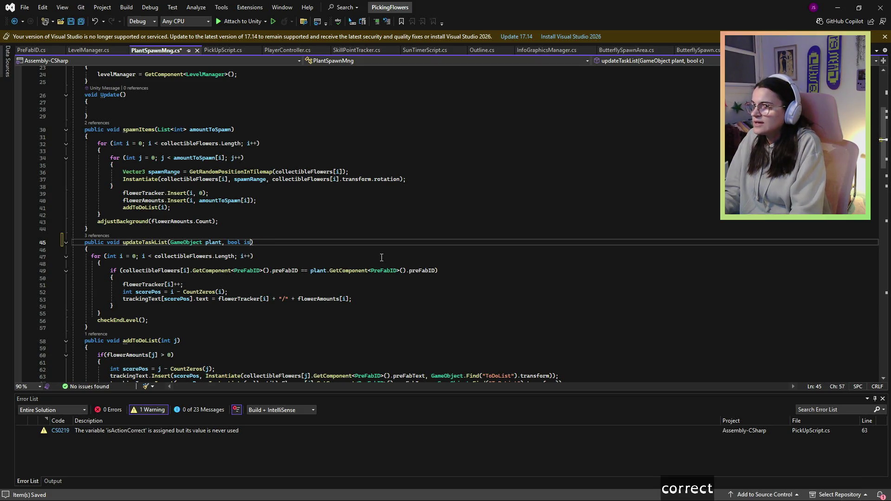
text(rect)
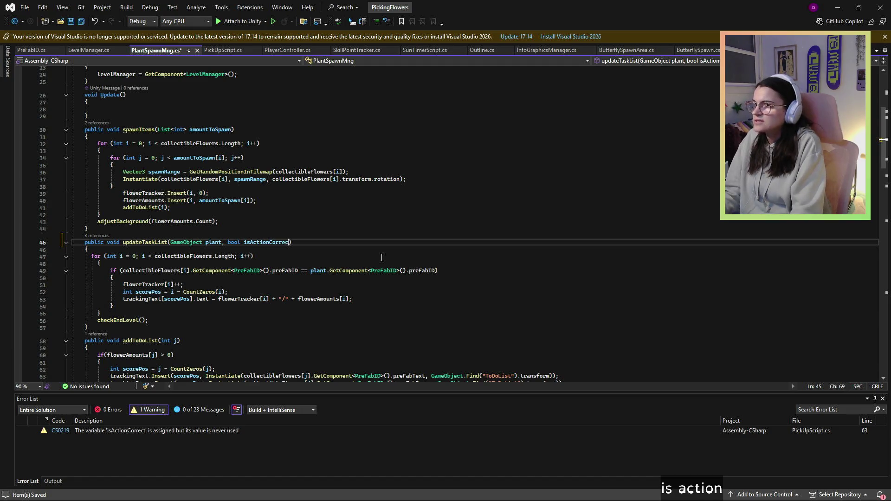
click(233, 49)
Add ',isActionCorrect' as an argument to both updateTaskList calls in PickUpScript.
click(319, 273)
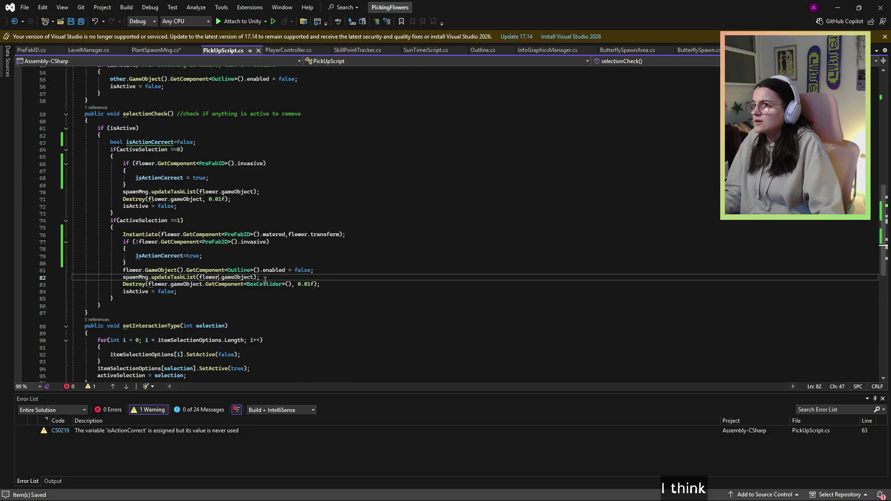
click(256, 278)
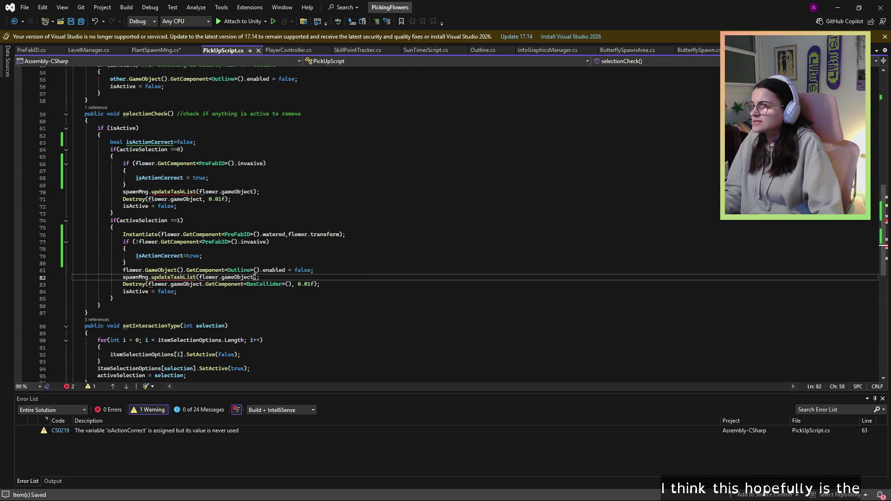
click(259, 191)
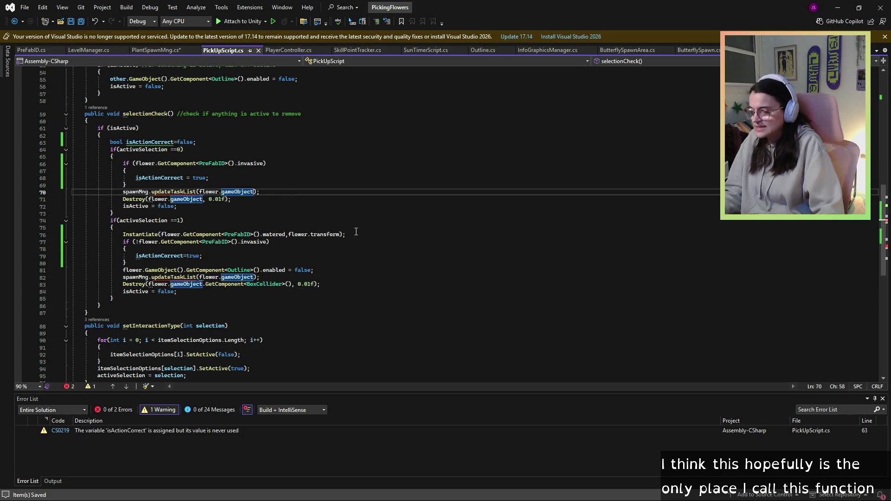
text(,)
text(isActionCorrect)
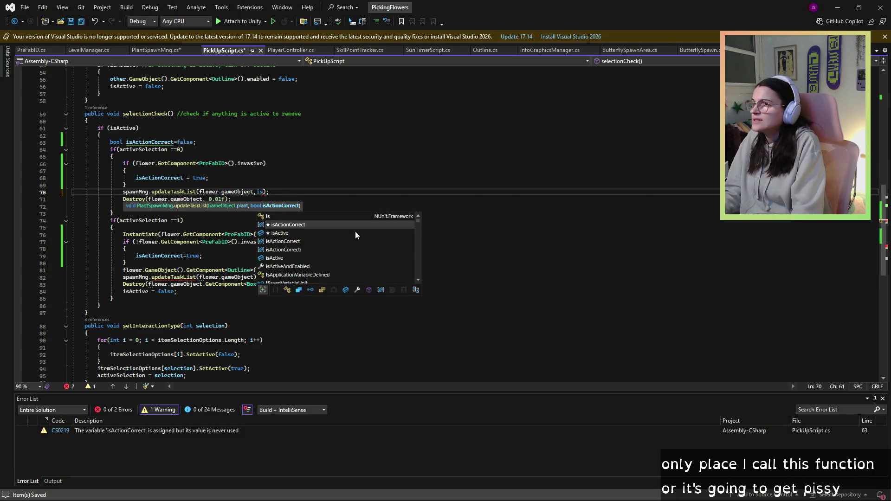
scroll(274, 275, up, 1)
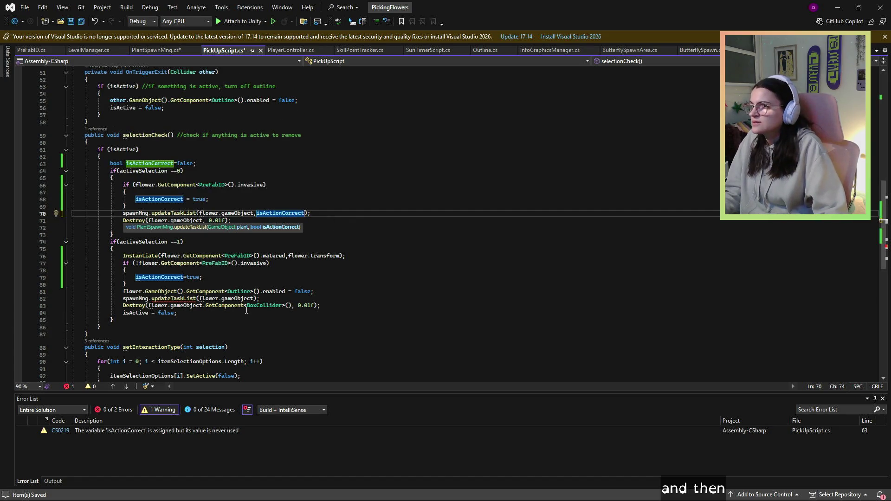
click(255, 299)
text(,isActionCorrect)
Save PickUpScript and return to the for loop inside PlantSpawnMng's updateTaskList.
click(67, 21)
click(163, 50)
key(Down)
key(Down)
key(Down)
click(285, 258)
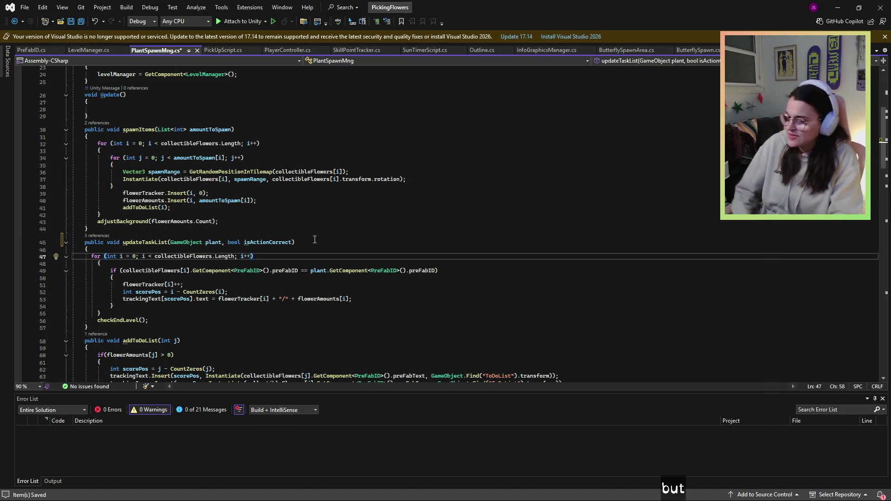
Add an if (!isActionCorrect) check and turn the prefab ID check into an else if.
key(Down)
key(Return)
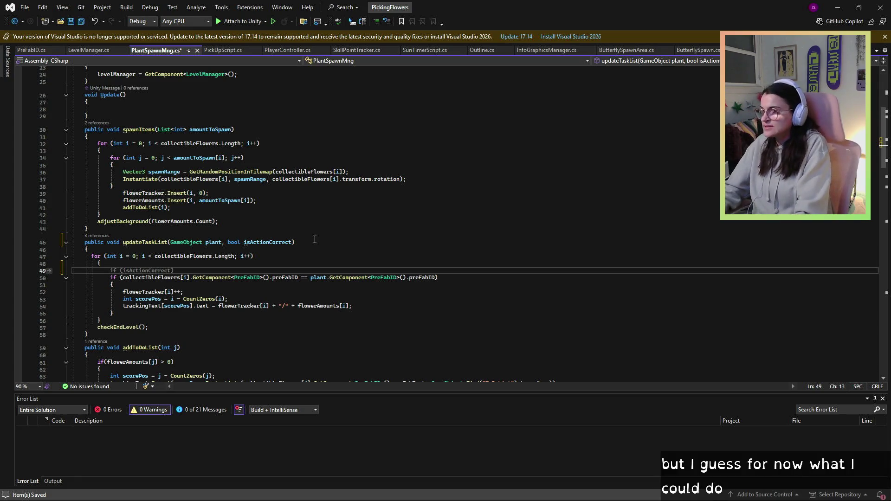
text(if()
key(Tab)
key(Return)
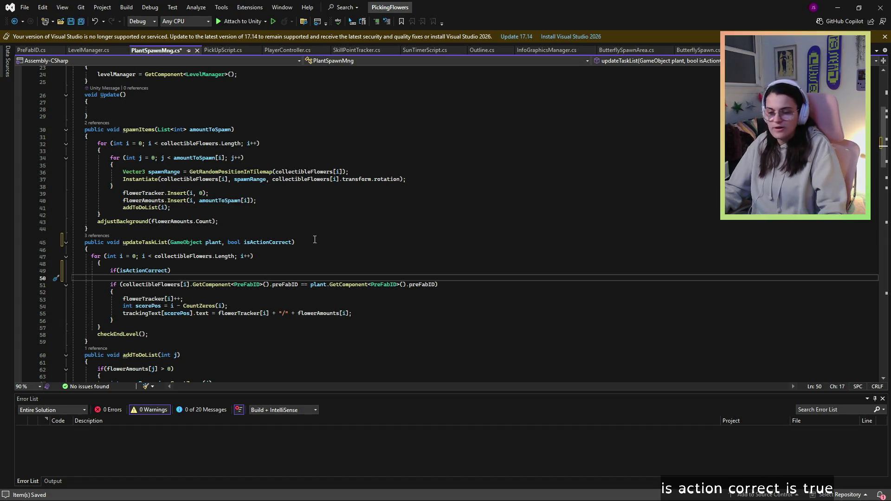
click(121, 271)
text(!)
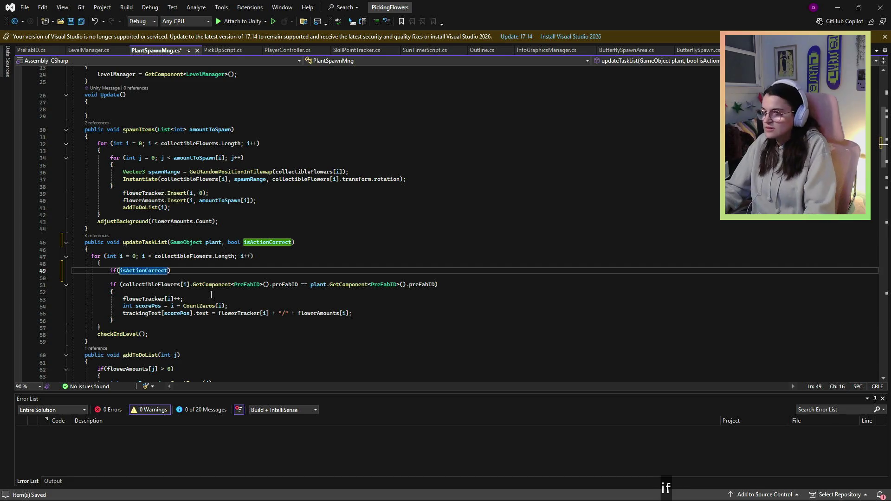
key(Down)
key(Right)
key(Right)
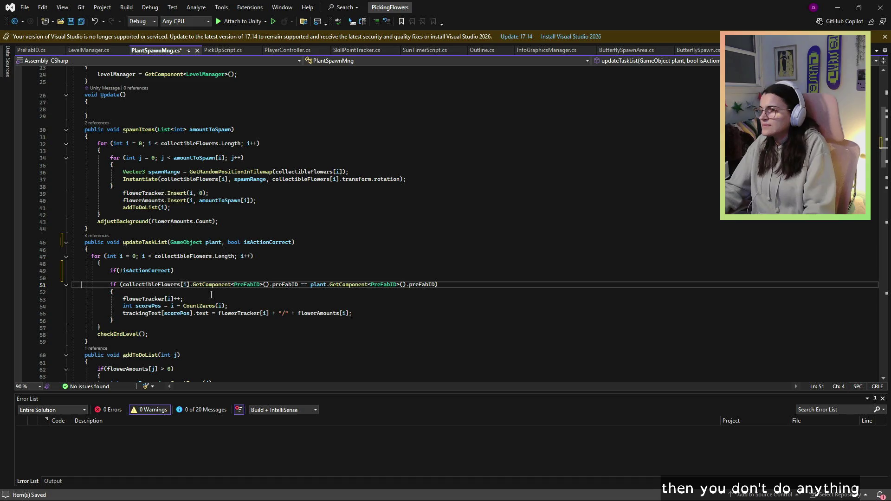
key(Right)
key(Right)
key(Right)
text(else)
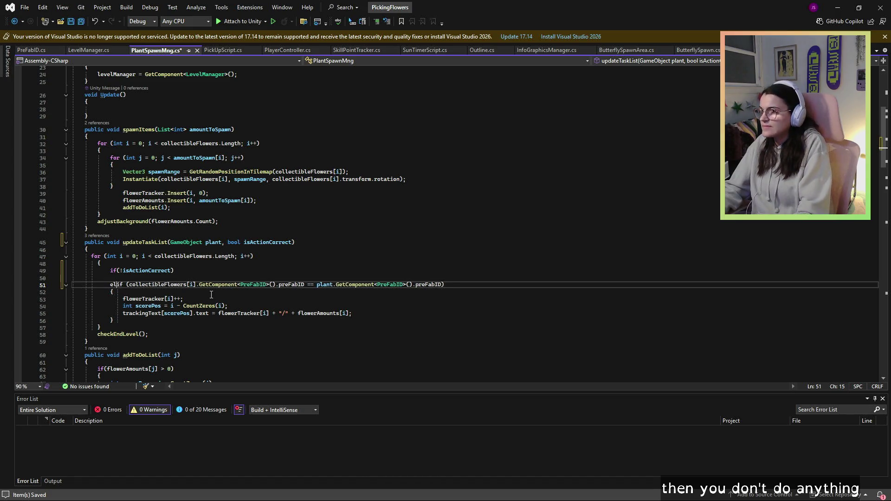
Give the if (!isActionCorrect) check an empty brace block and save PlantSpawnMng.
click(189, 271)
key(Return)
text({)
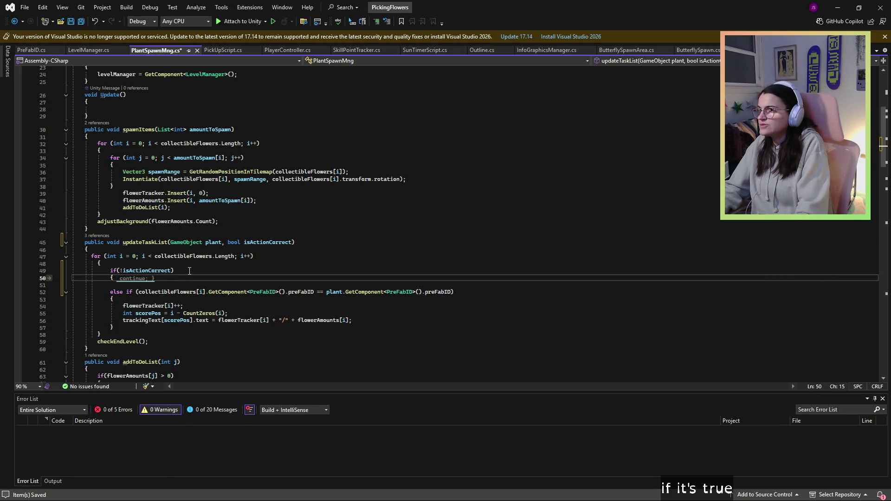
key(Return)
key(Down)
key(Down)
key(BackSpace)
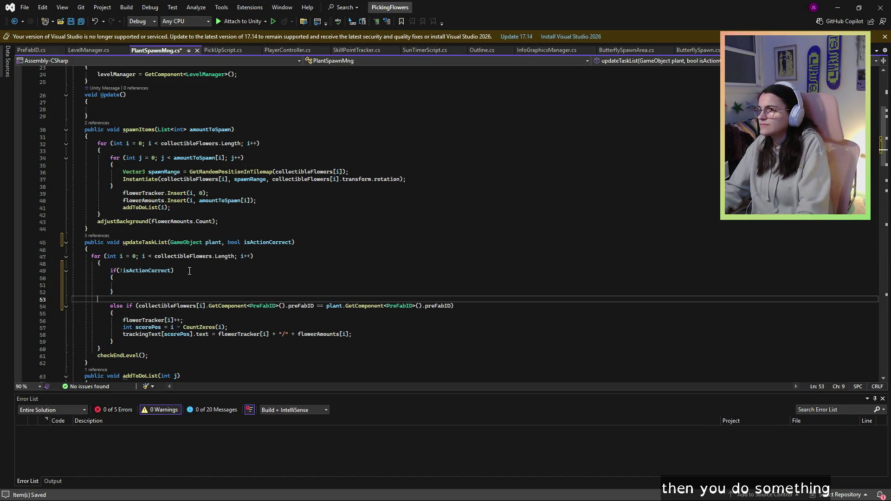
key(BackSpace)
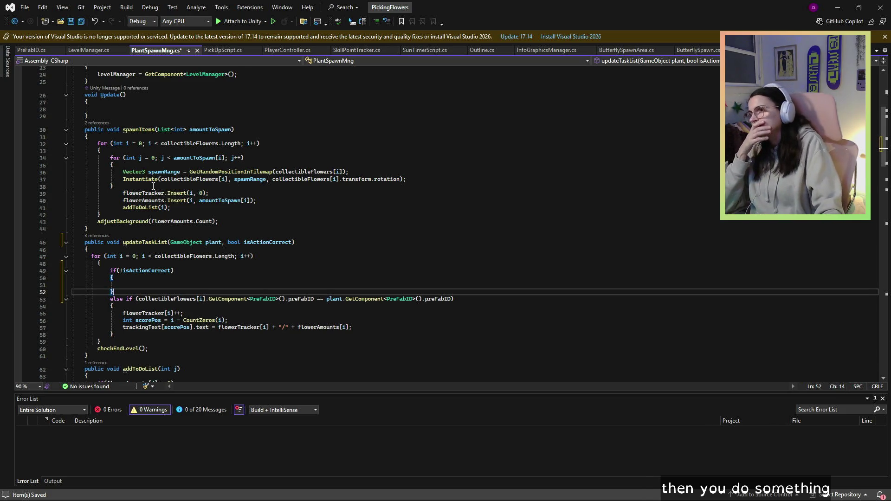
click(91, 278)
click(290, 278)
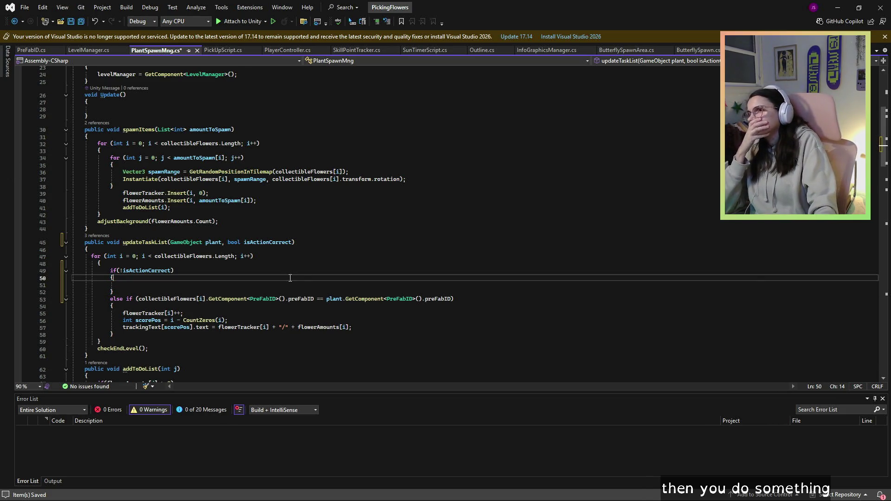
click(132, 285)
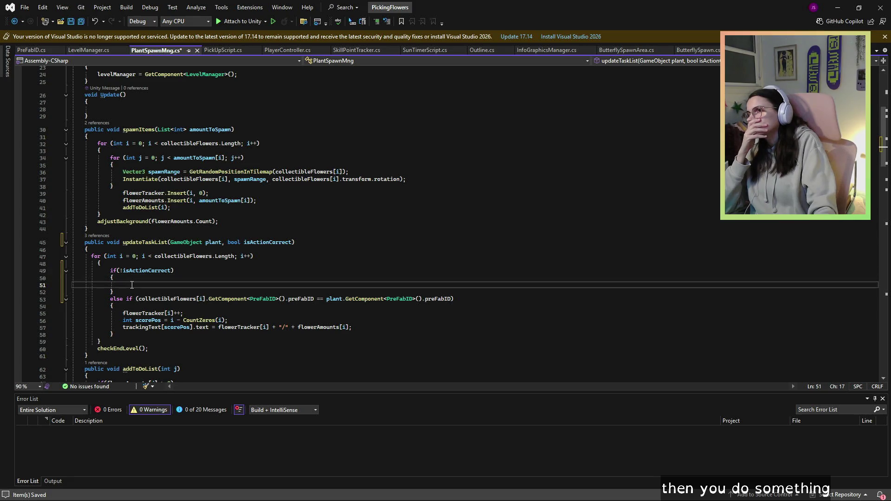
click(75, 22)
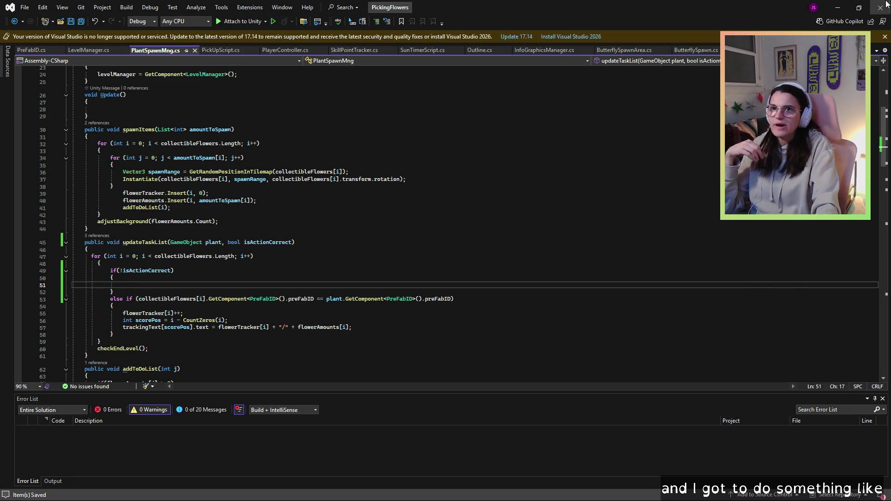
Type the punishment to-do comment '//adme sort shmenbeylist(' inside the empty block and save.
click(190, 271)
click(189, 284)
text(//add some sort of punis)
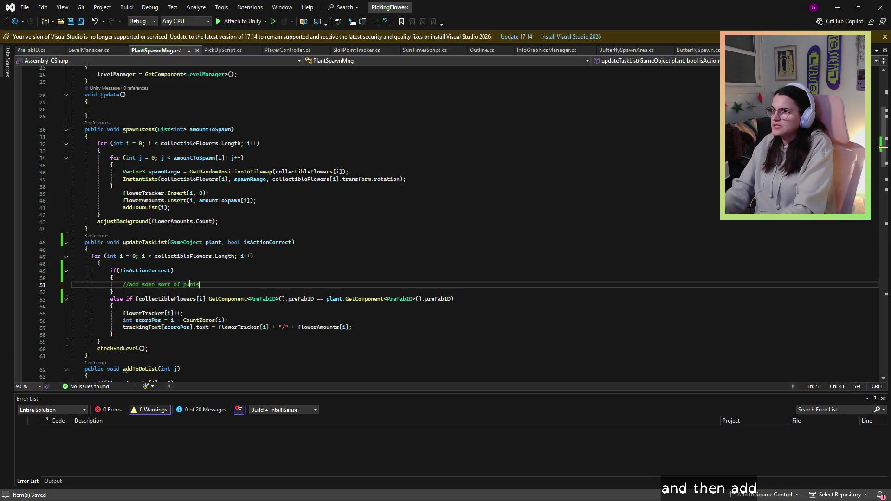
text(hment beyond)
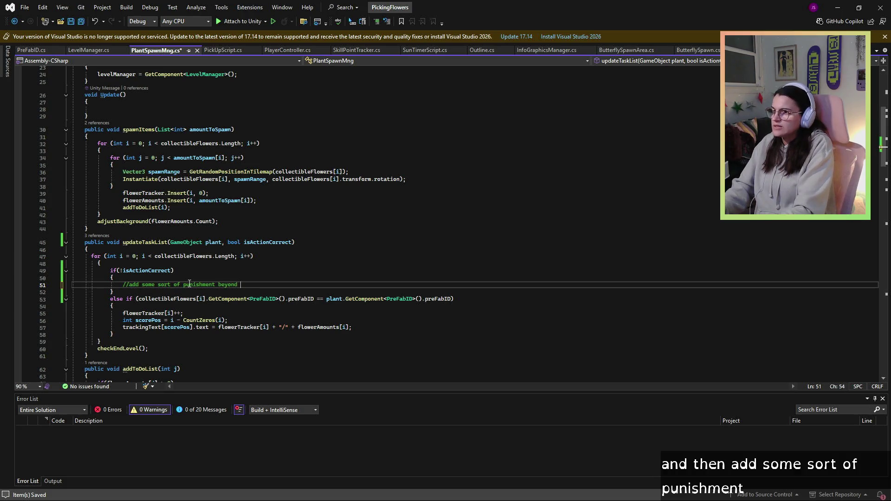
text(list)
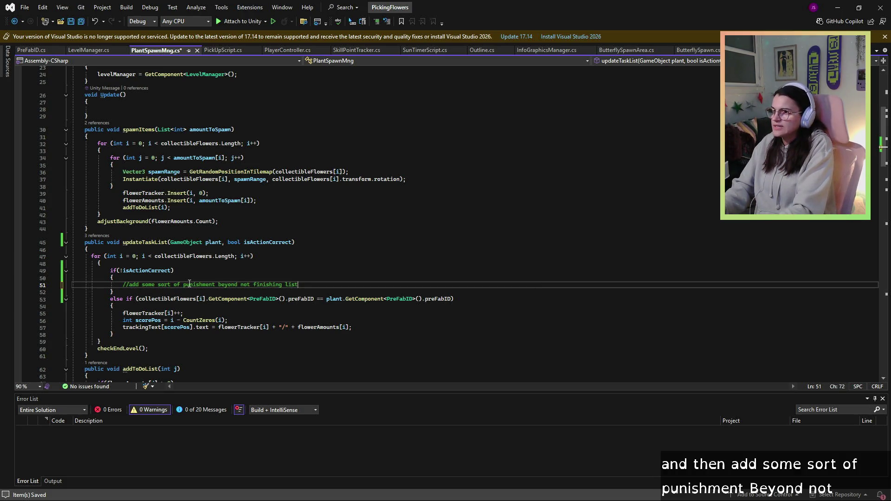
text(()
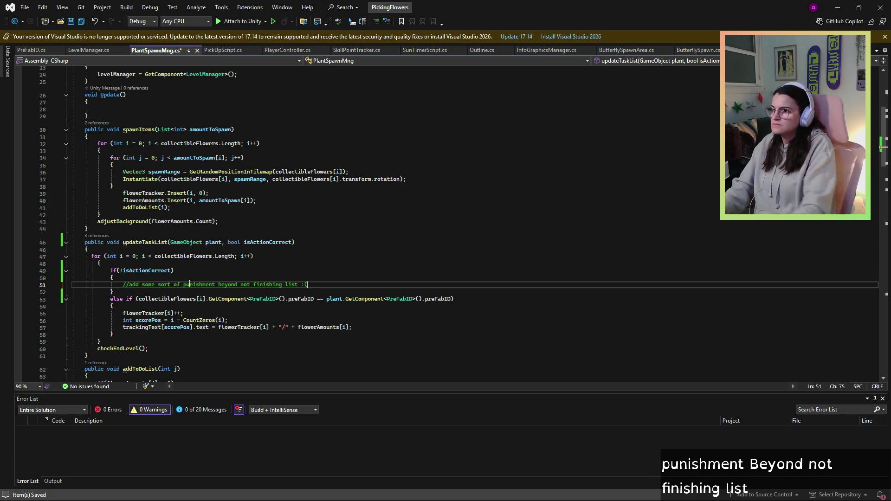
click(114, 186)
click(72, 22)
Review the else-if condition, collectibleFlowers and the new comment, then return to Unity.
click(174, 270)
click(171, 299)
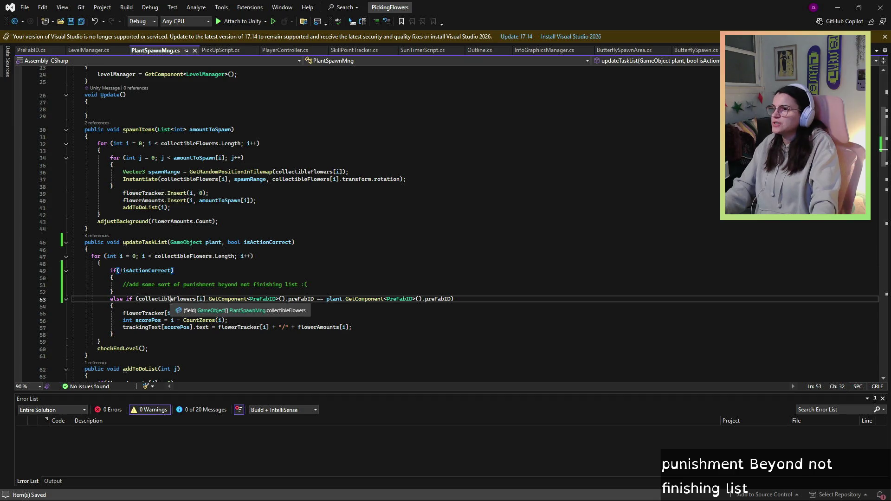
click(200, 335)
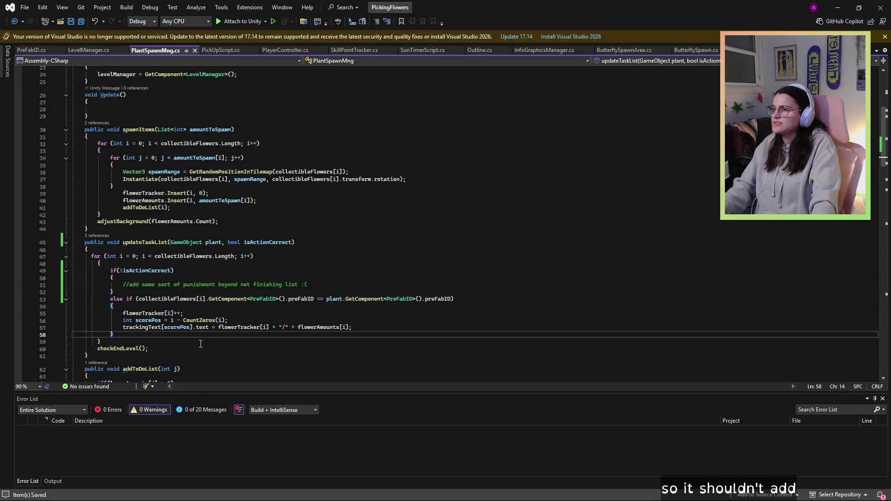
drag(307, 285, 119, 285)
click(119, 284)
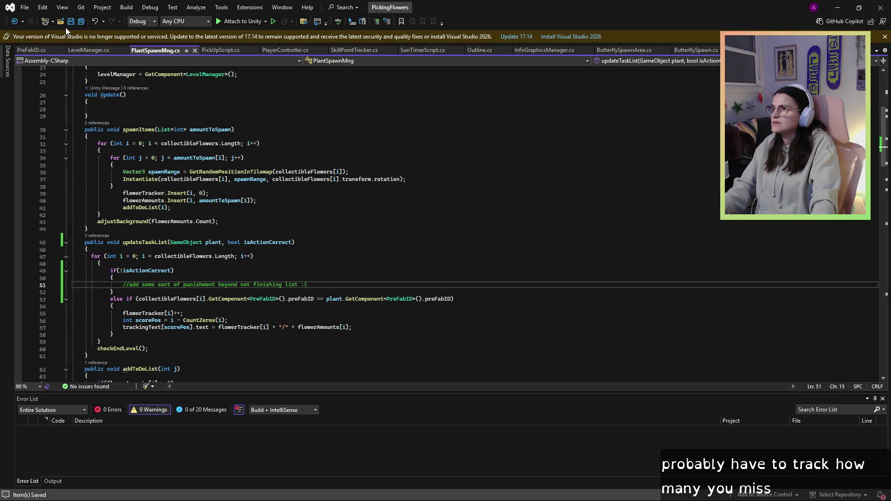
click(838, 7)
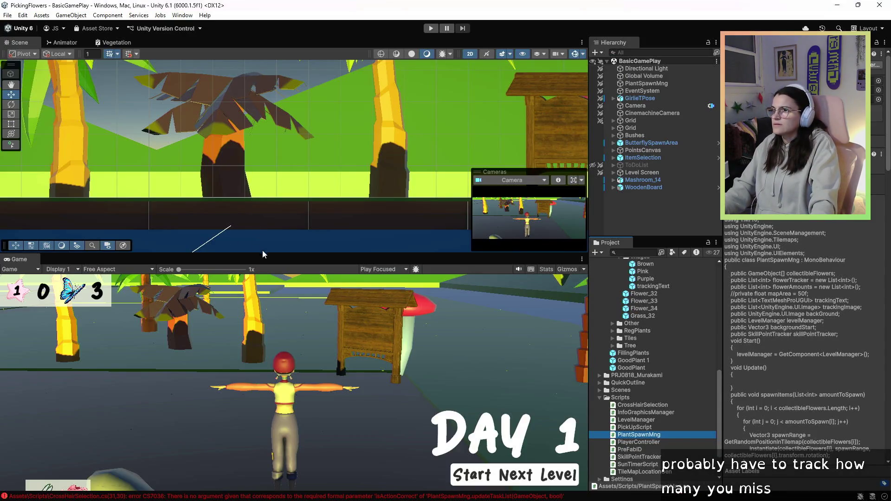
Enlarge the Game view and anchor the GardenShears icon under ItemSelection to bottom-left.
drag(264, 252, 271, 199)
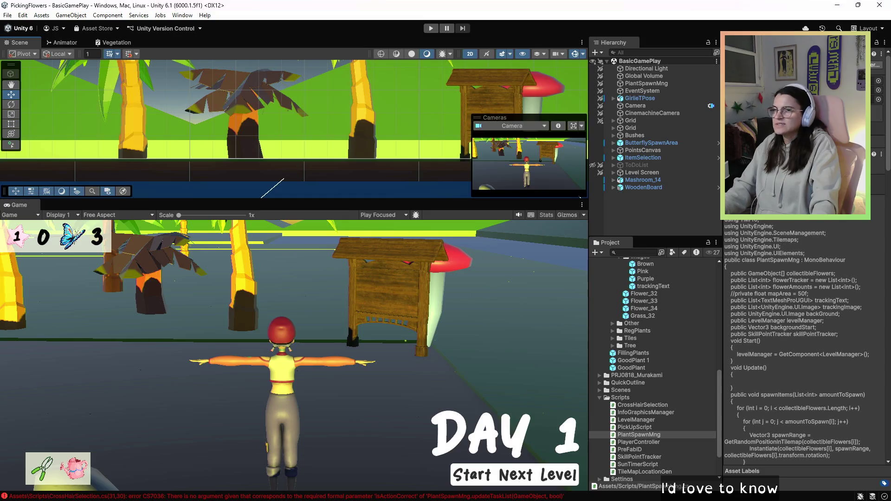
click(664, 158)
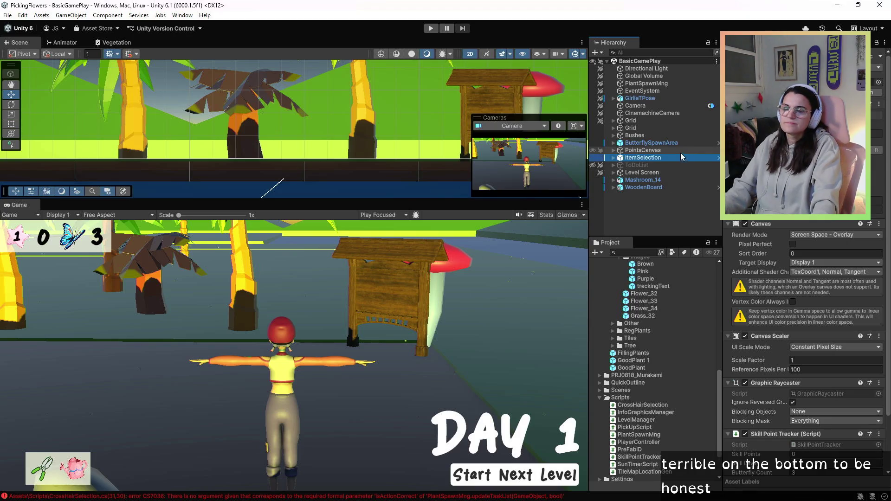
click(613, 158)
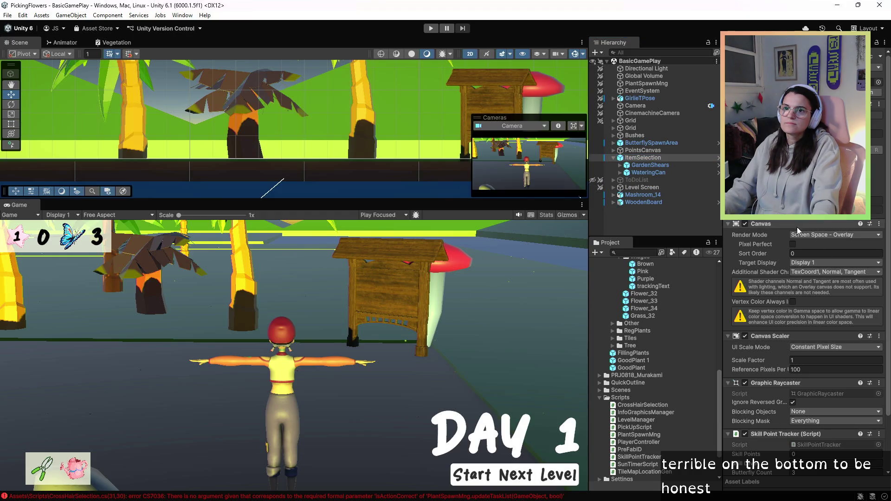
scroll(726, 223, down, 3)
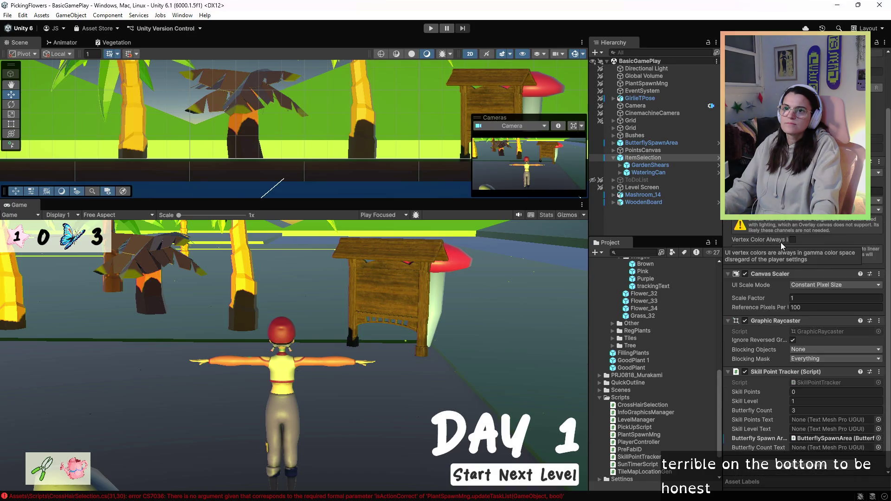
click(636, 167)
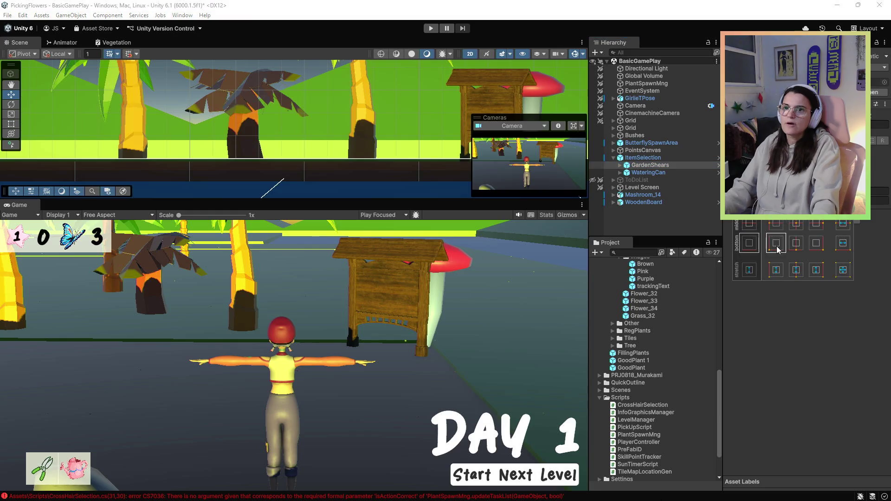
click(780, 246)
Anchor the WateringCan icon to bottom-left, then recheck both tool objects.
click(649, 173)
click(743, 140)
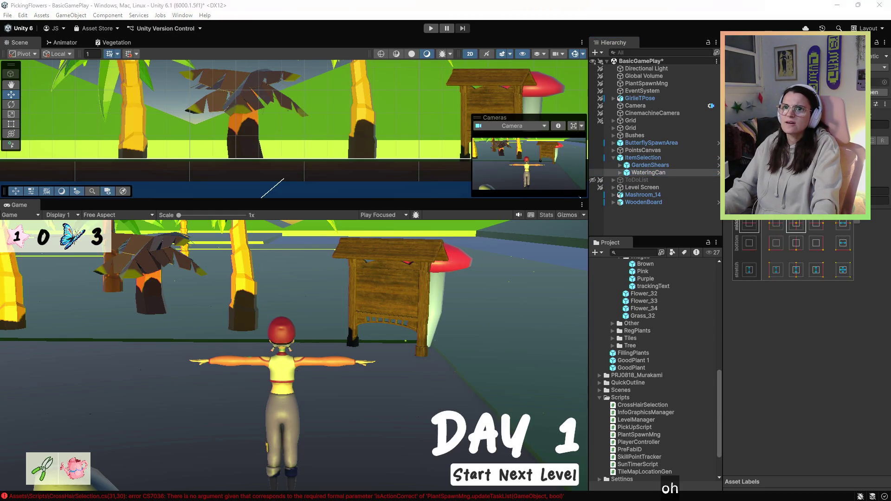
click(775, 248)
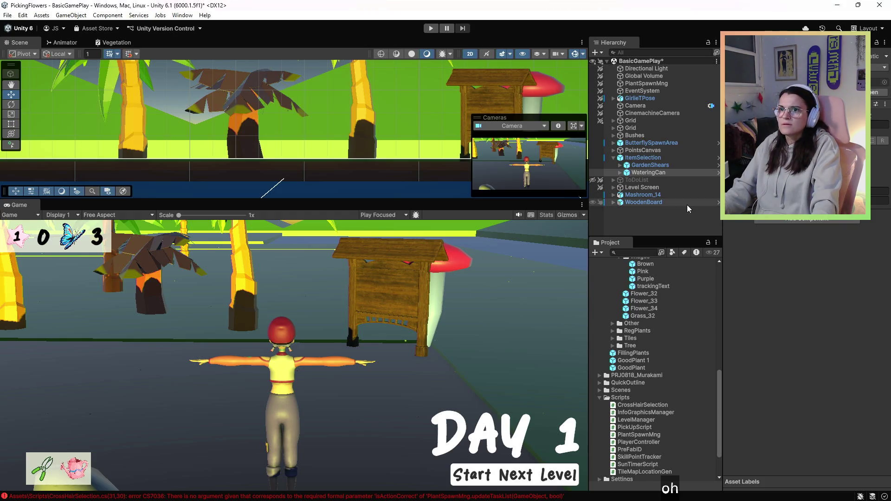
click(645, 158)
click(656, 166)
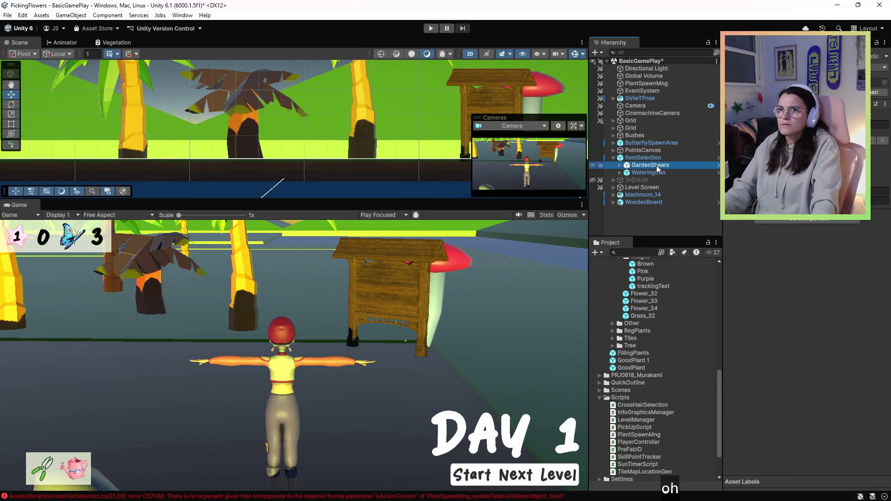
click(799, 116)
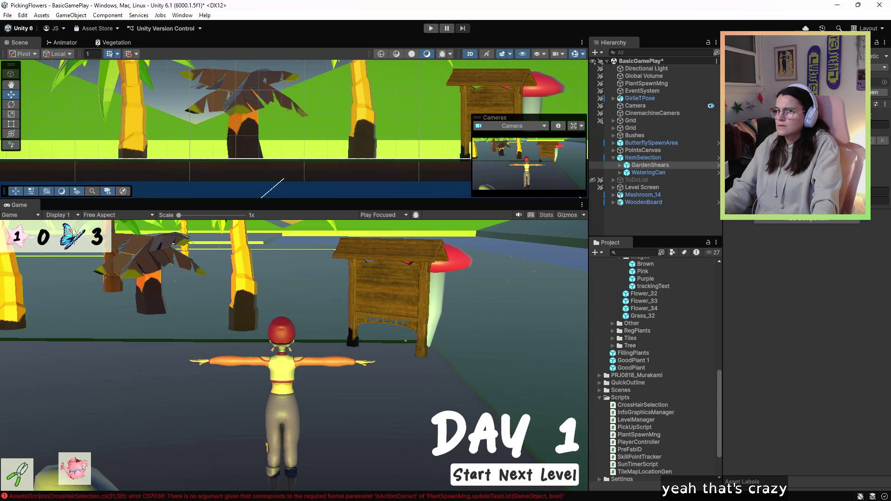
click(680, 173)
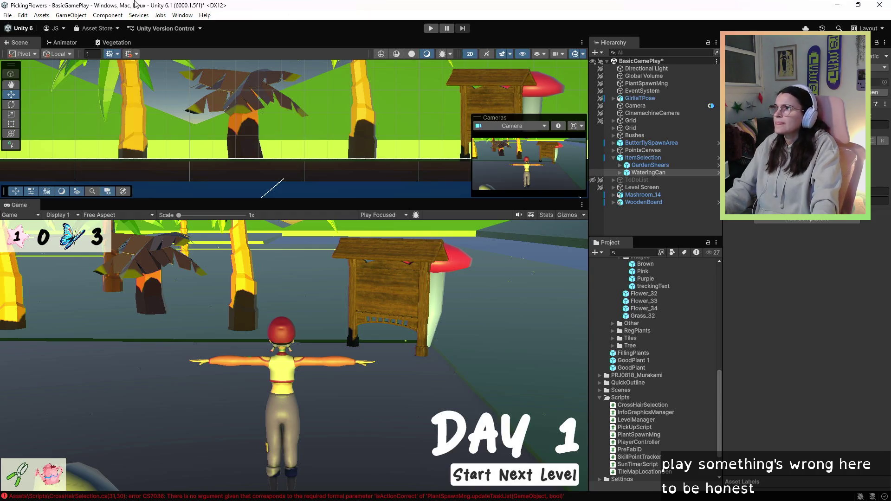
Save the BasicGamePlay scene and attempt to start Play mode.
click(9, 16)
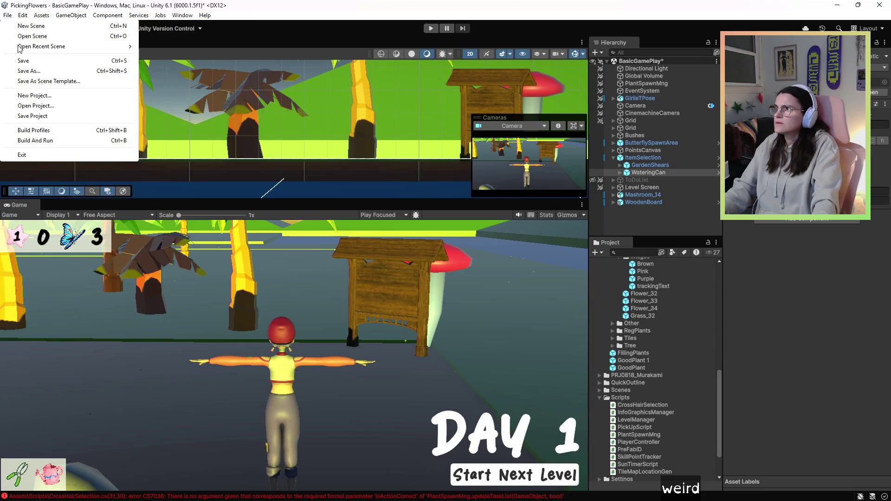
click(21, 60)
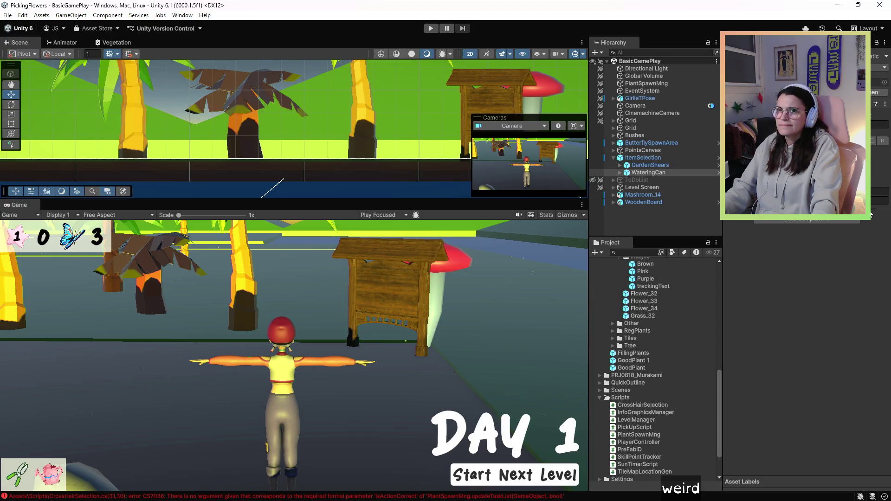
click(634, 159)
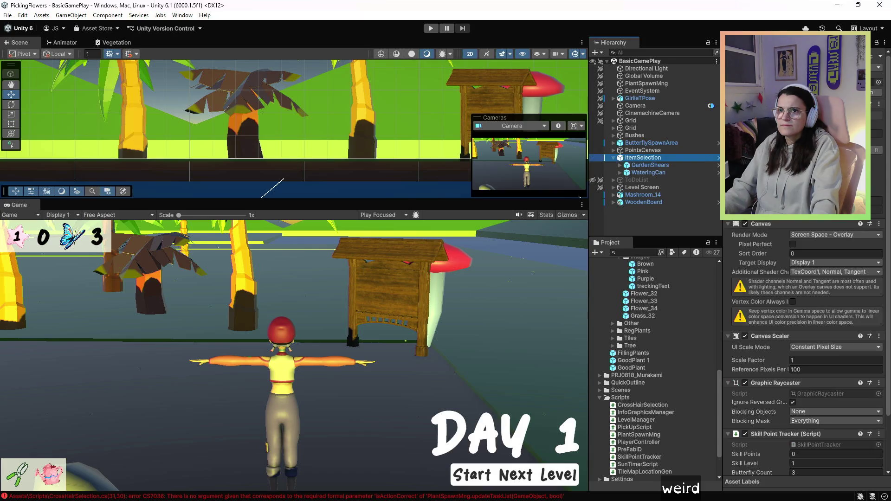
click(431, 29)
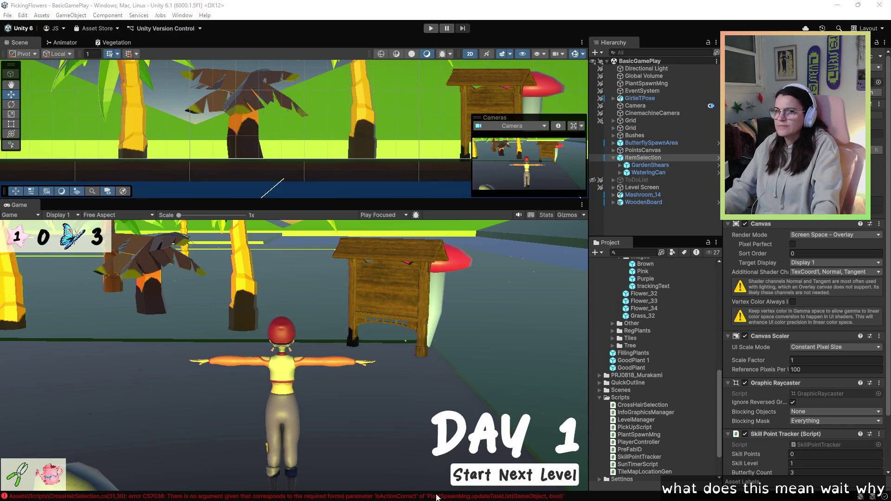
Comment out line 31's spawnMng.updateTaskList call in CrossHairSelection.cs, save, and return to Unity.
double_click(642, 404)
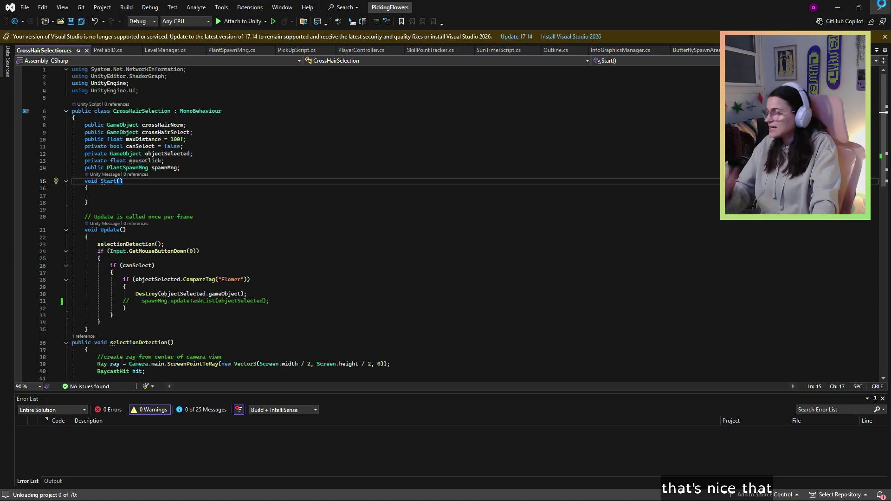
key(alt+Tab)
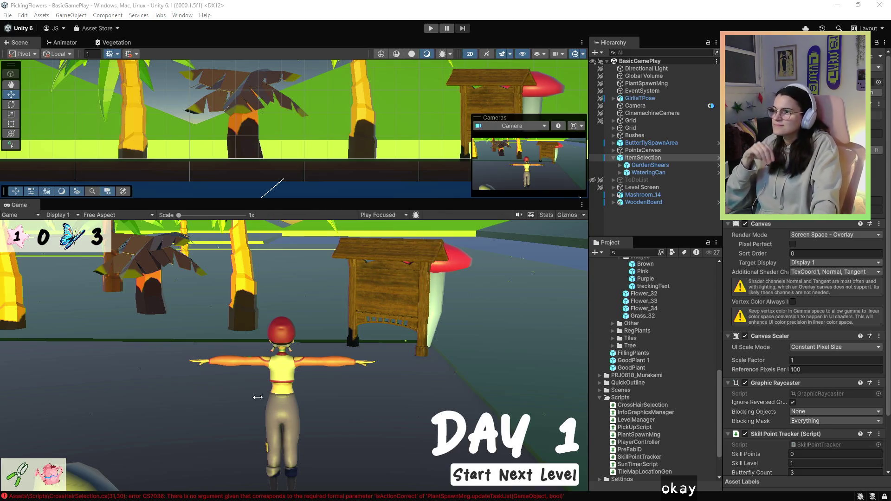
Enter Play mode and reset the Game view scale to 1x, showing tasks 0/5, 0/3, 0/2.
scroll(258, 398, up, 1)
click(431, 28)
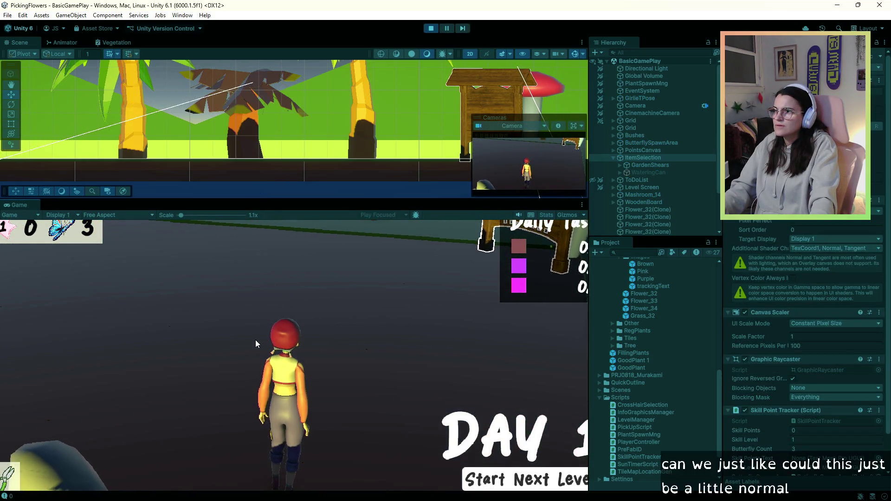
drag(181, 215, 151, 240)
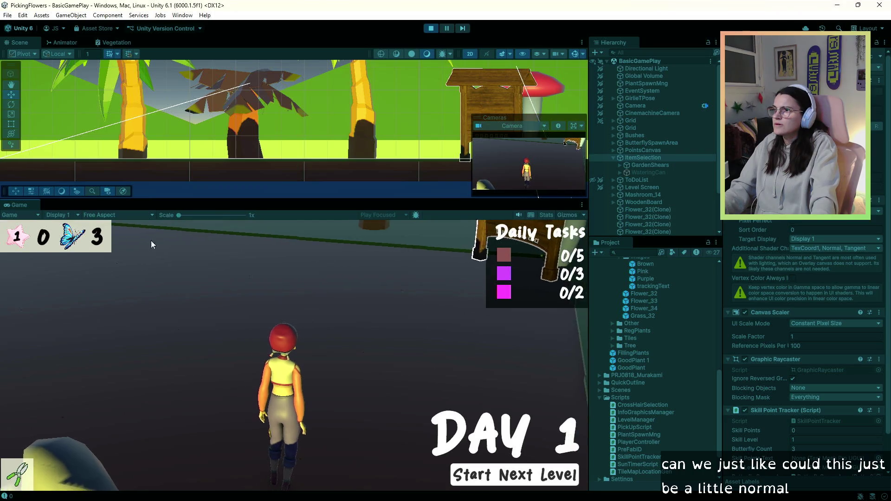
Dismiss the Day 1 start screen and walk the character toward the flowers.
key(w)
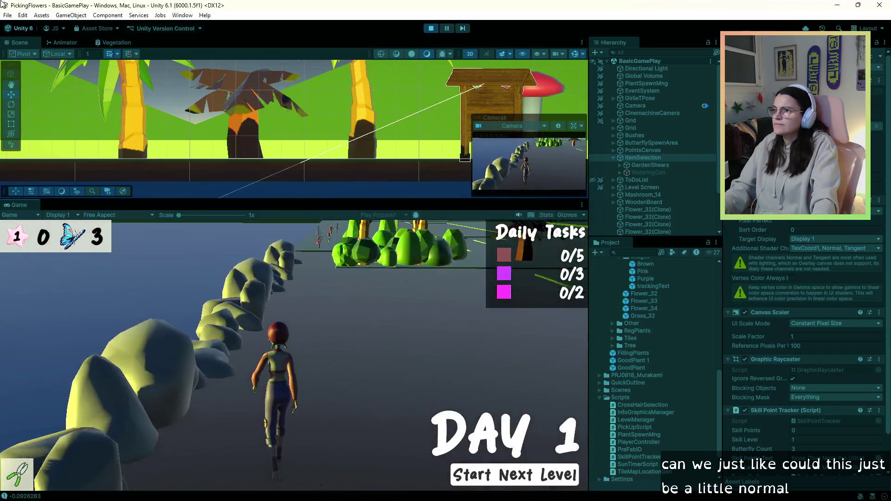
key(w)
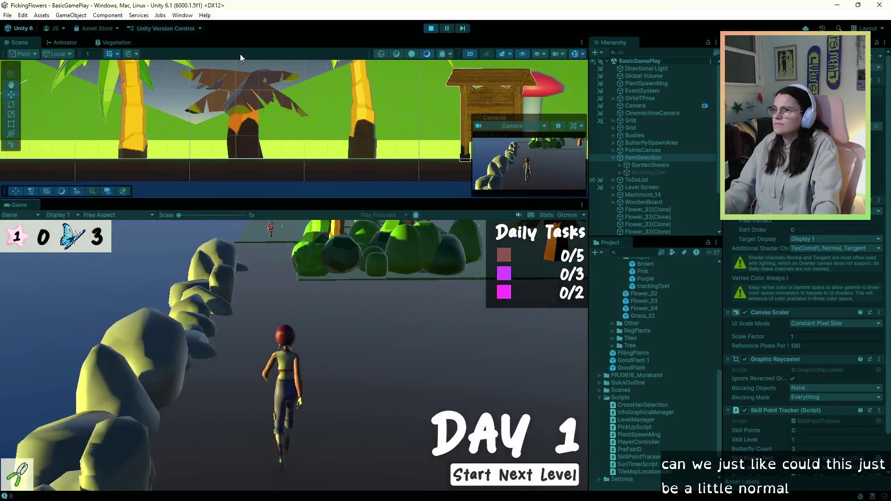
key(w)
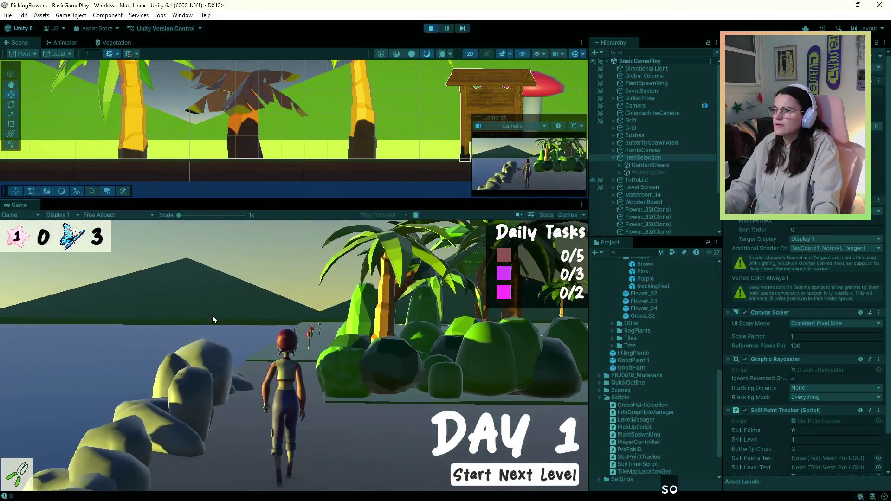
key(w)
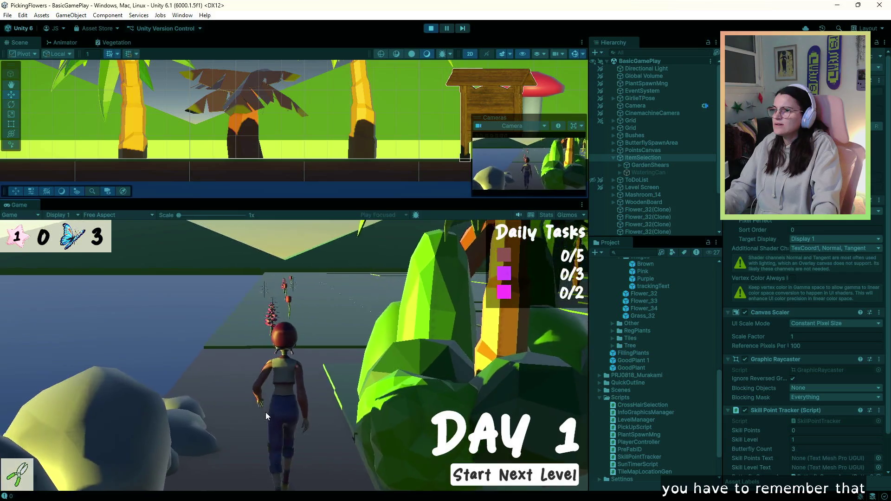
click(477, 474)
key(w)
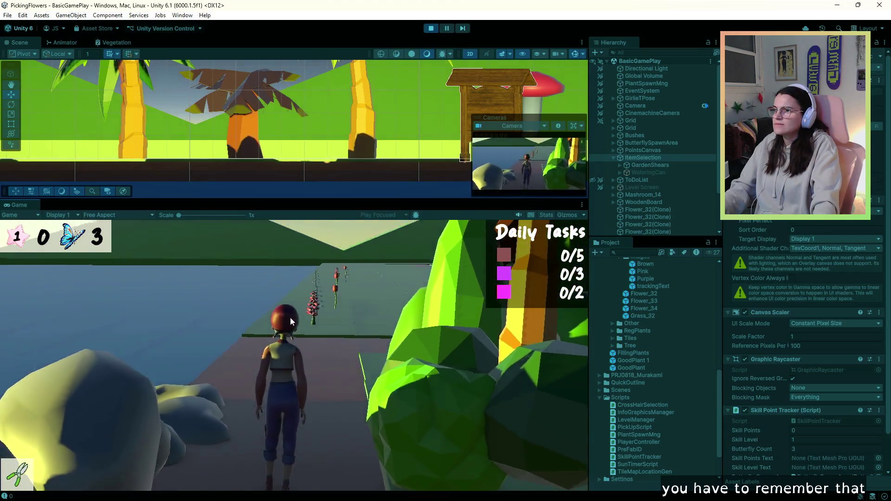
key(w)
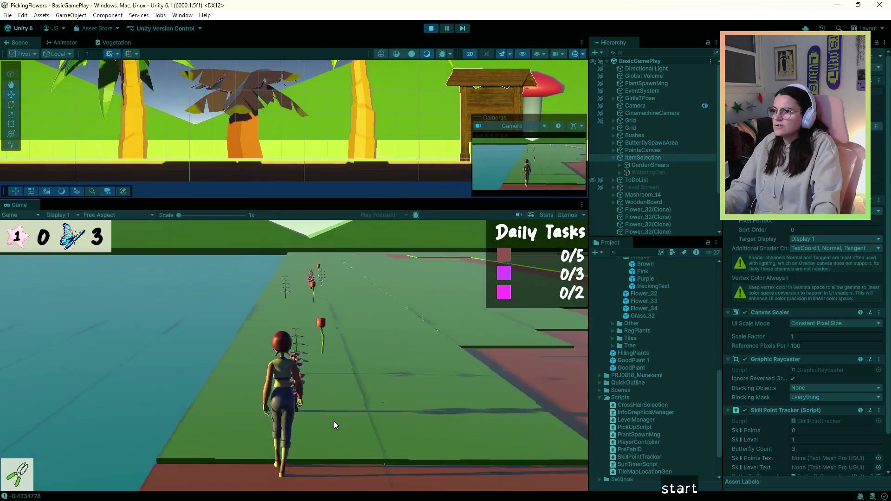
Water two plants, then cut two plants with the shears, raising the first task to 2/5.
key(2)
click(360, 440)
key(w)
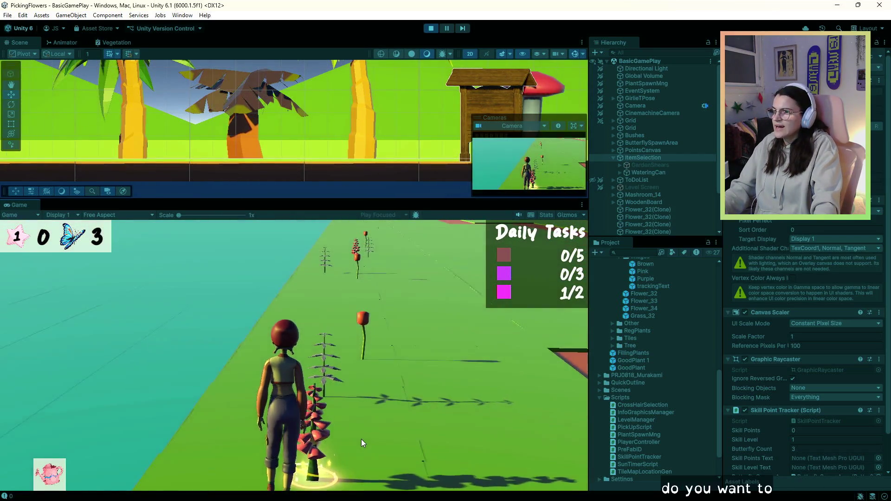
click(361, 439)
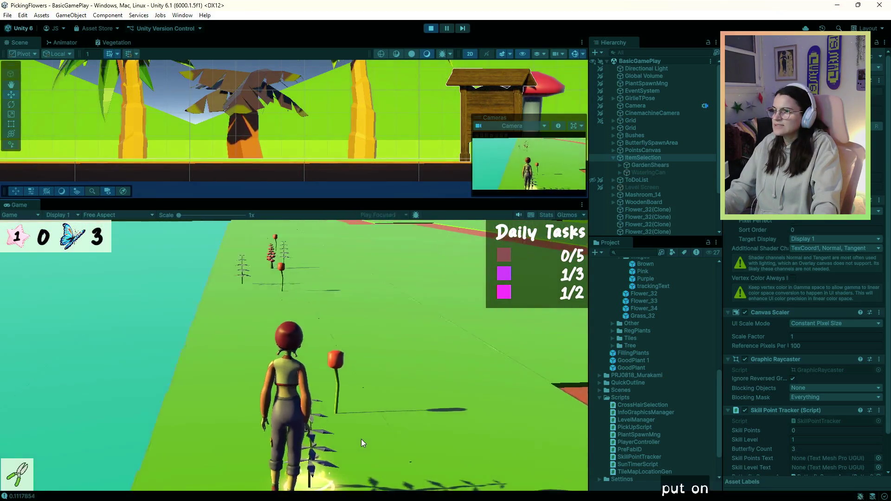
key(a)
key(1)
click(362, 439)
key(a)
key(w)
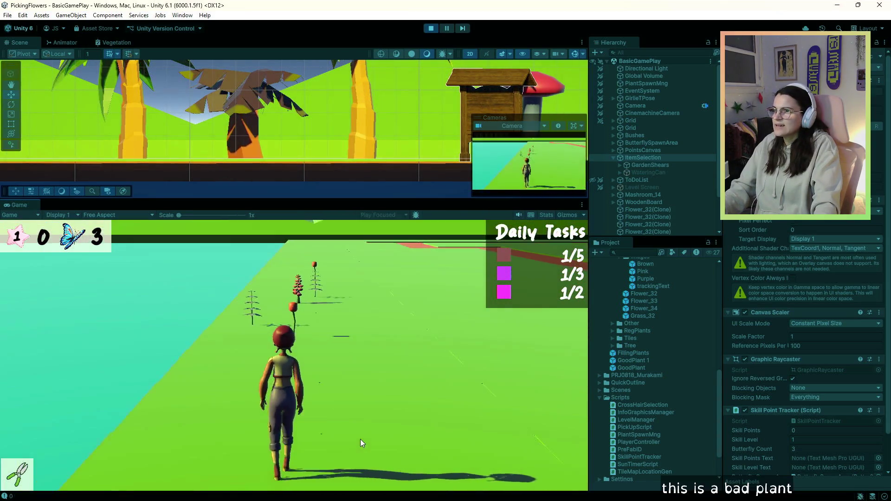
key(a)
click(360, 439)
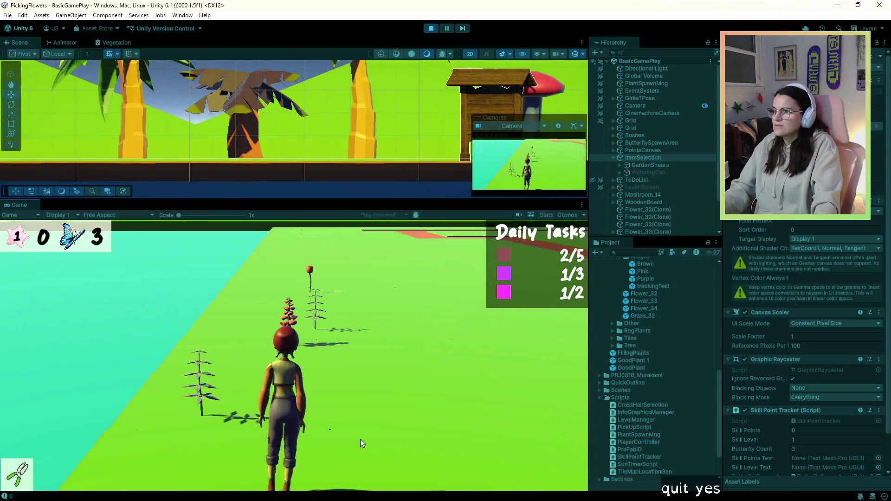
Water plants to complete the third task, then cut the outlined plant with the shears.
key(2)
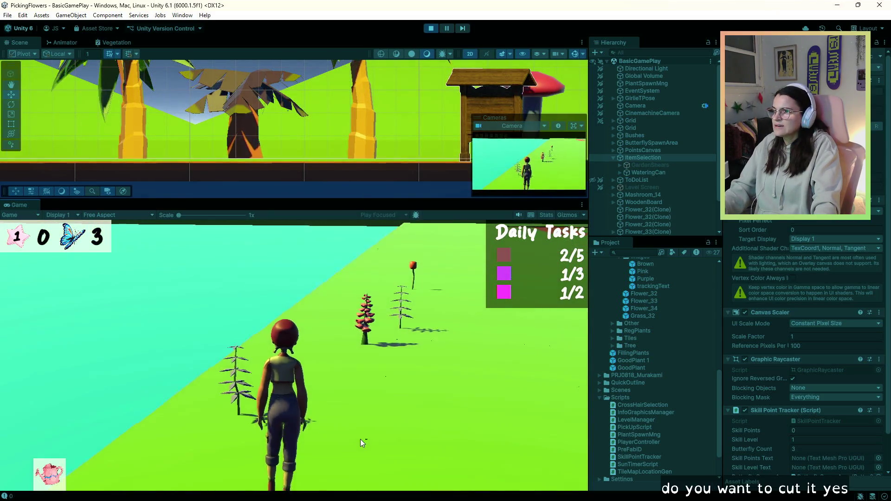
click(360, 440)
key(a)
key(w)
key(w)
key(d)
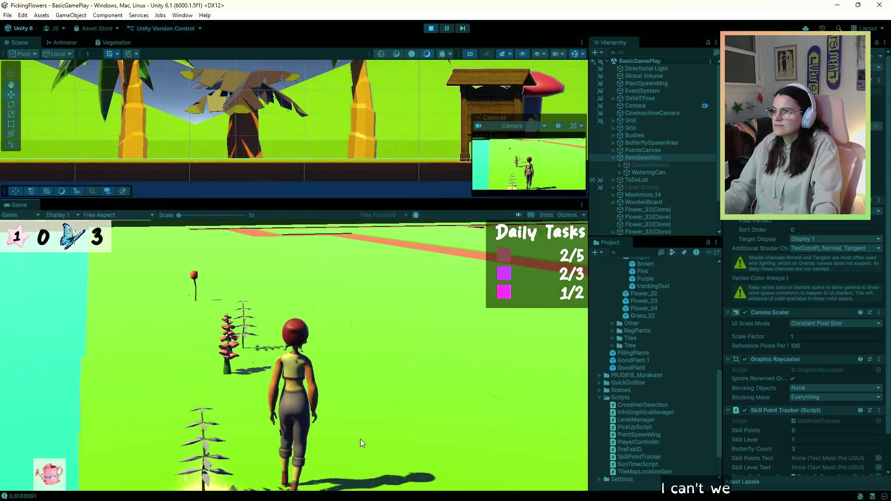
click(361, 439)
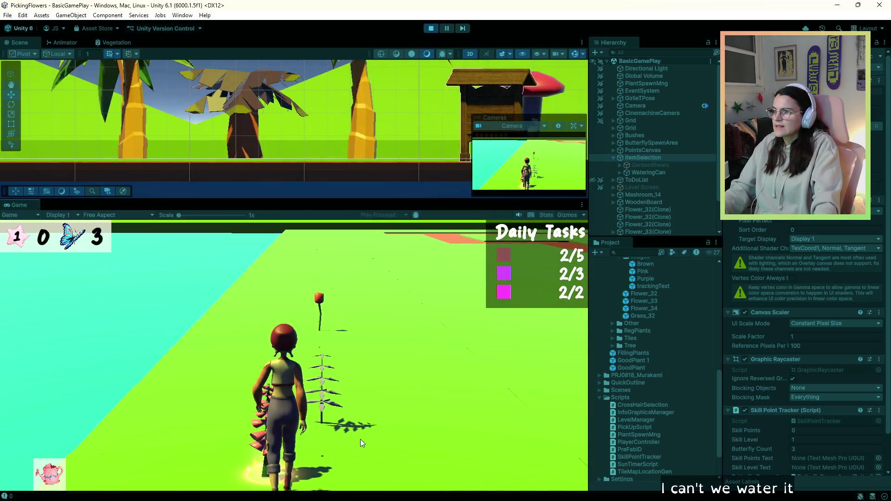
key(1)
key(d)
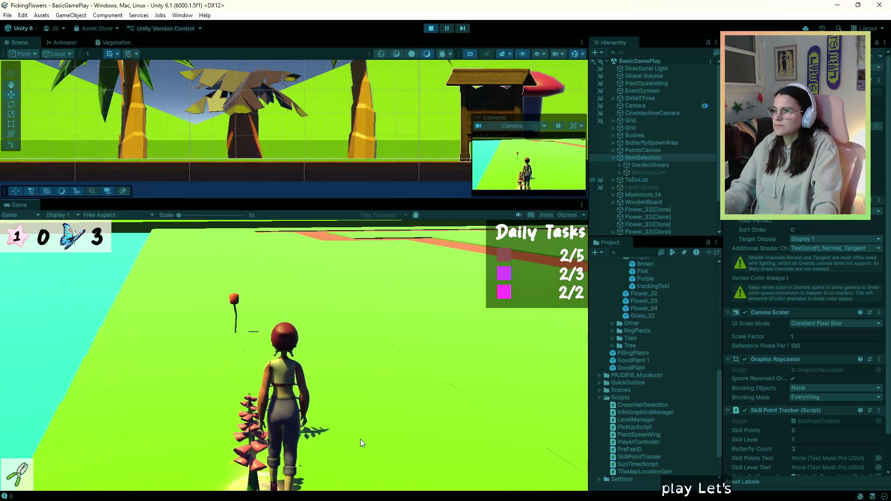
click(361, 439)
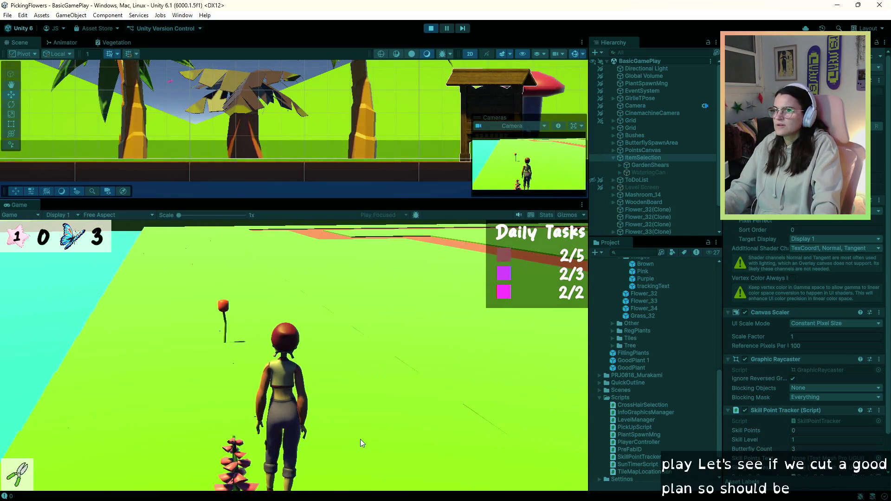
Walk along the orange path past the rocks toward the hut.
key(d)
key(w)
key(a)
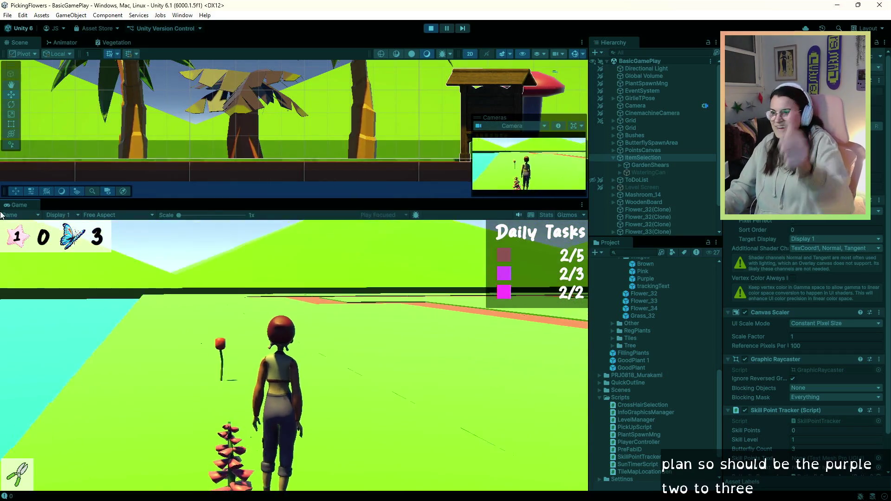
key(d)
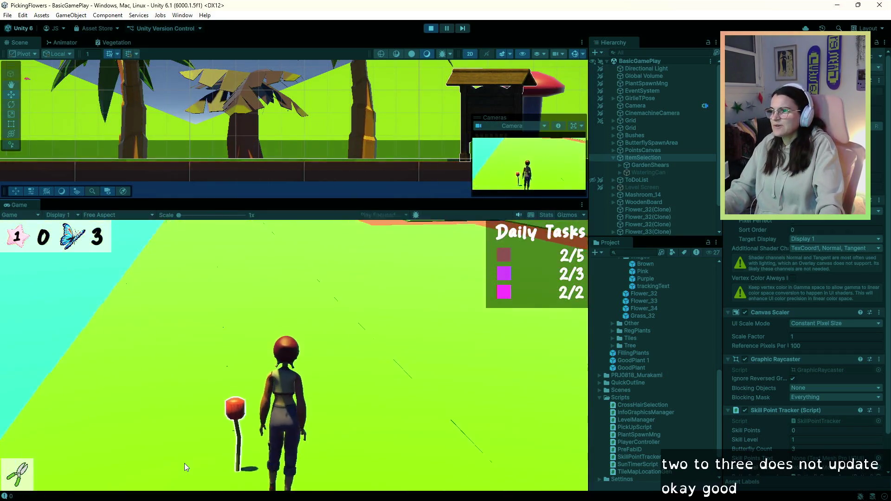
key(2)
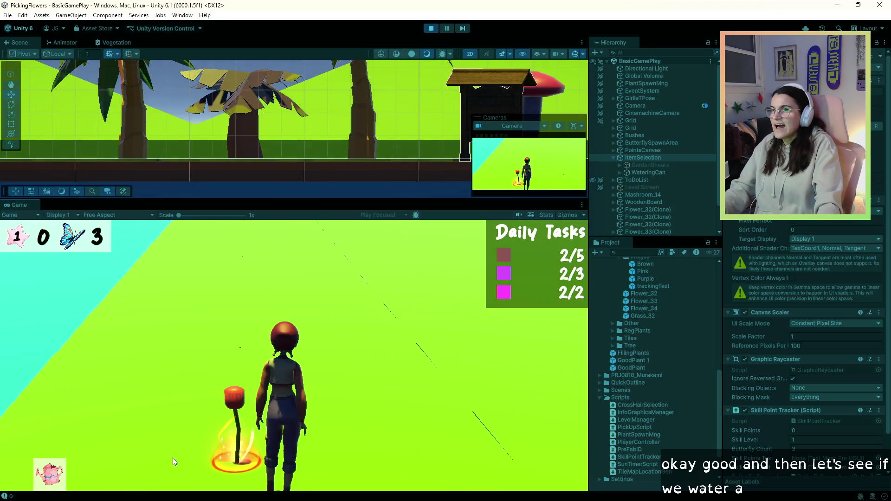
key(d)
key(d)
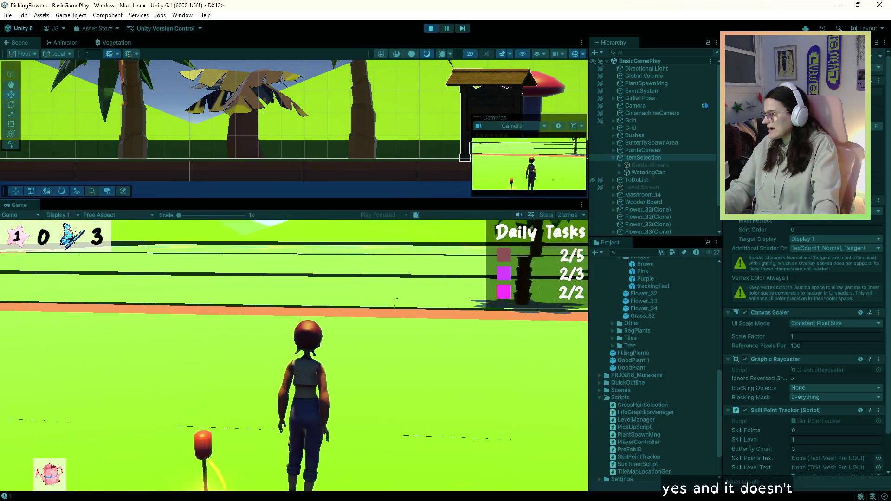
key(d)
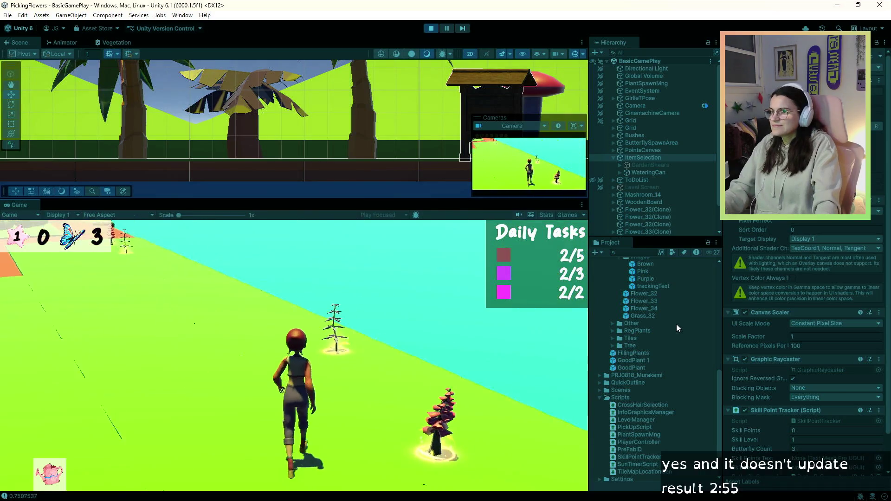
key(a)
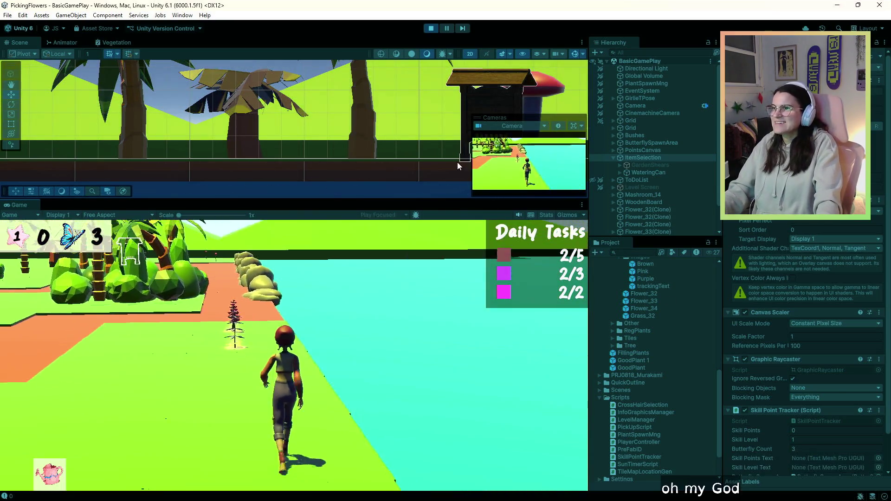
key(a)
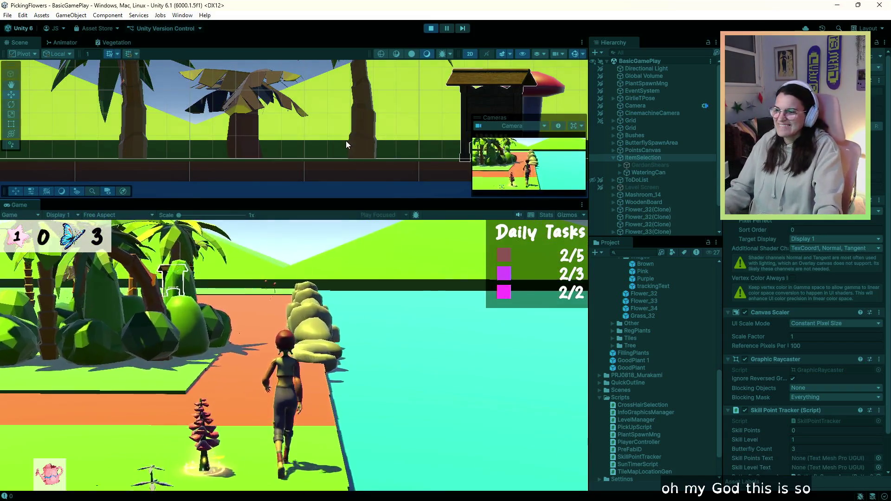
key(w)
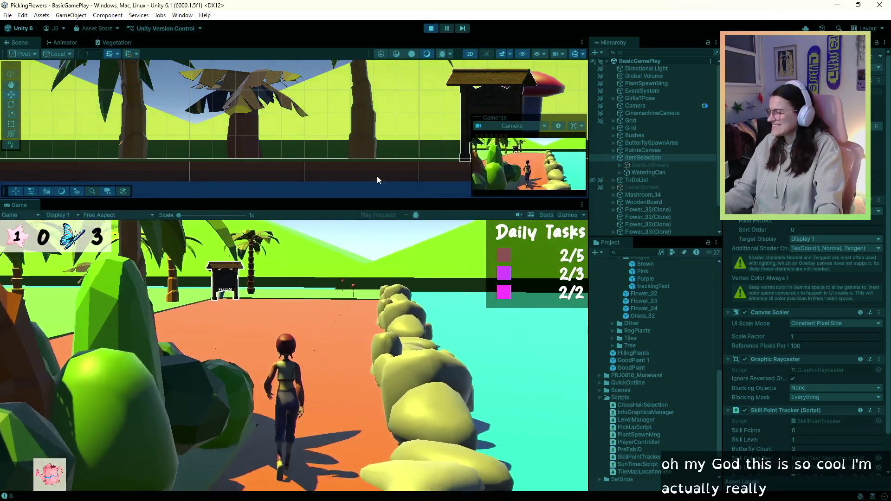
key(w)
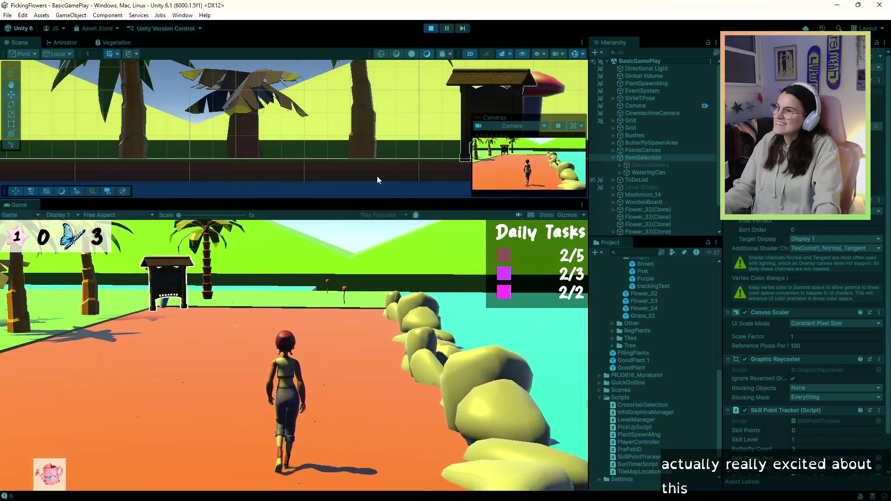
key(a)
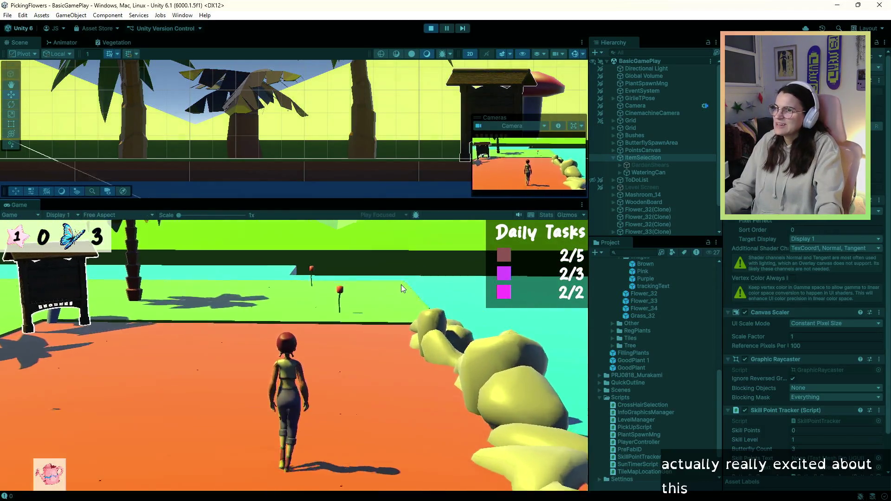
Pick the red flower to raise Brown to 3/5, water another red flower, then head onto the red path.
scroll(387, 304, down, 1)
key(w)
click(375, 421)
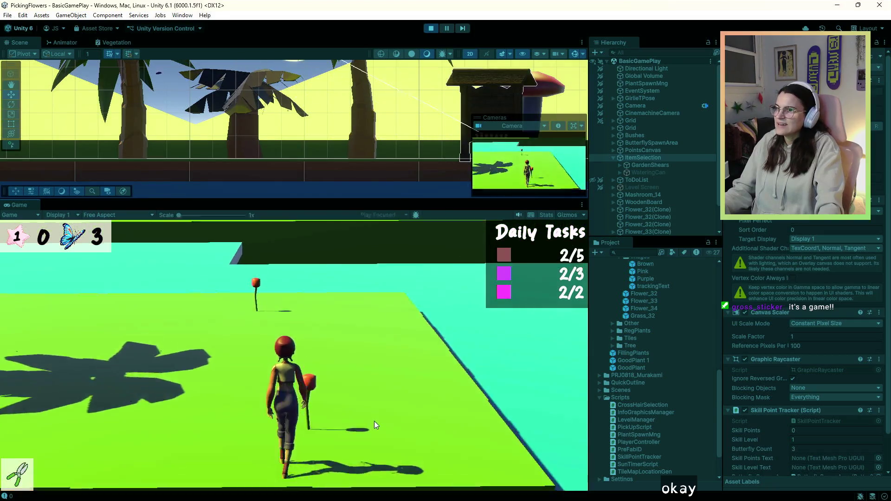
scroll(371, 416, up, 1)
key(a)
key(w)
key(w)
click(403, 390)
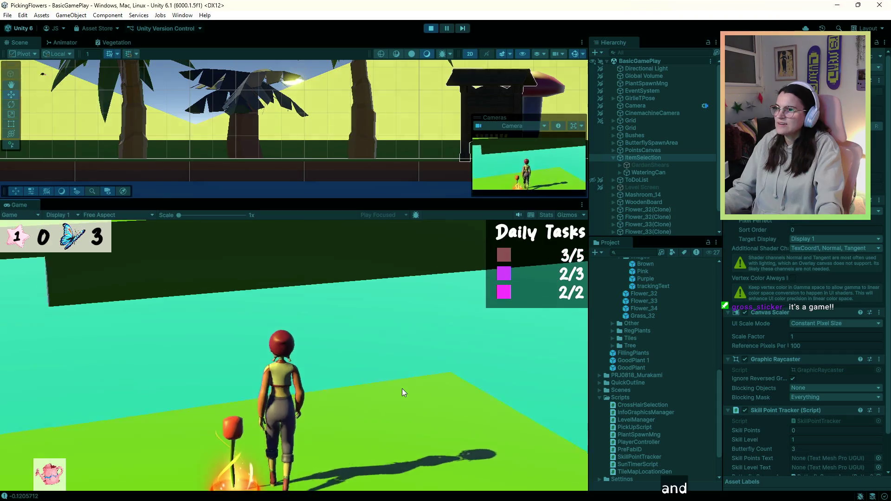
key(a)
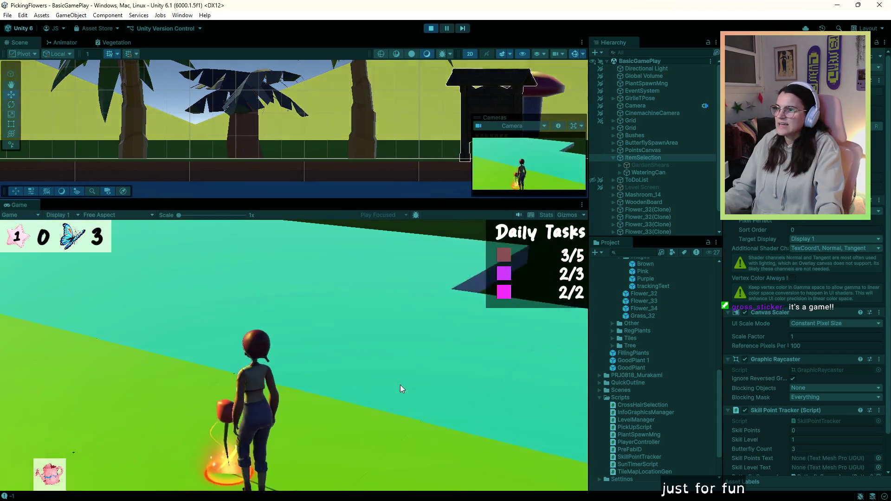
key(w)
key(a)
key(w)
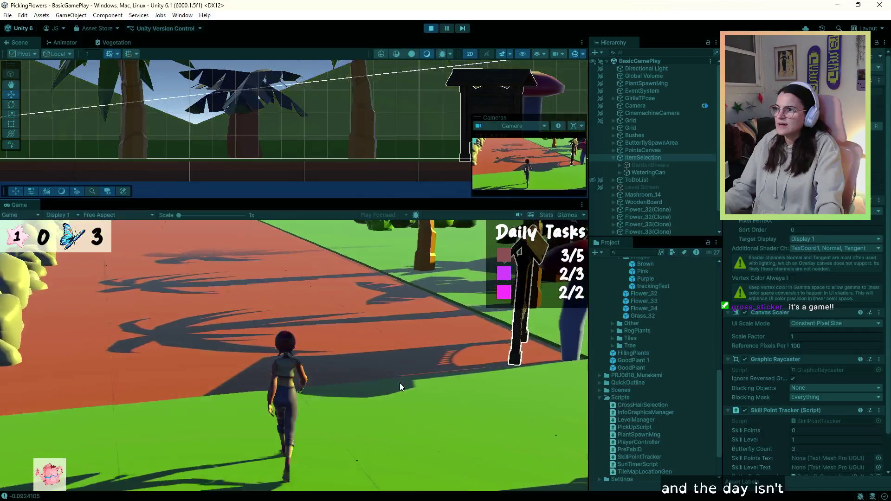
Walk past the palm trees and signboard toward the flowers as Day 1 ends.
key(a)
key(w)
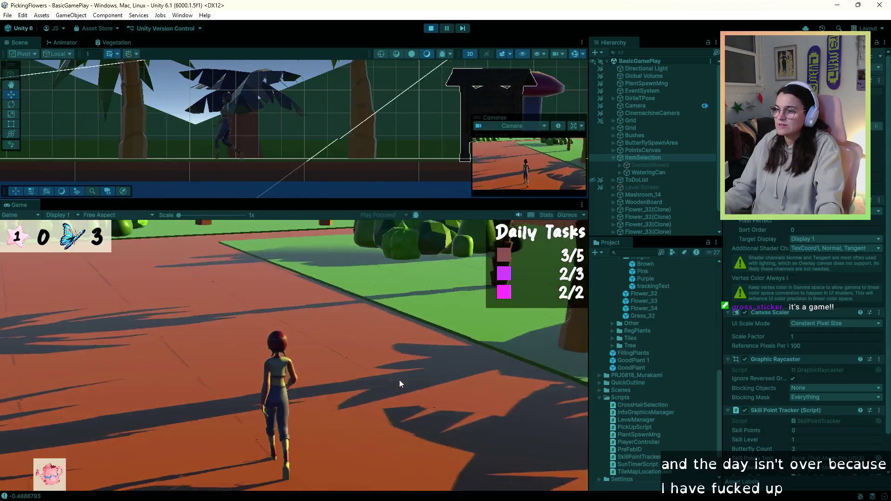
key(a)
key(w)
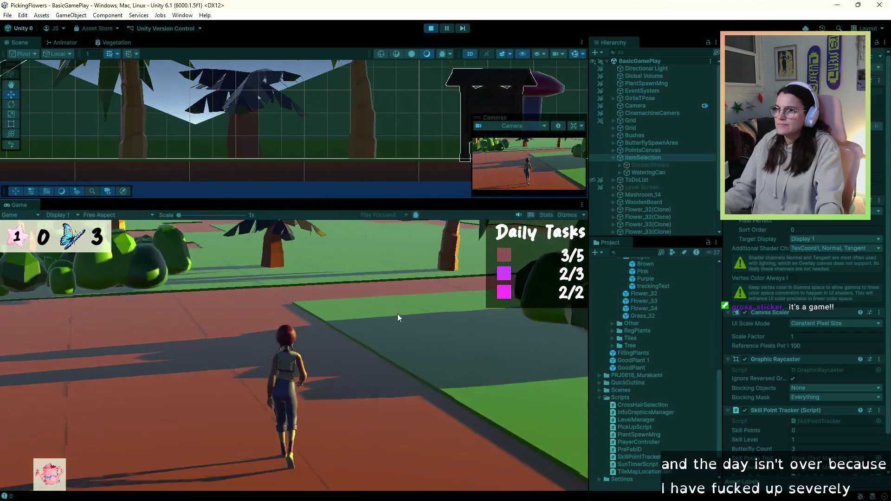
key(a)
key(w)
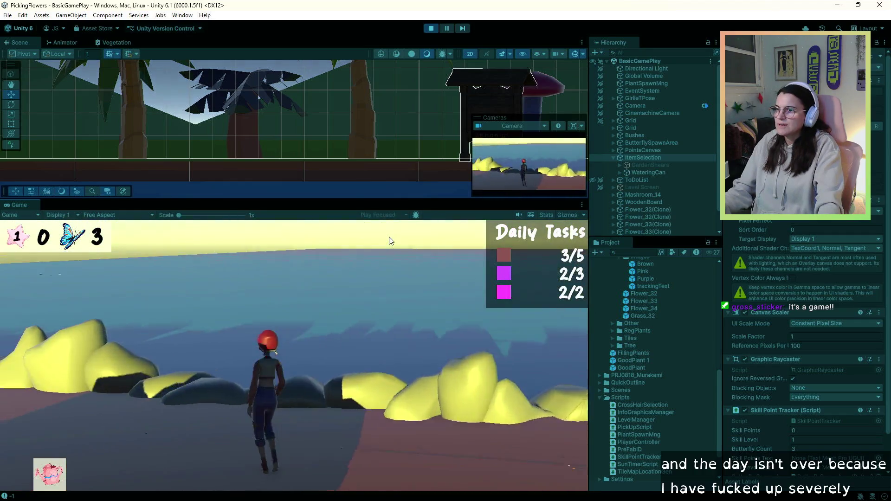
key(w)
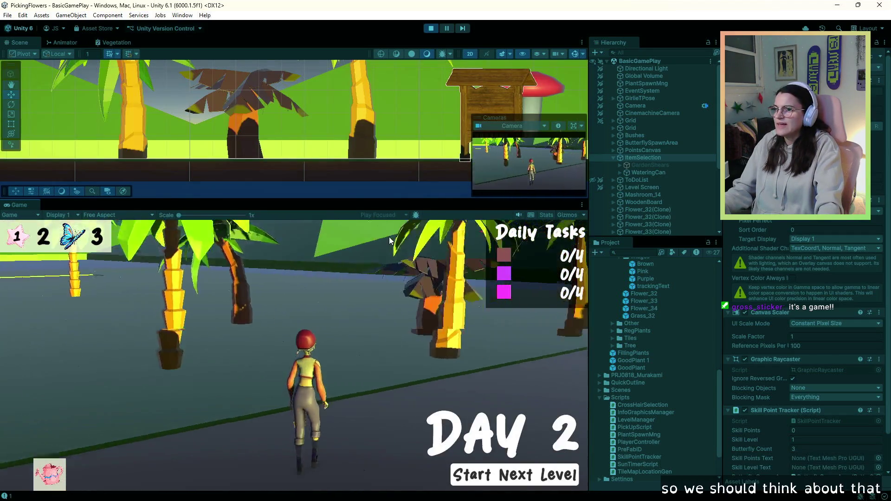
key(a)
key(w)
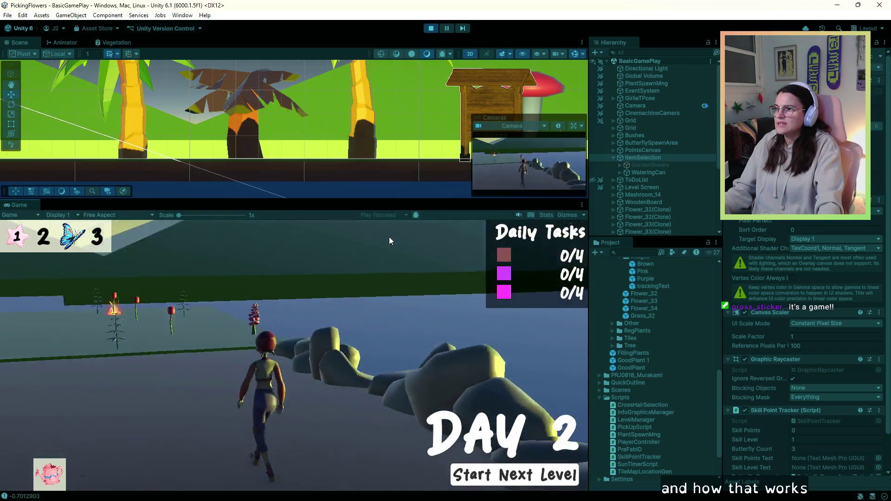
key(w)
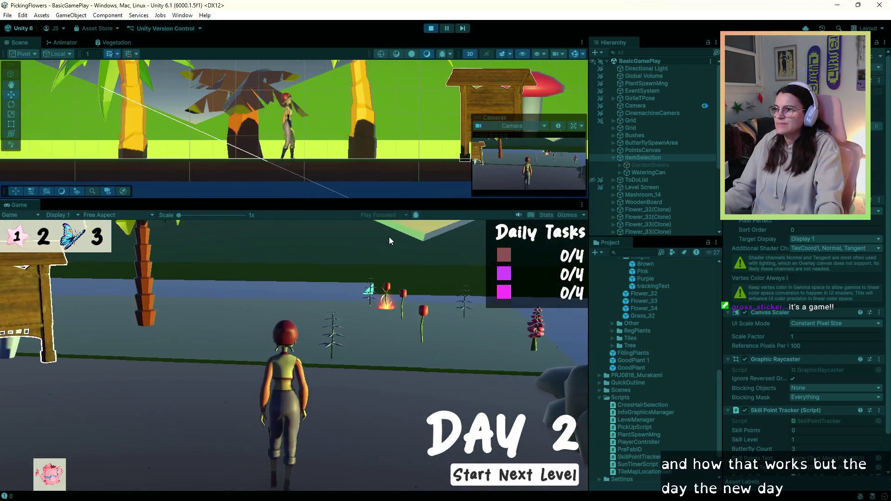
key(w)
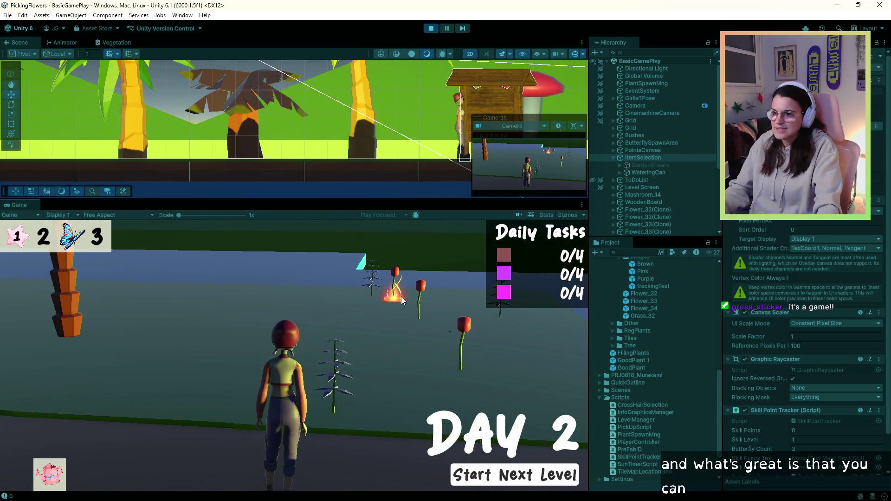
Begin the Day 2 level and equip the watering can.
scroll(402, 296, down, 1)
key(w)
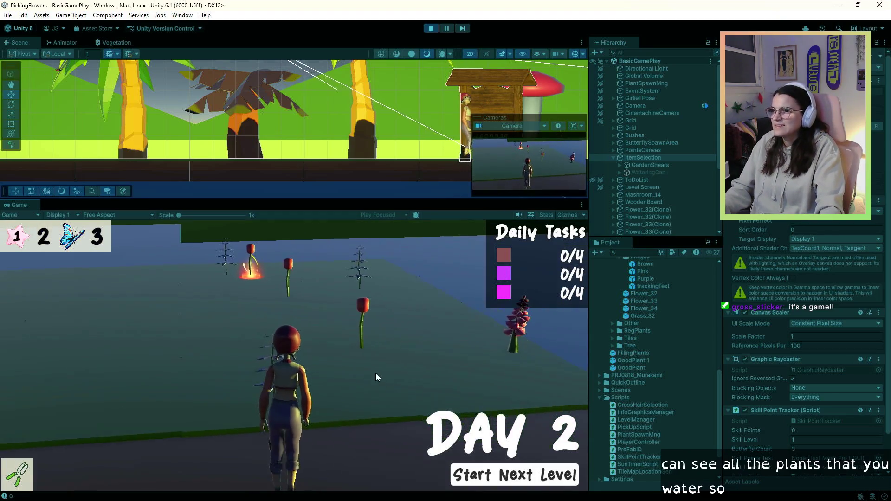
click(521, 476)
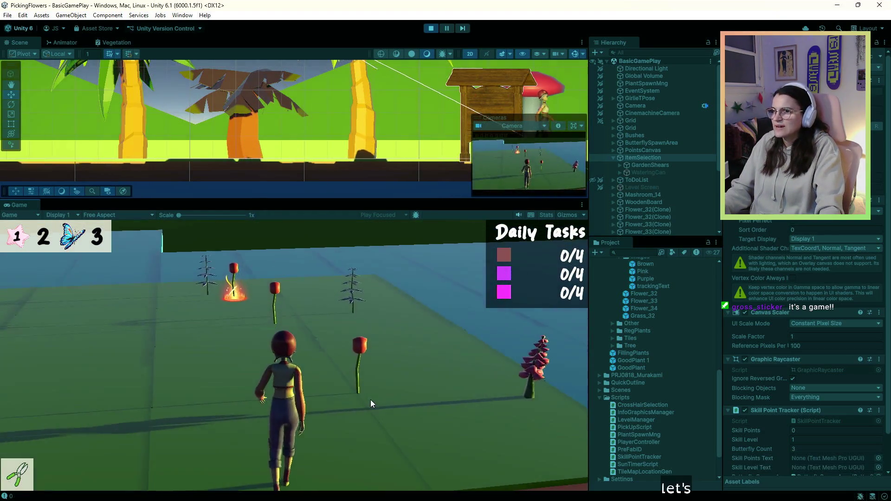
scroll(371, 403, down, 1)
key(w)
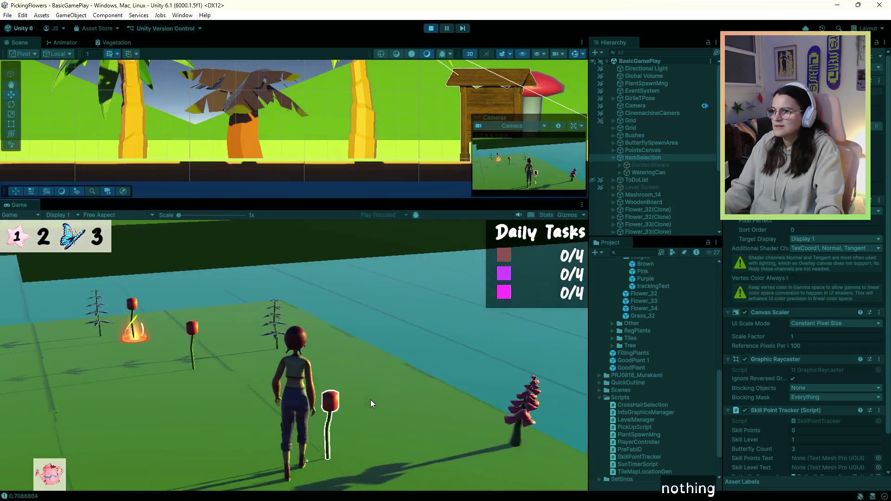
Tend nearby plants so the tasks reach 1/4, brown 1/4 and purple 2/4.
key(w)
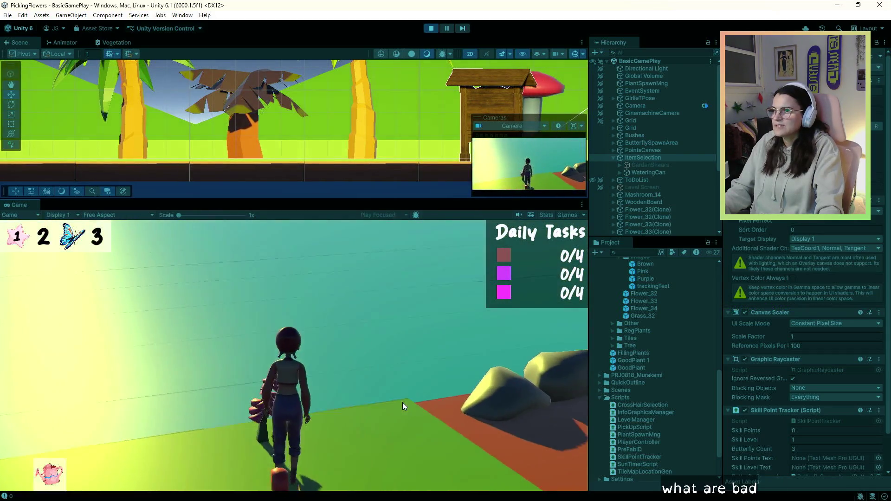
key(w)
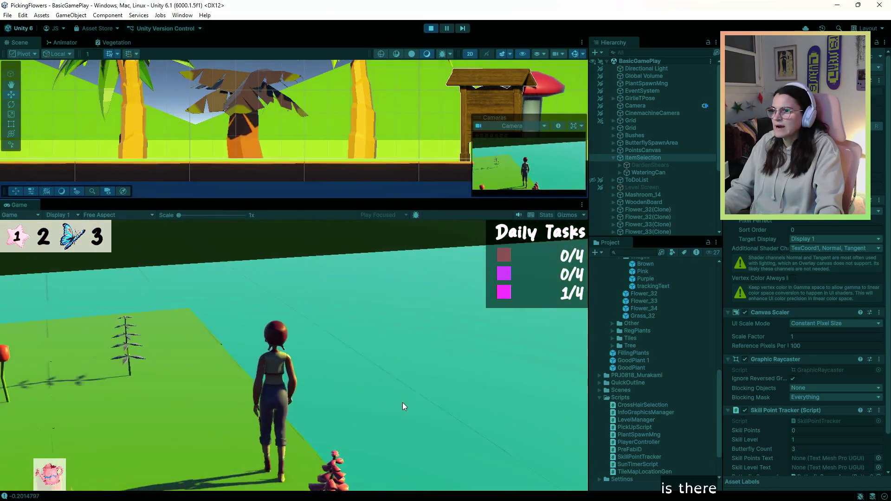
key(w)
scroll(402, 403, down, 1)
key(w)
scroll(402, 403, up, 1)
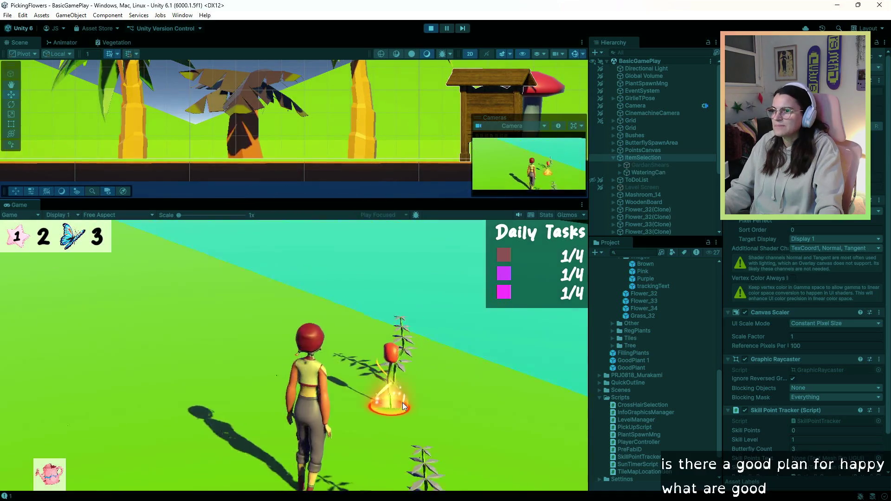
key(w)
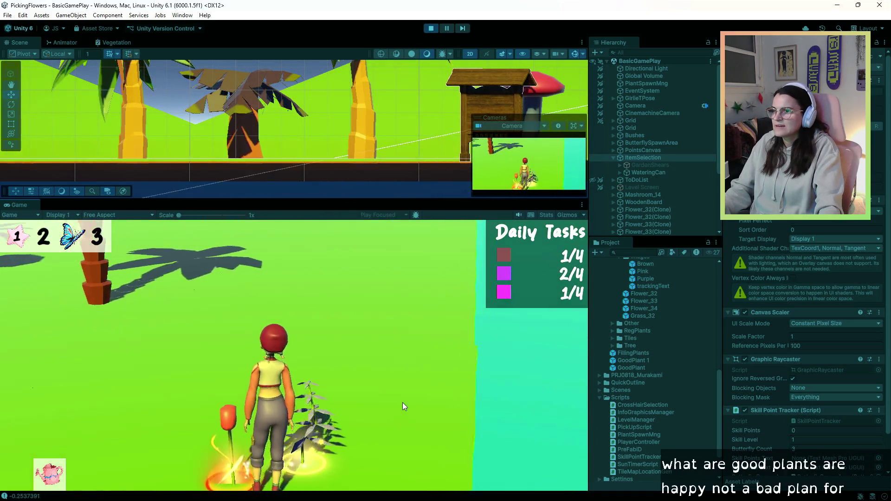
Follow the orange path to the flower field and tend plants: middle 3/4, top 2/4, bottom 3/4.
key(w)
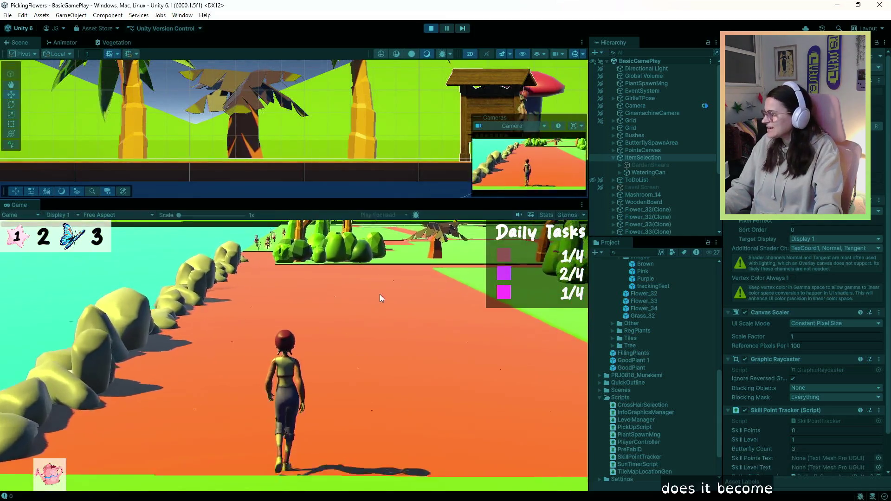
key(w)
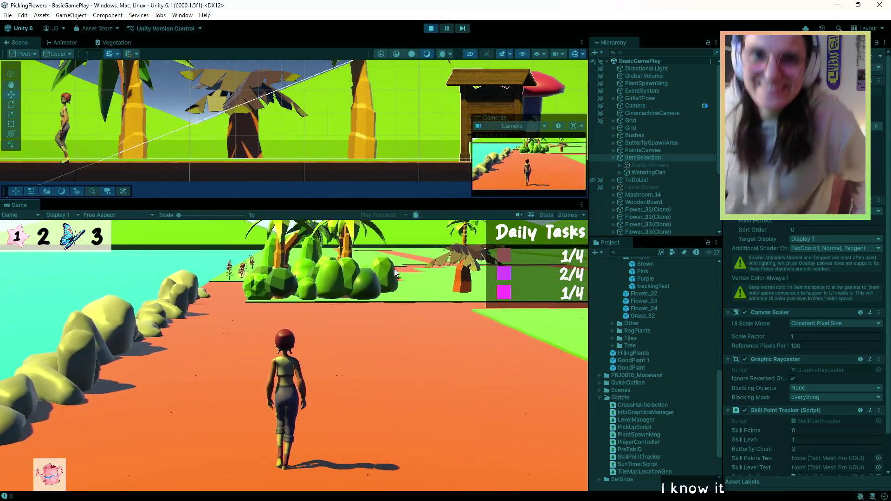
key(a)
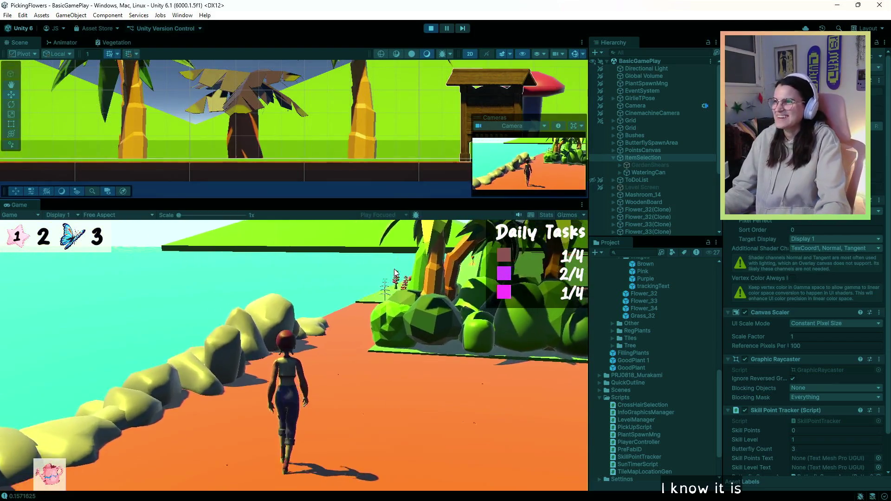
key(w)
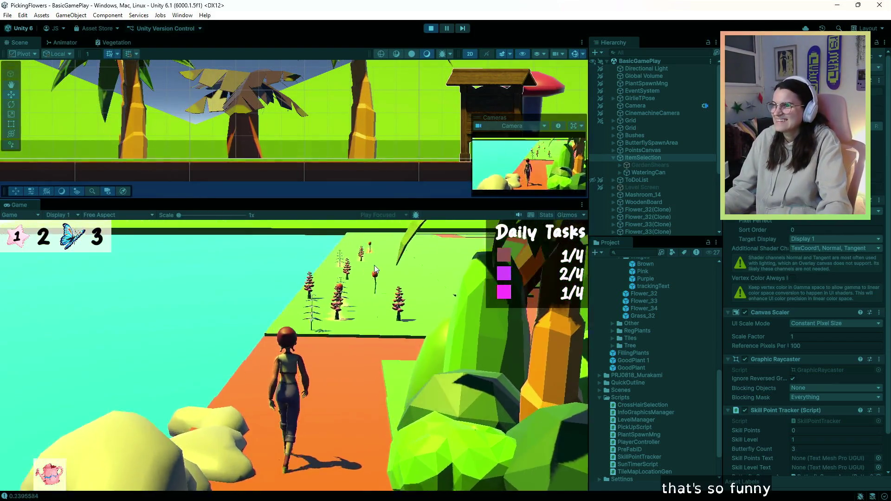
key(w)
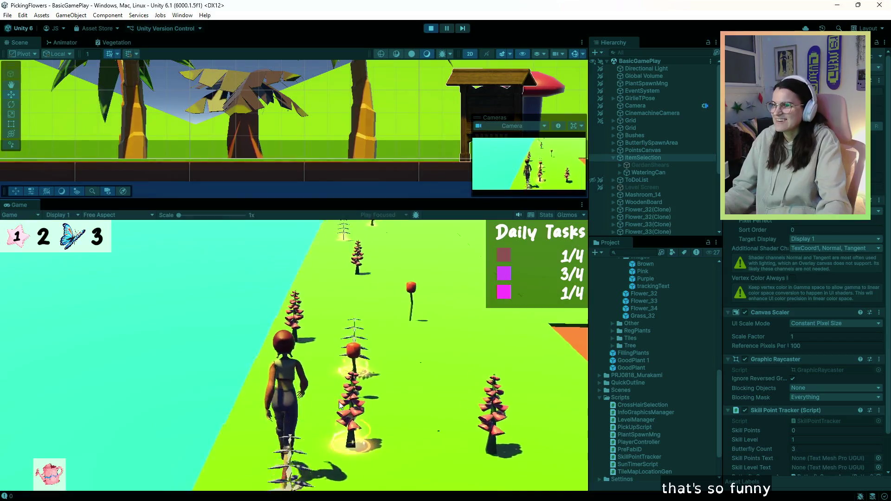
key(w)
key(a)
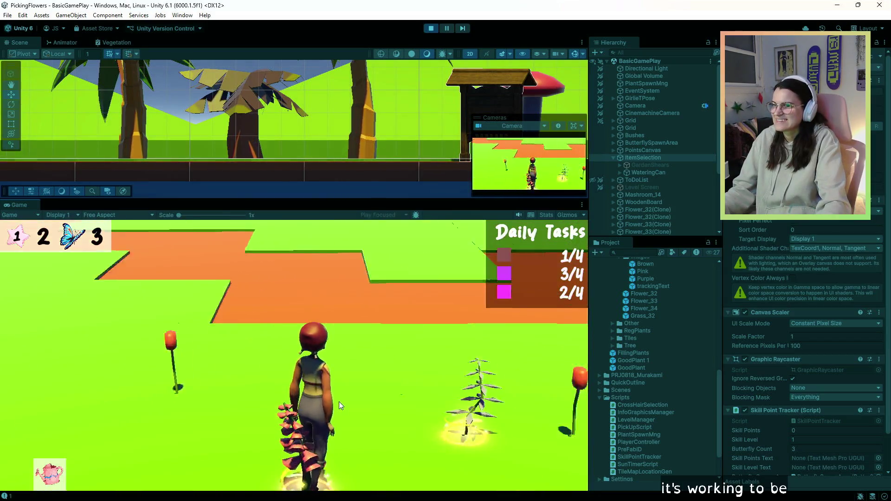
key(w)
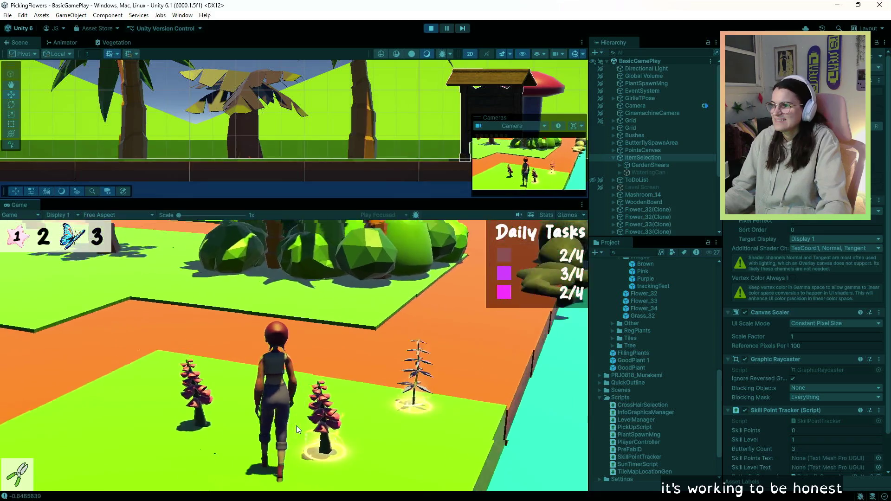
key(w)
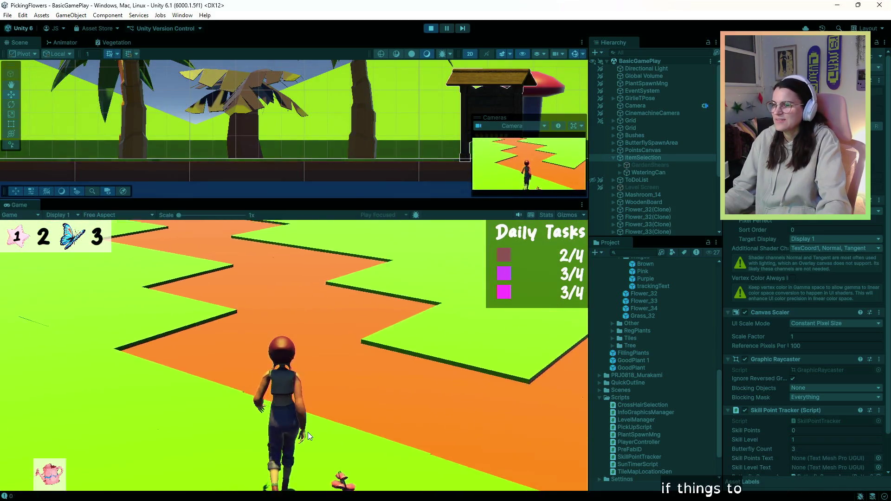
Cut the red flower for top task 3/4 and pick the pink flower to complete the bottom task.
key(w)
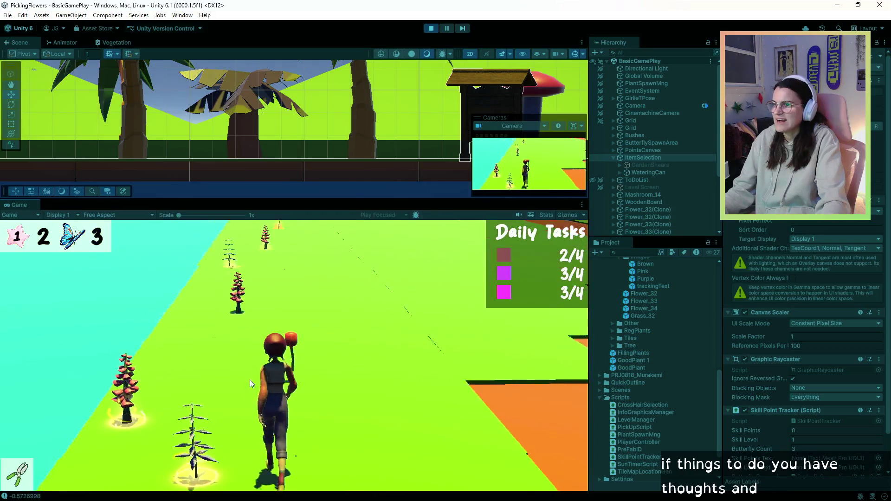
scroll(249, 380, down, 1)
click(319, 391)
key(w)
click(279, 383)
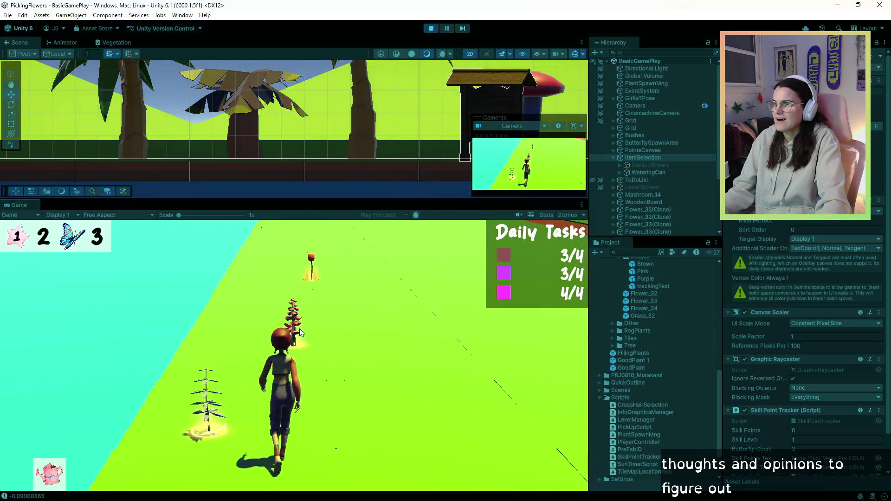
Walk the orange path past the hut and turn right along the yellow rocks.
key(w)
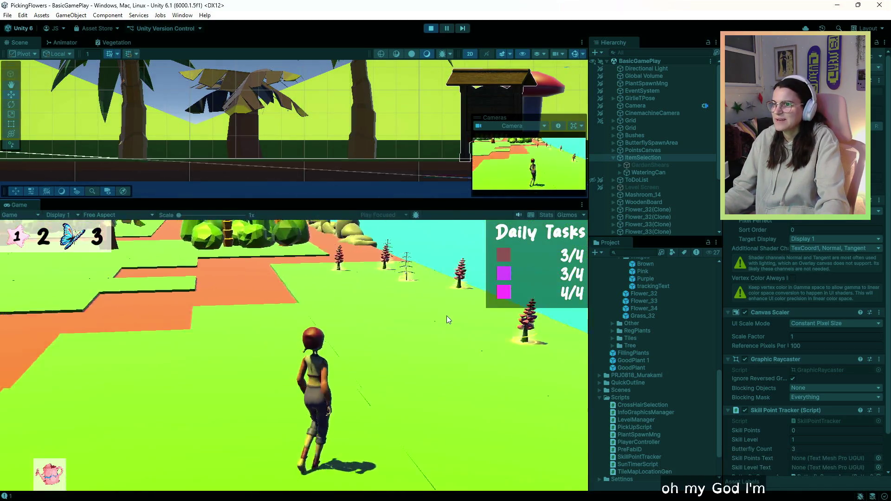
key(w)
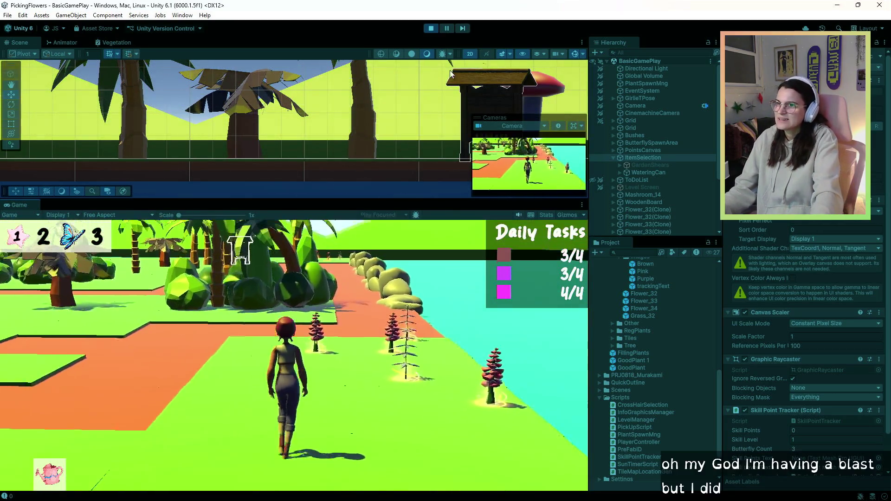
key(w)
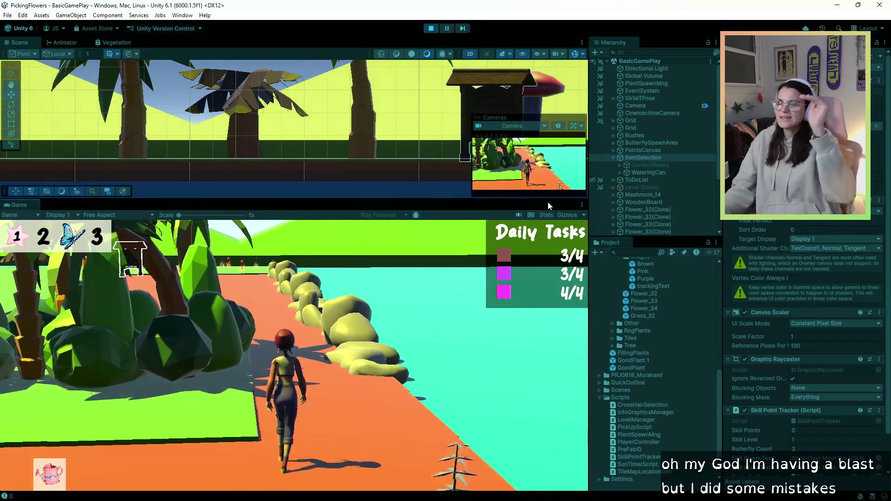
key(w)
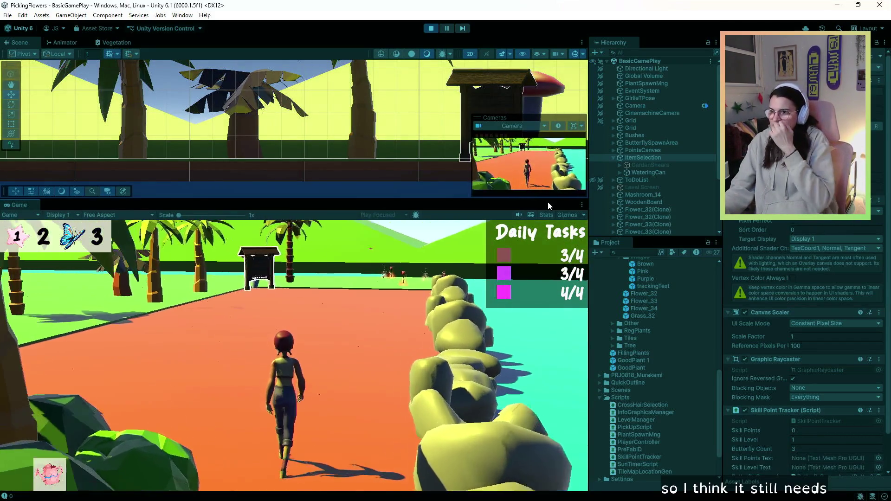
key(w)
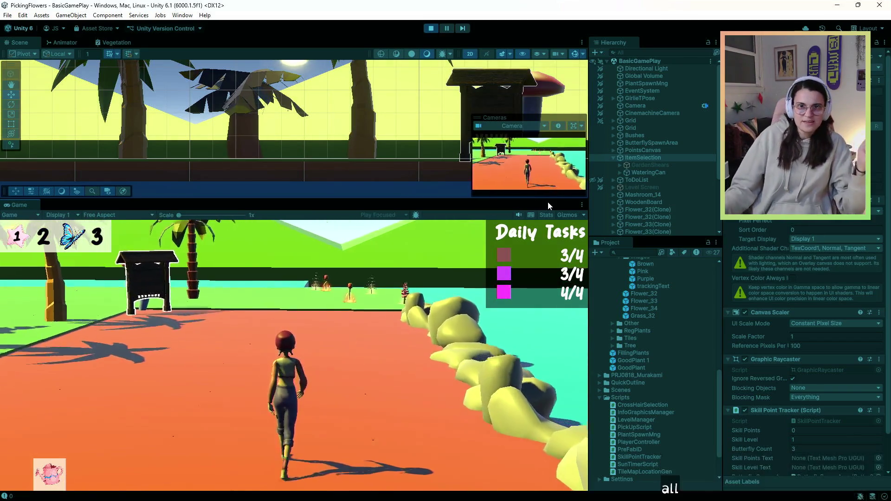
key(w)
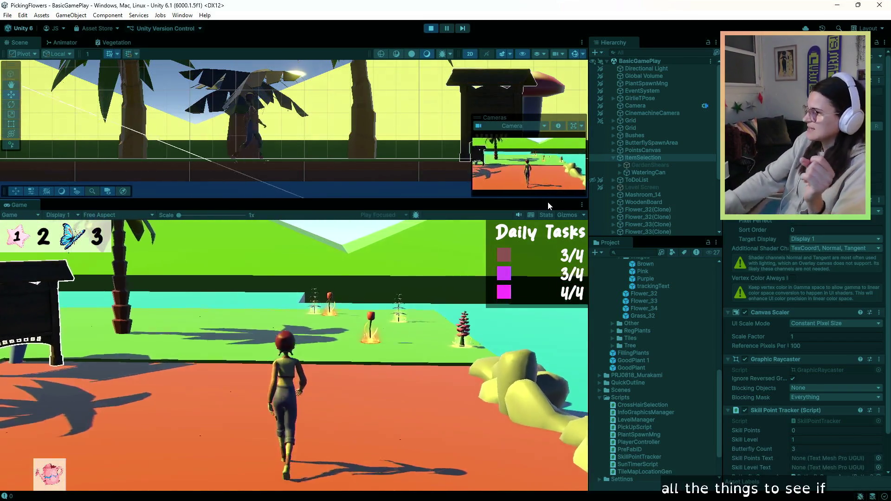
key(d)
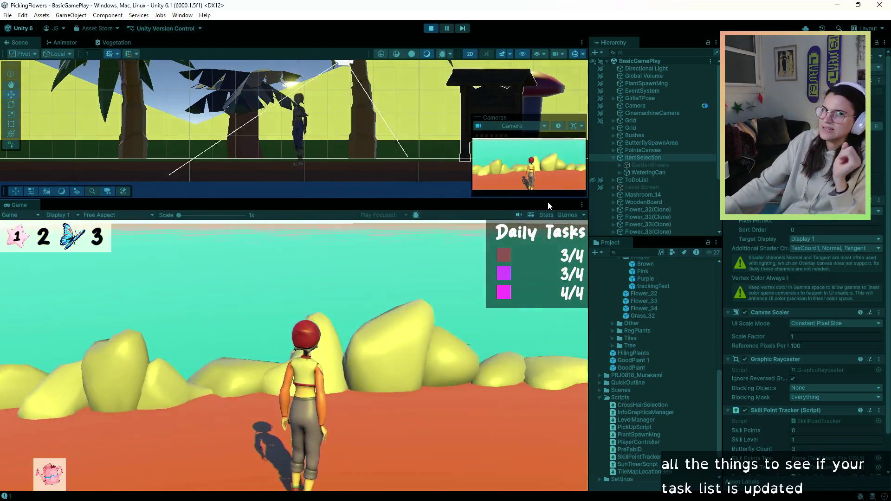
key(d)
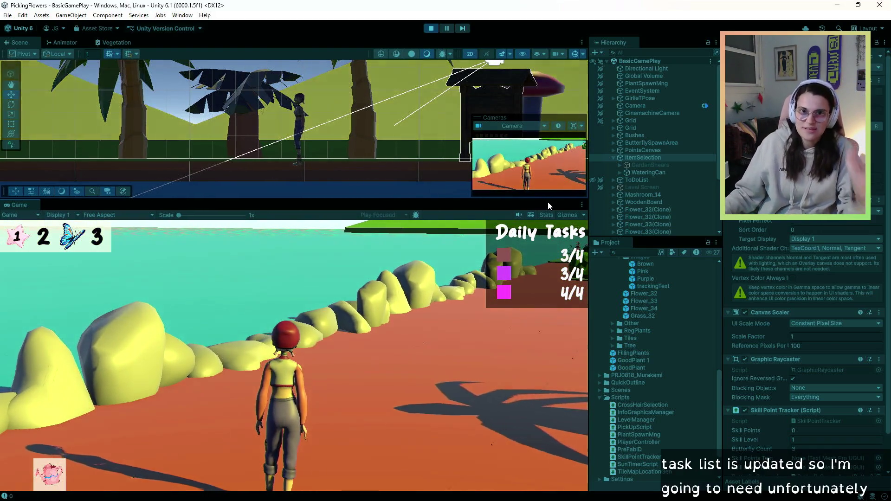
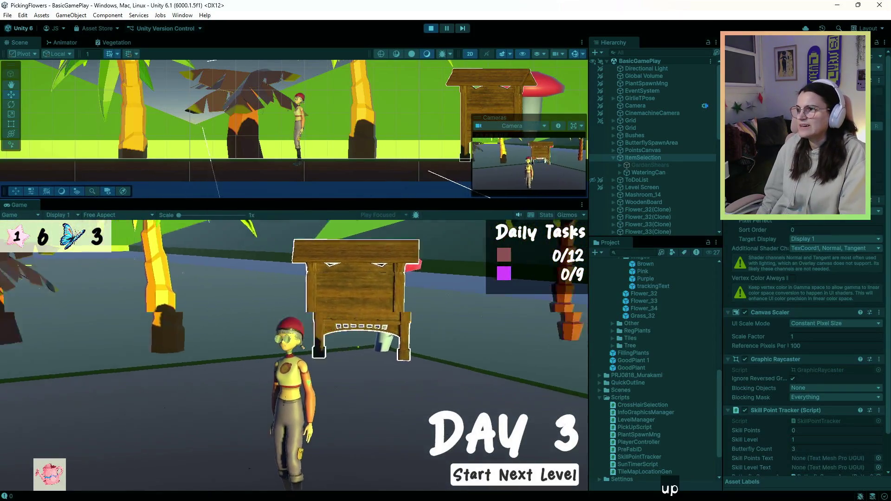
Exit Play mode and save the current scene from the File menu.
click(435, 29)
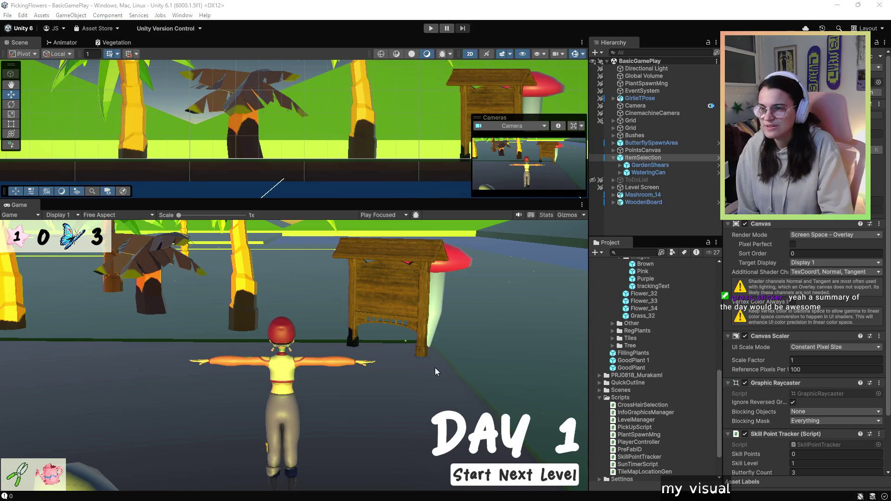
click(7, 15)
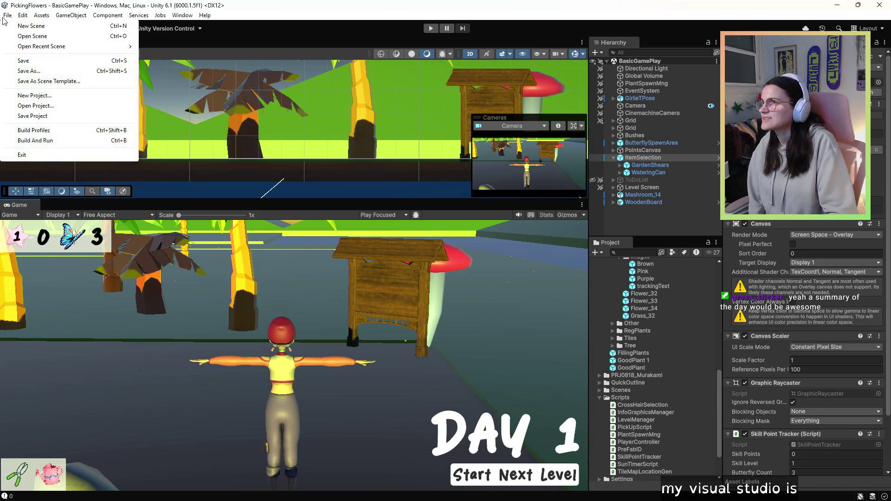
click(41, 61)
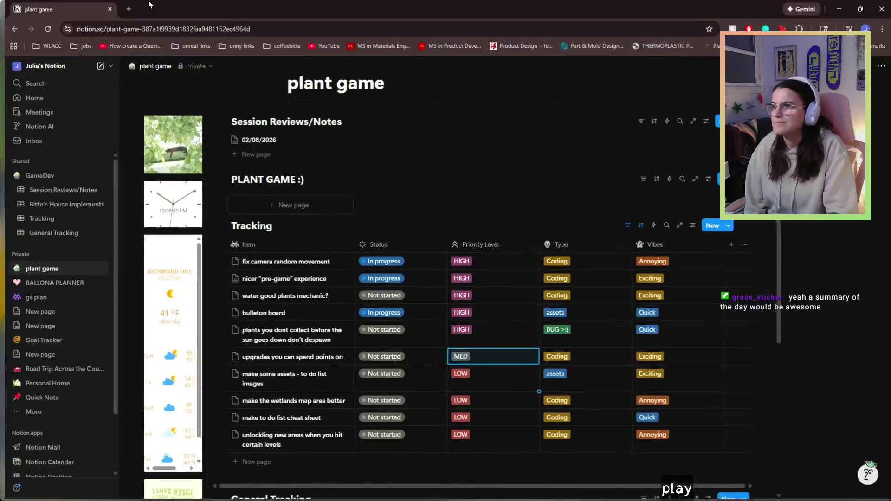
Set the 'water good plants mechanic?' task's status to In progress.
click(282, 296)
click(245, 297)
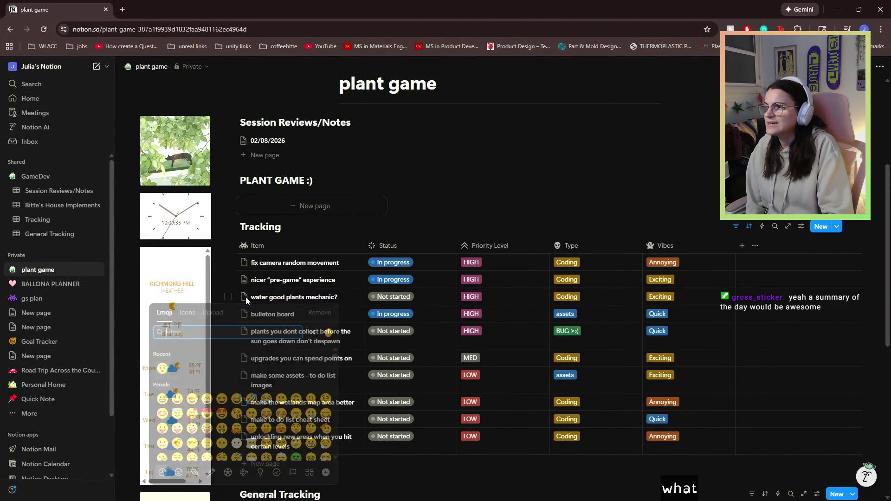
click(410, 297)
click(411, 297)
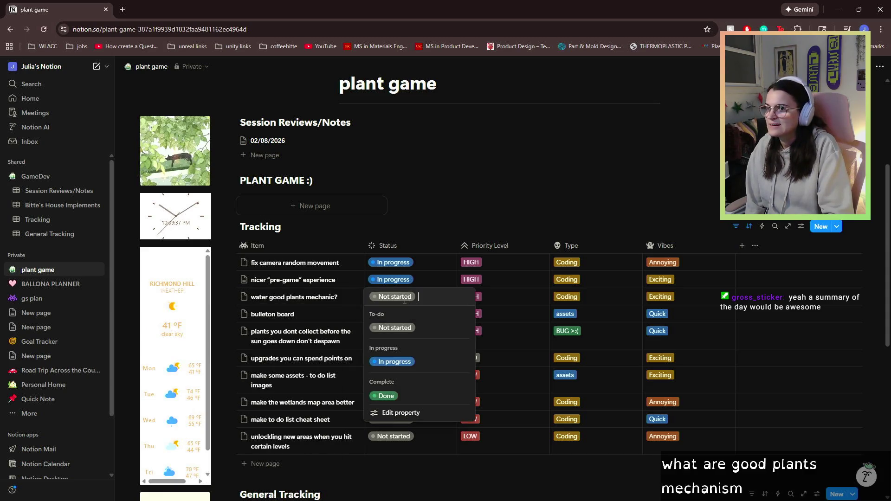
click(399, 365)
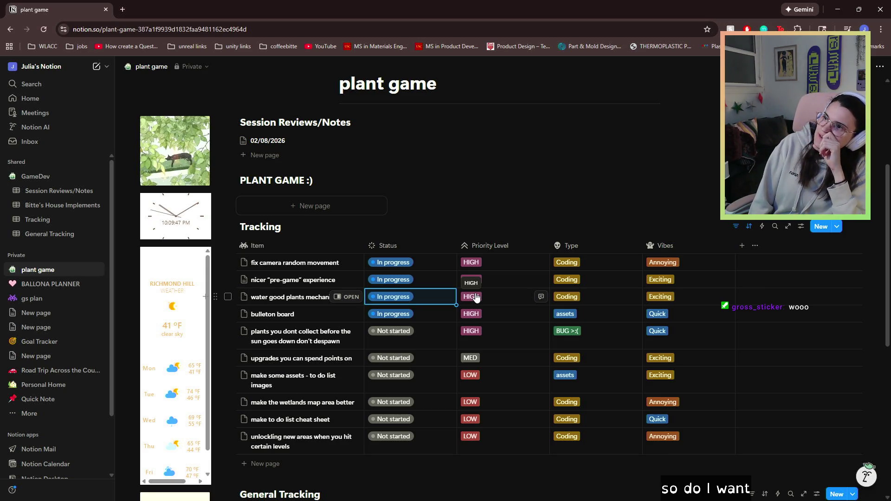
Open the watering task page beside the tracking table, then type and erase a short note.
click(340, 302)
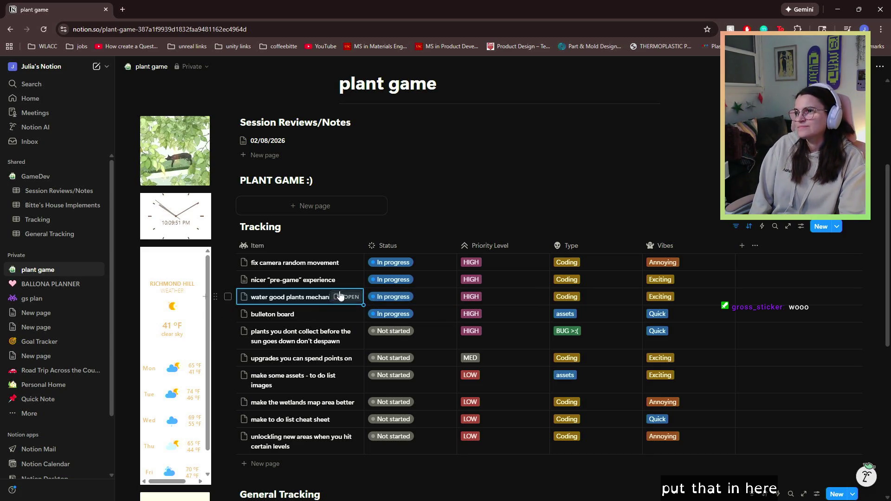
click(349, 297)
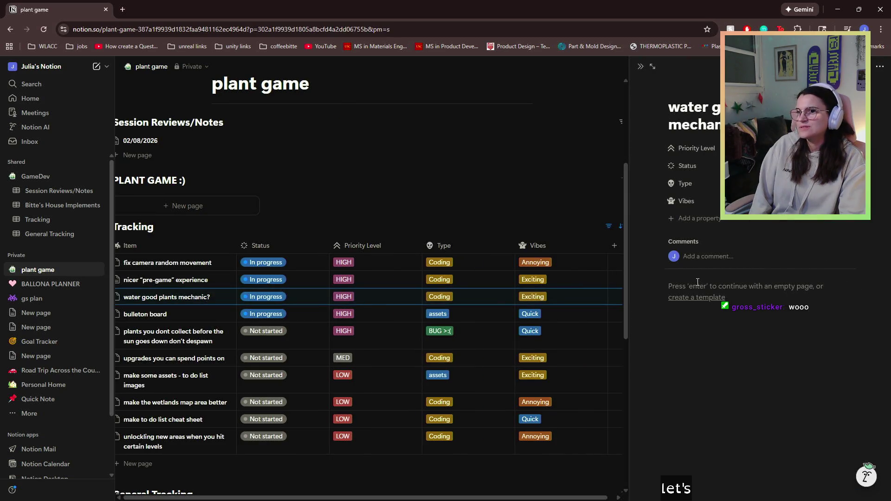
click(705, 284)
text(adde)
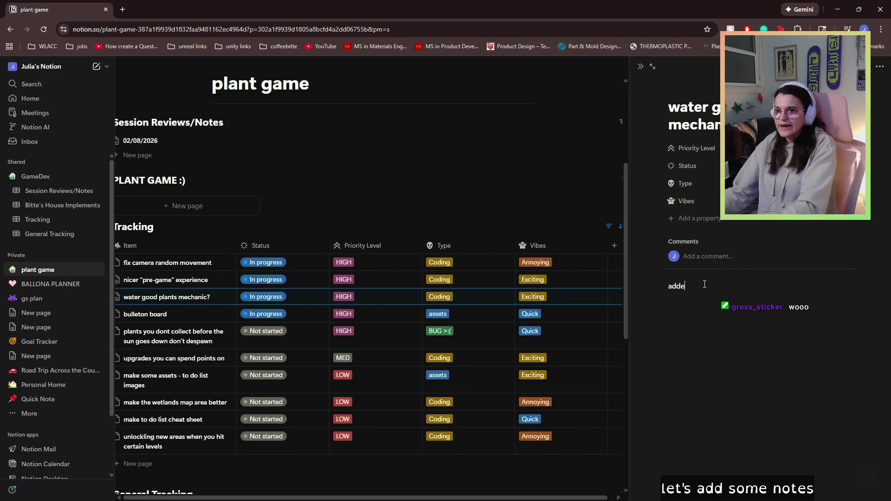
text(d waterom)
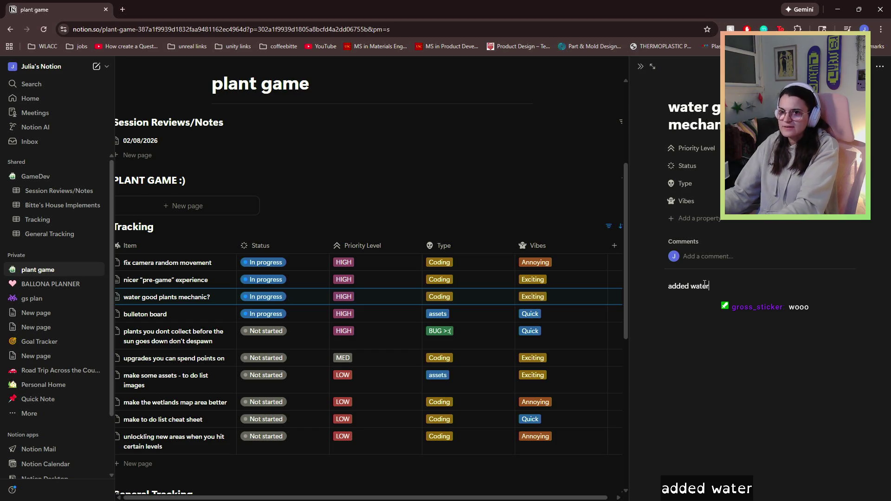
key(BackSpace)
key(BackSpace)
key(BackSpace)
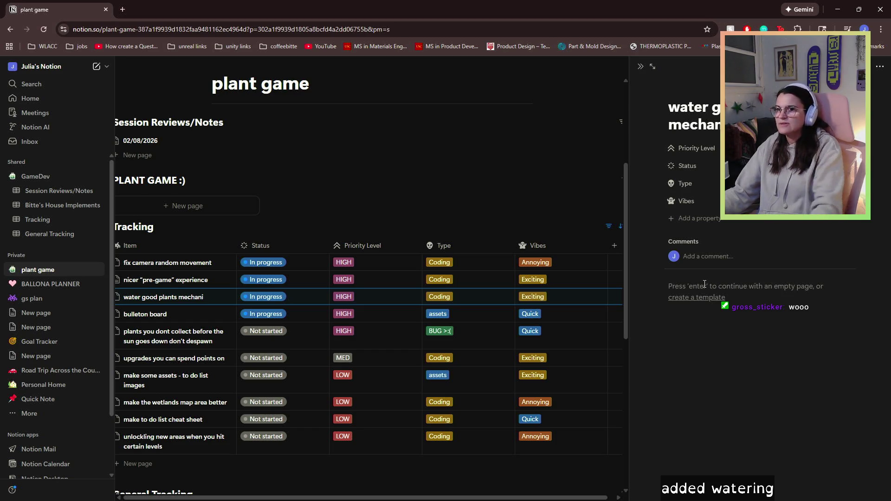
scroll(172, 187, up, 1)
Create a Session Reviews/Notes entry named 02/12/2026 and open it.
click(135, 200)
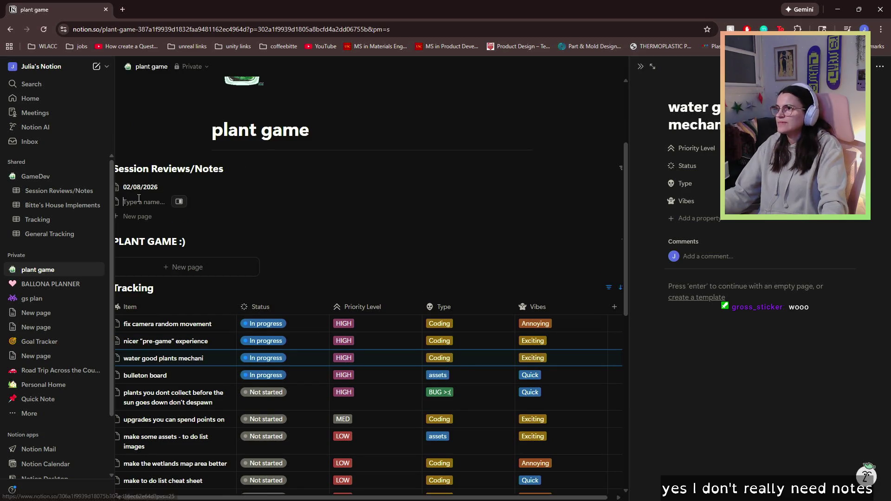
text(02/)
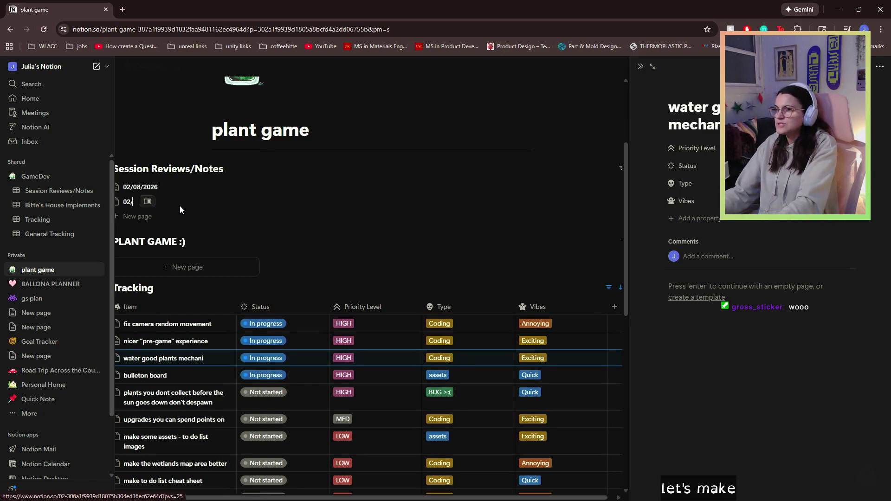
text(12)
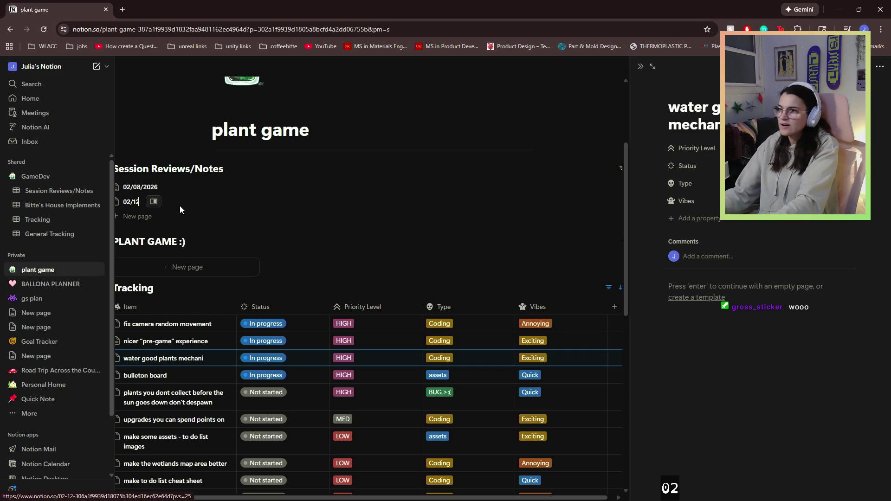
text(/2026)
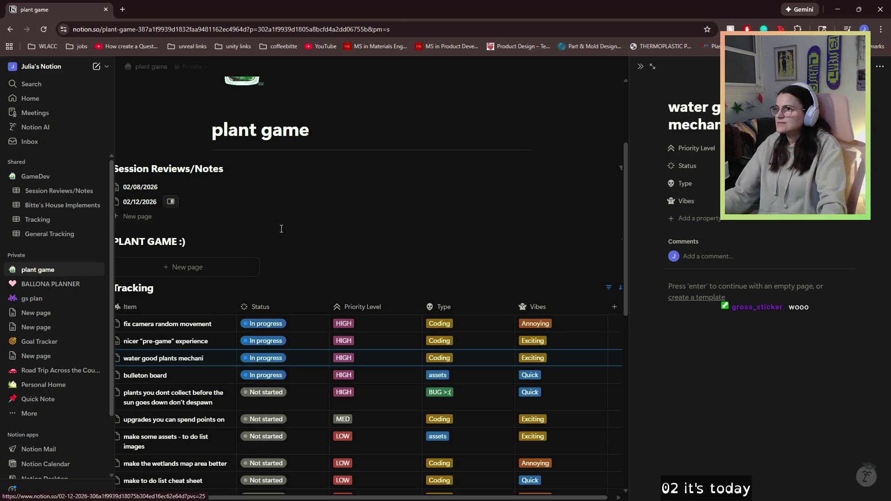
key(Escape)
click(159, 204)
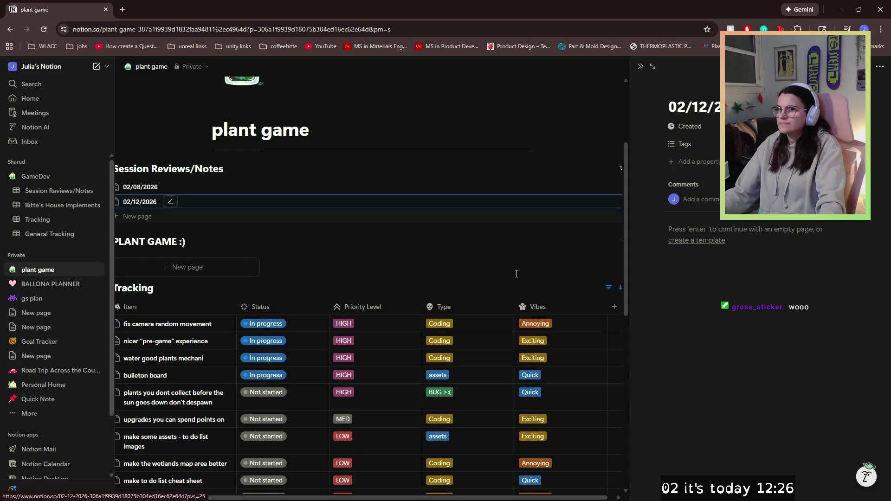
Note the watering mechanic, water vs cutting graphics and watering VFX, then close the page.
click(765, 235)
text(added )
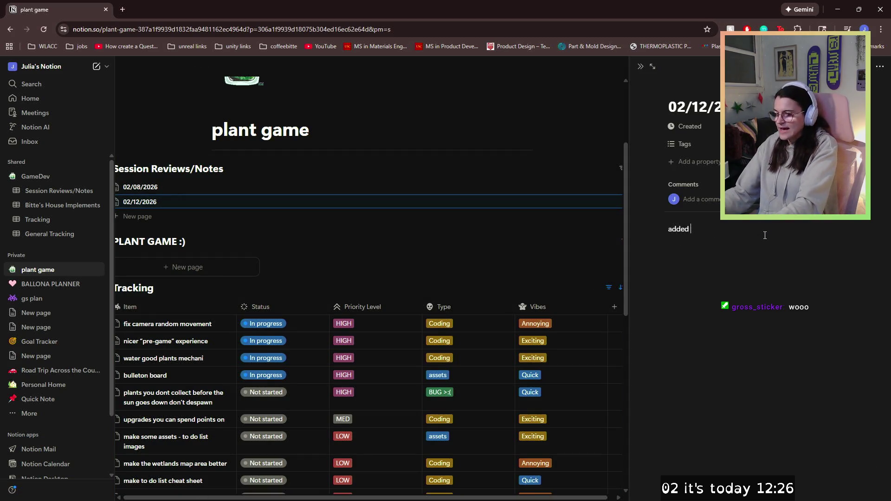
text(watering mech)
key(Return)
text(added )
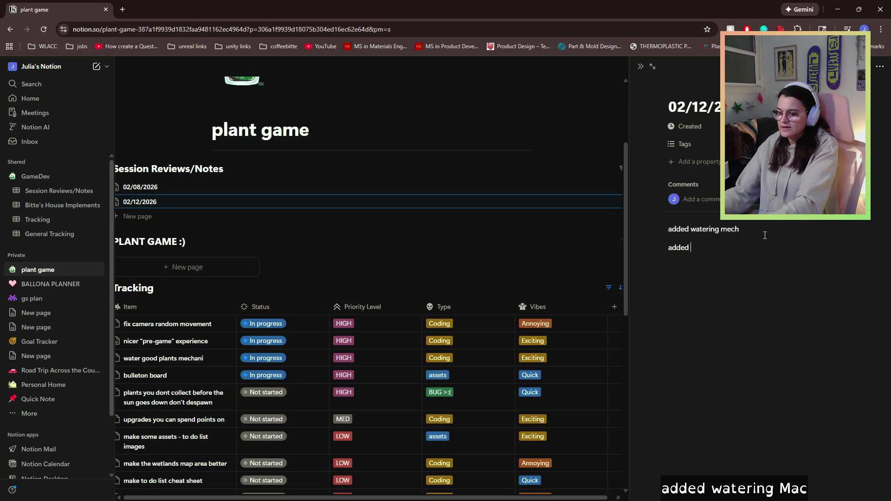
text(GUI)
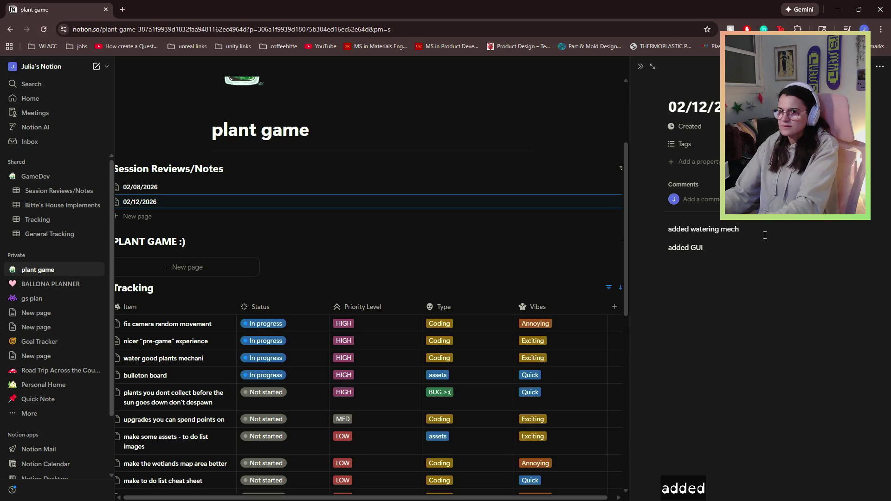
key(BackSpace)
key(BackSpace)
key(BackSpace)
text(UI graphics for water vs cutti)
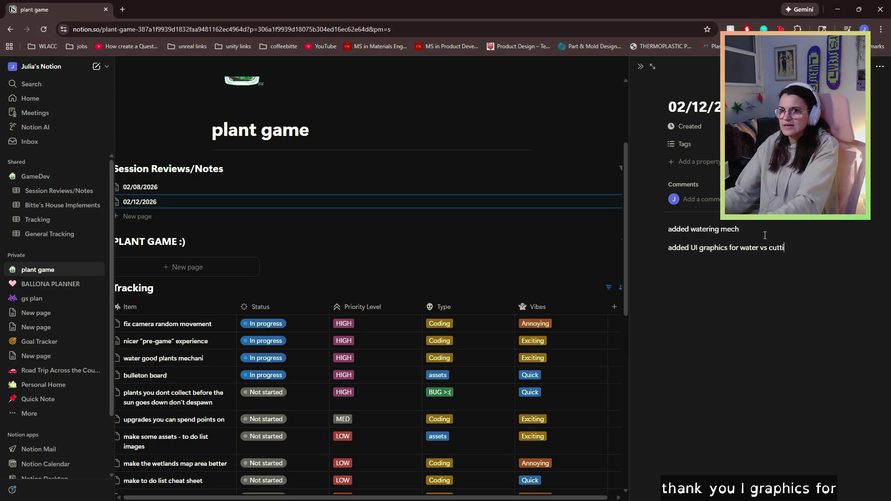
text(ng)
key(Return)
text(added )
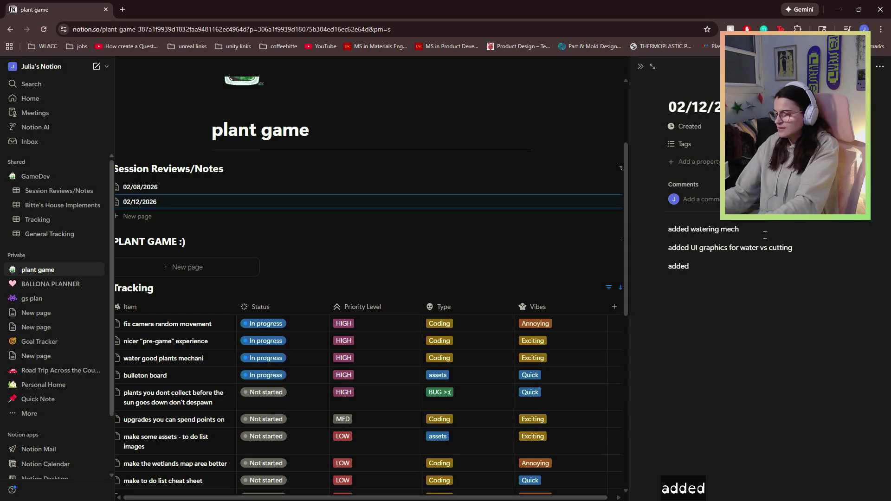
text(VFX)
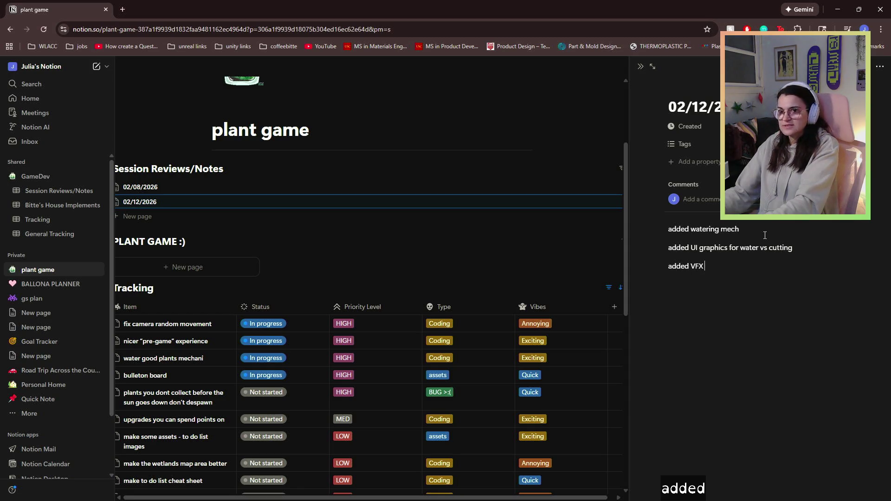
text( for correct or)
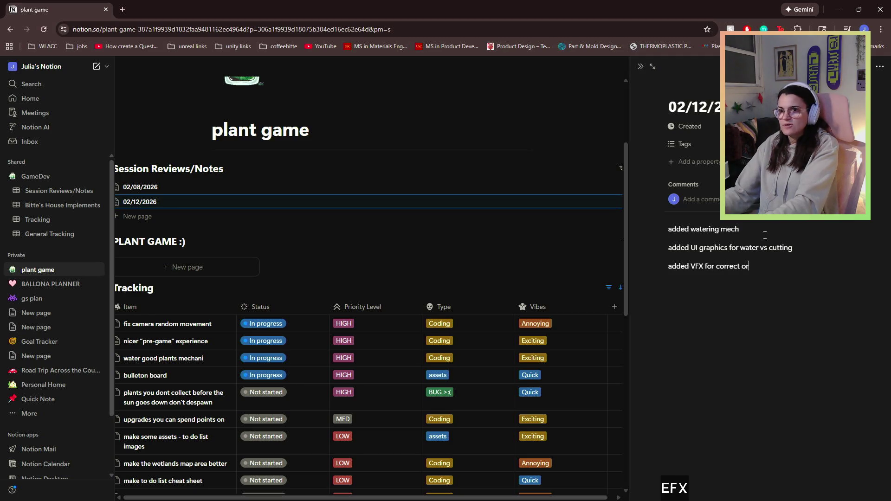
text( incorrect wa)
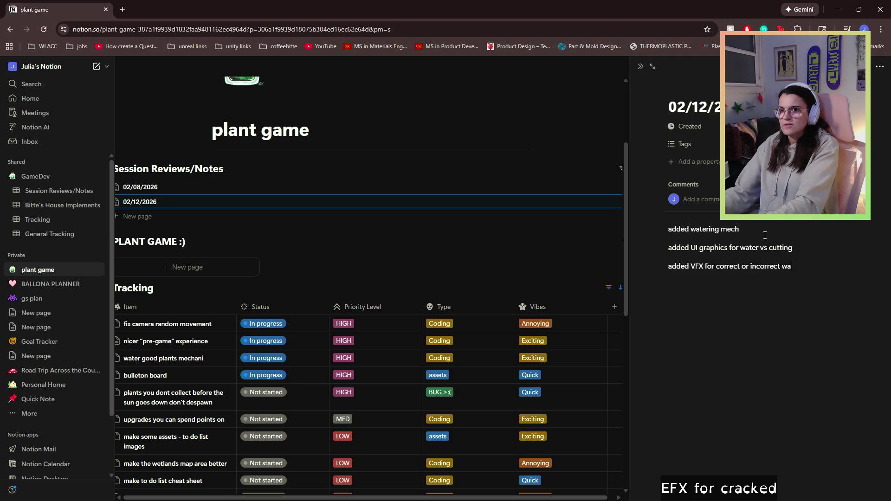
text(tering)
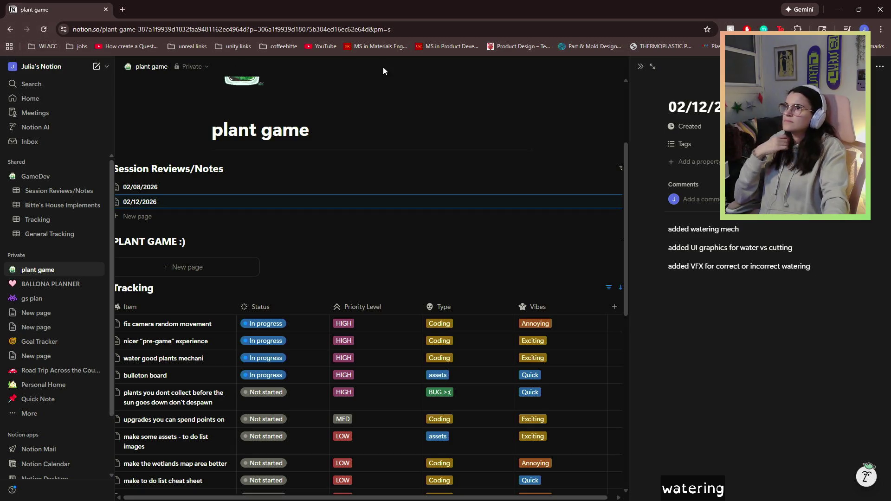
click(580, 192)
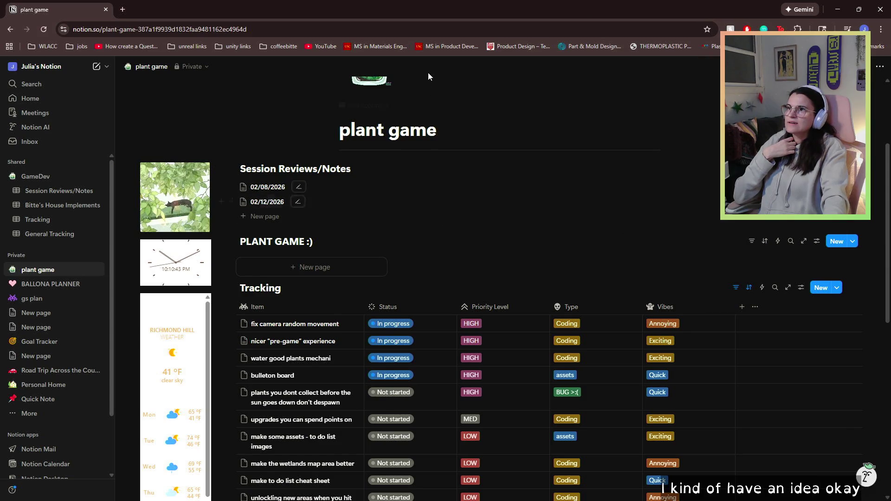
mouse_move(430, 3)
mouse_down()
mouse_move(659, 311)
mouse_move(890, 0)
mouse_up()
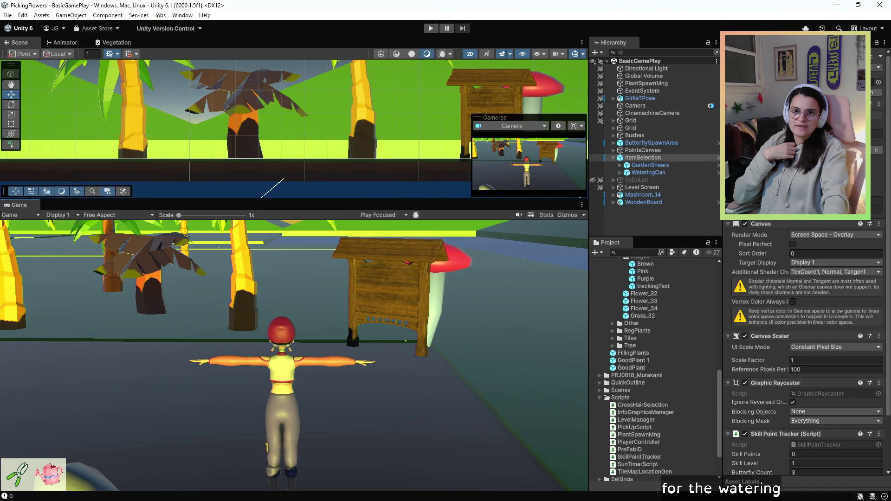
Preview PlayerController, SkillPointTracker and PlantSpawnMng, then open PickUpScript in Visual Studio.
scroll(673, 395, down, 3)
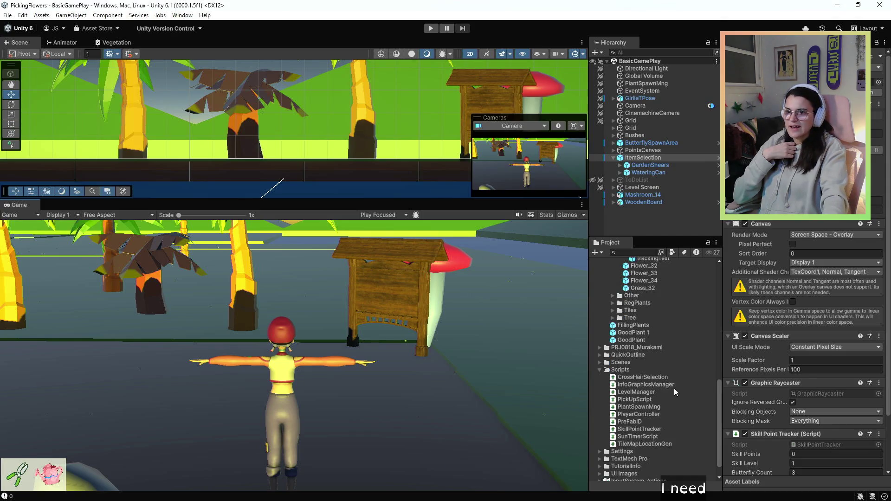
click(634, 400)
click(637, 414)
click(640, 430)
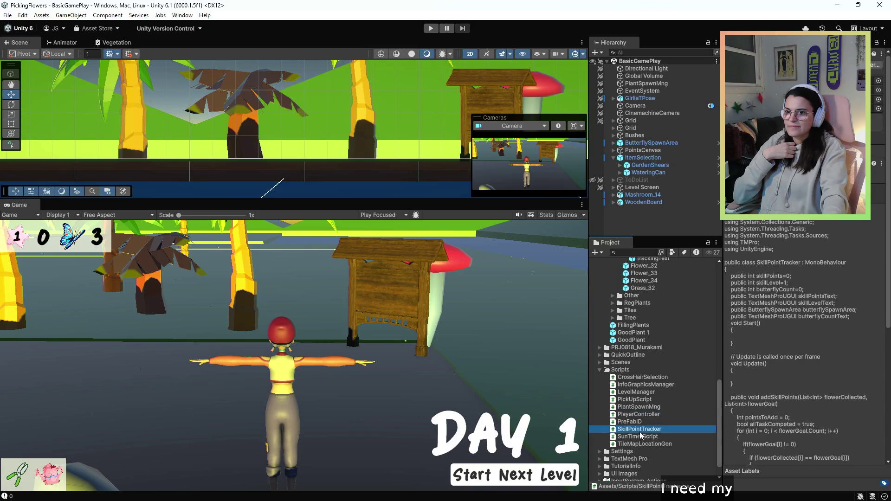
click(641, 408)
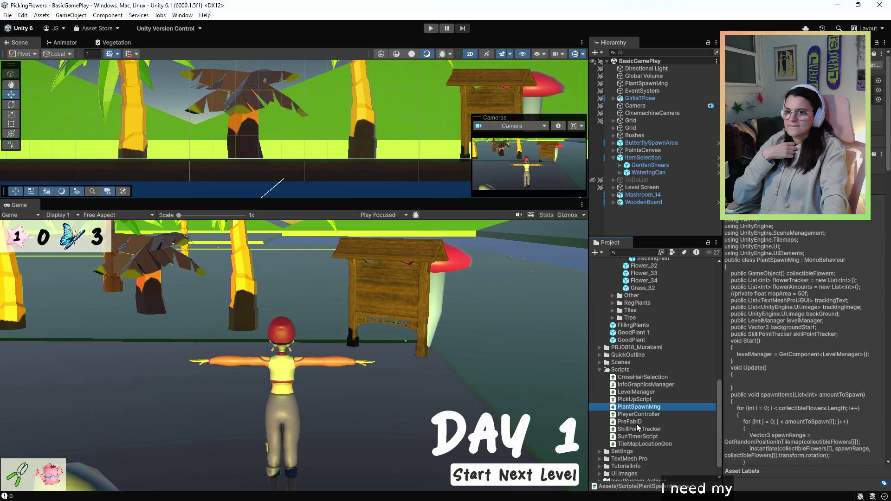
double_click(638, 401)
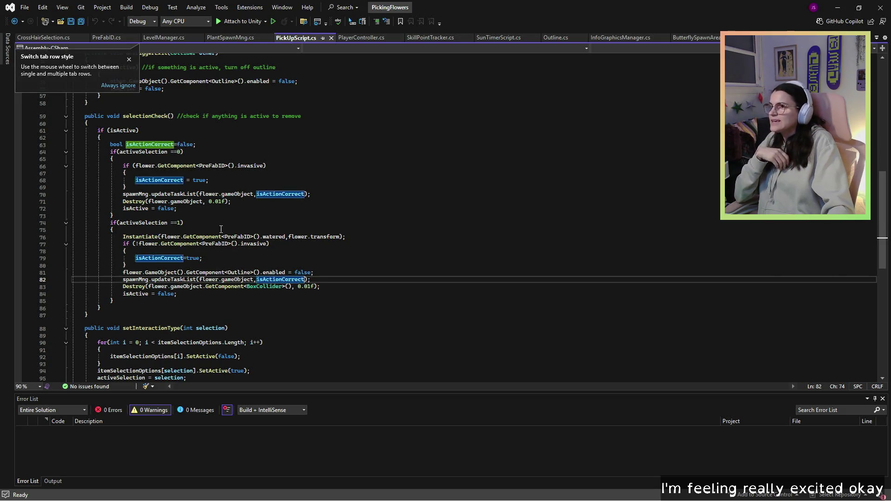
click(663, 231)
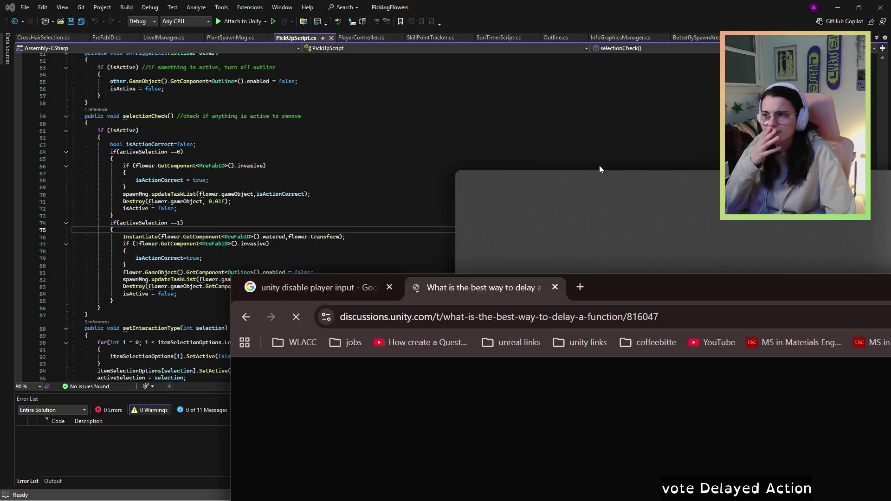
mouse_move(644, 278)
mouse_down()
mouse_move(615, 127)
mouse_move(415, 5)
mouse_up()
Read the delay-a-function question, its attack code example and the first replies.
scroll(399, 167, down, 1)
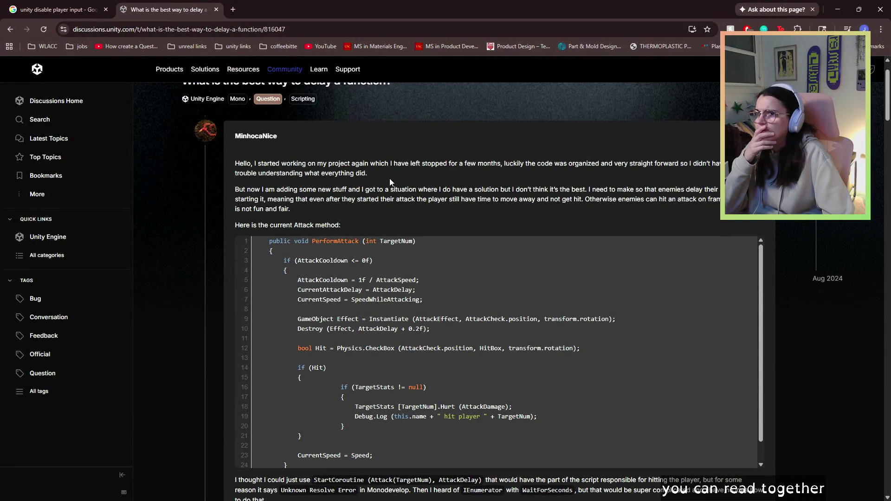
mouse_move(268, 200)
mouse_down()
mouse_move(292, 189)
mouse_move(293, 207)
mouse_up()
click(294, 214)
click(293, 207)
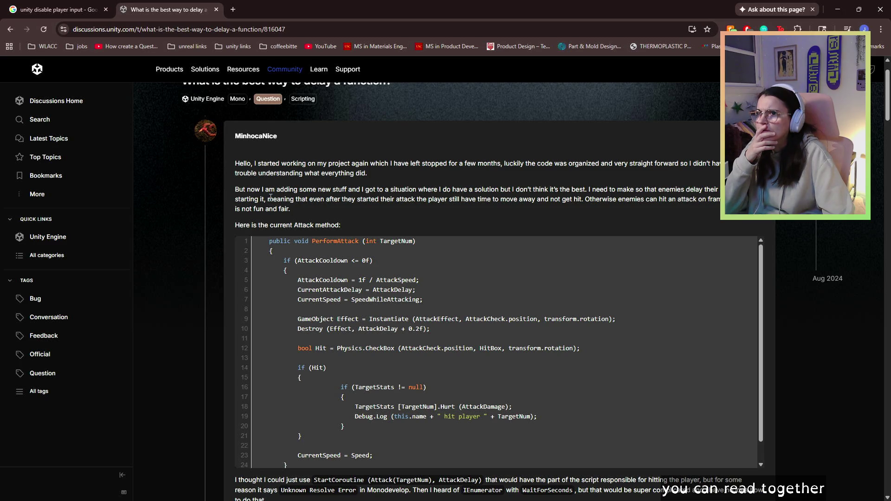
drag(267, 200, 291, 224)
click(291, 223)
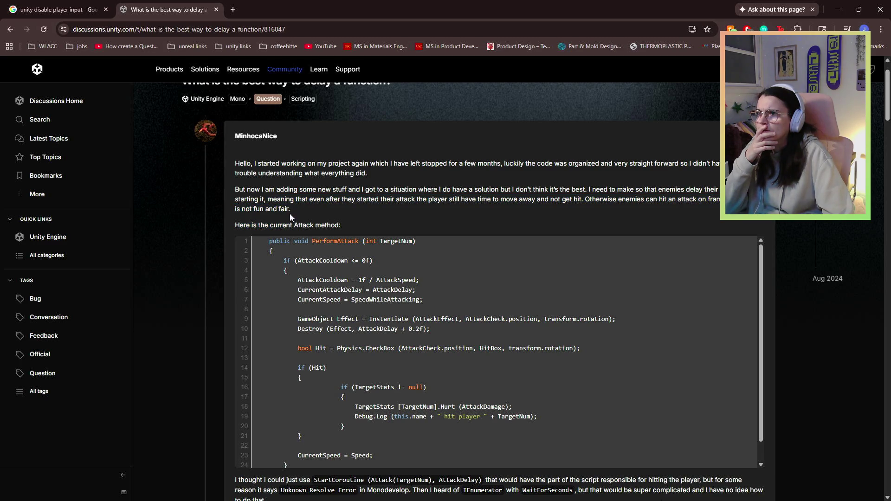
scroll(290, 214, down, 2)
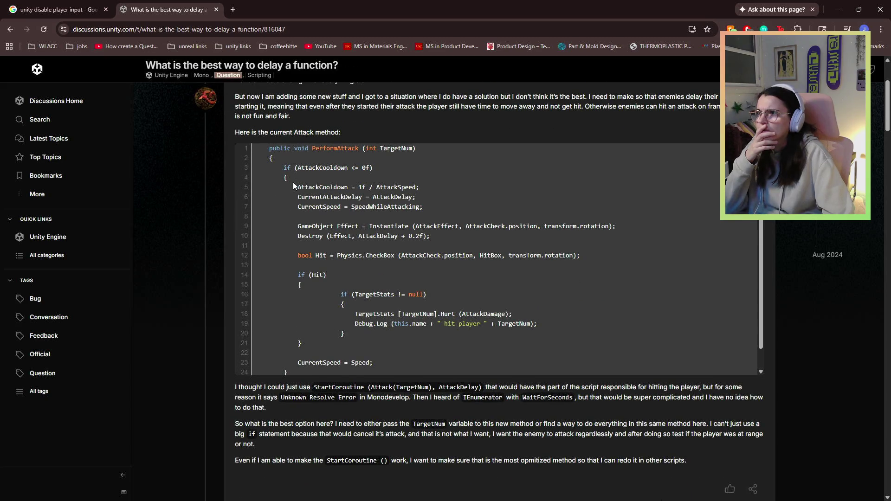
drag(314, 227, 319, 236)
scroll(320, 235, down, 1)
scroll(357, 422, down, 3)
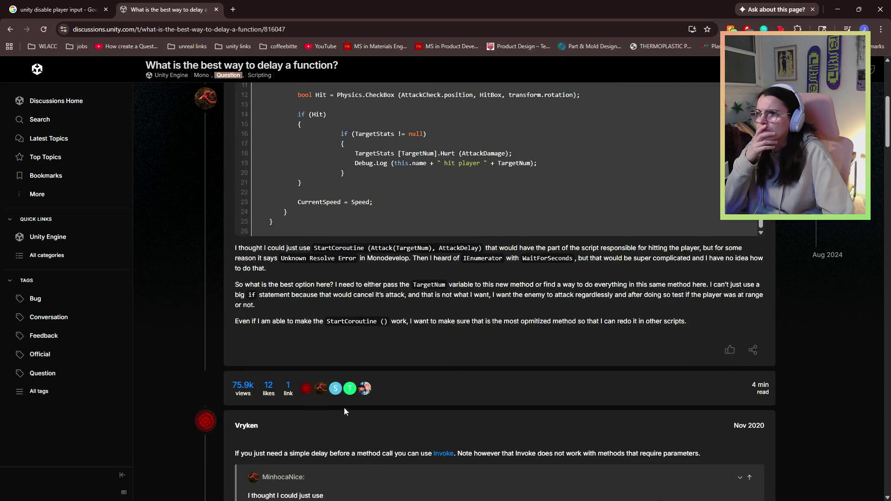
drag(431, 278, 402, 251)
scroll(457, 362, down, 3)
click(390, 314)
double_click(390, 314)
click(324, 317)
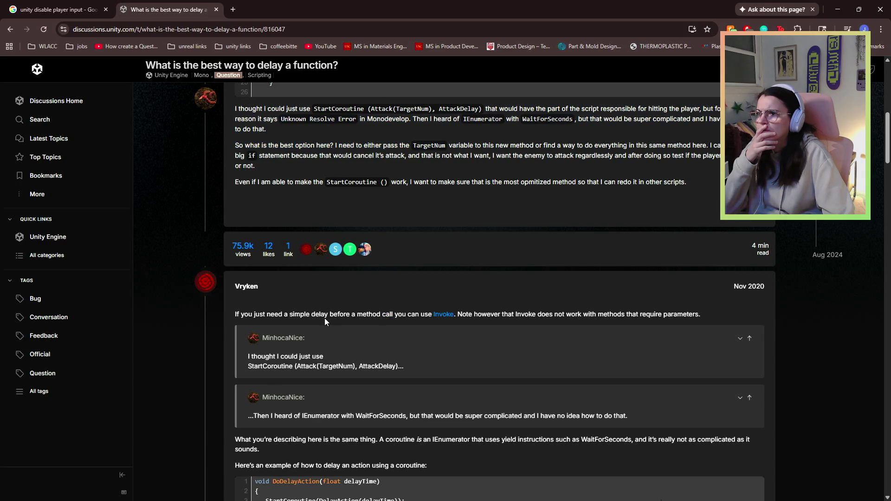
double_click(326, 315)
click(325, 315)
Read the coroutine explanation and example through the remaining answers, then select the address bar.
scroll(325, 314, down, 2)
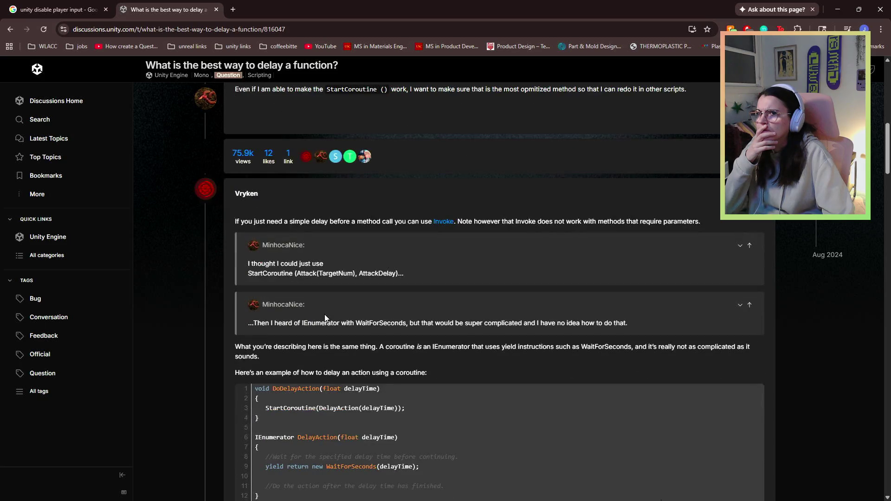
double_click(483, 223)
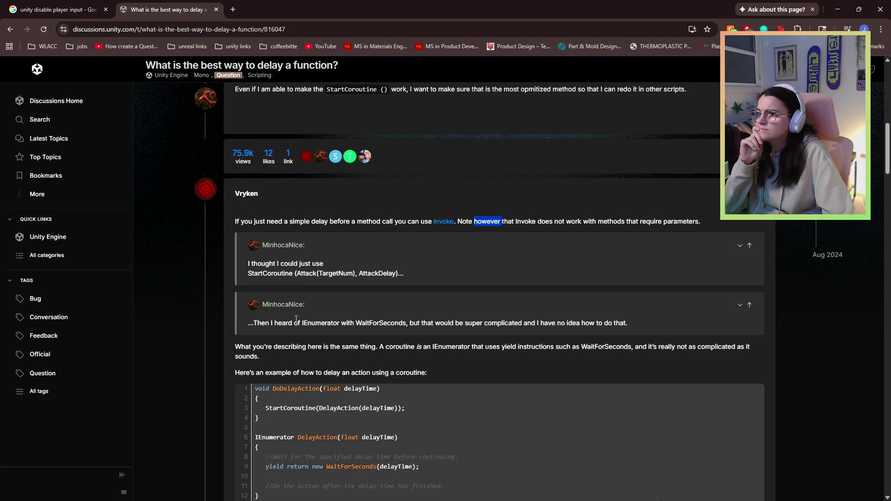
scroll(260, 355, down, 1)
click(341, 308)
drag(340, 308, 341, 301)
click(341, 297)
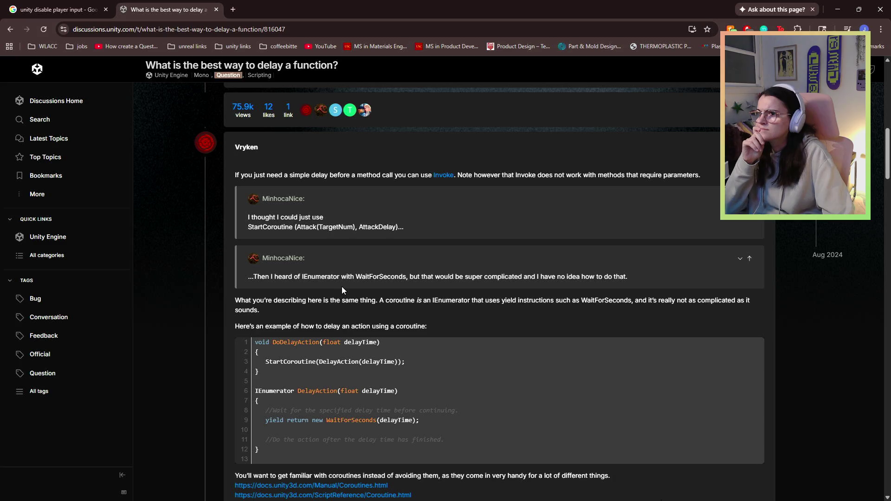
scroll(377, 280, down, 1)
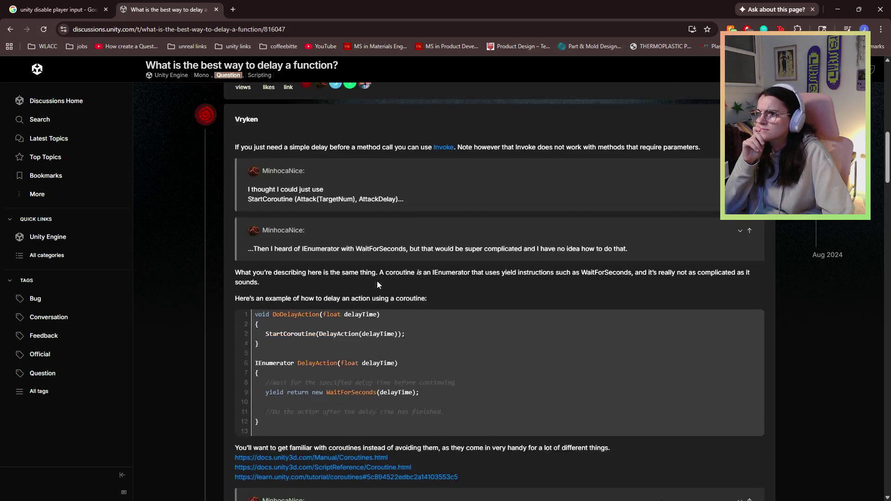
mouse_move(265, 250)
mouse_down()
mouse_move(367, 282)
mouse_move(481, 282)
mouse_up()
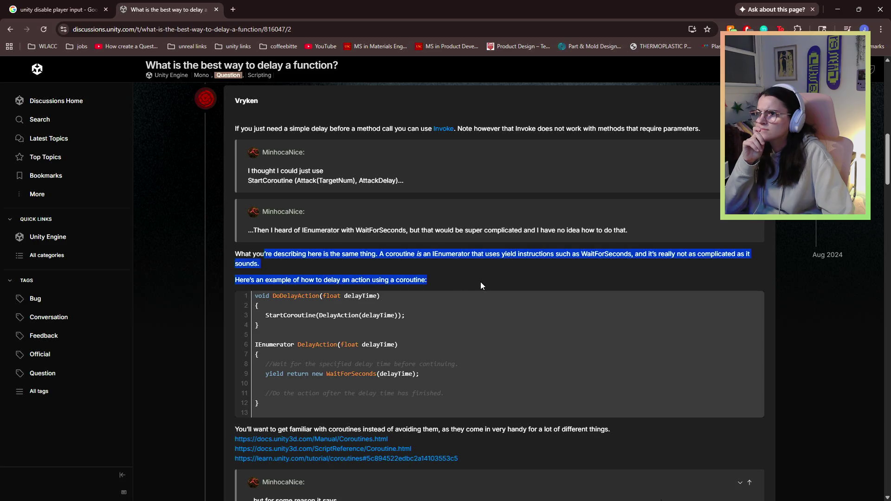
click(481, 283)
scroll(468, 253, down, 1)
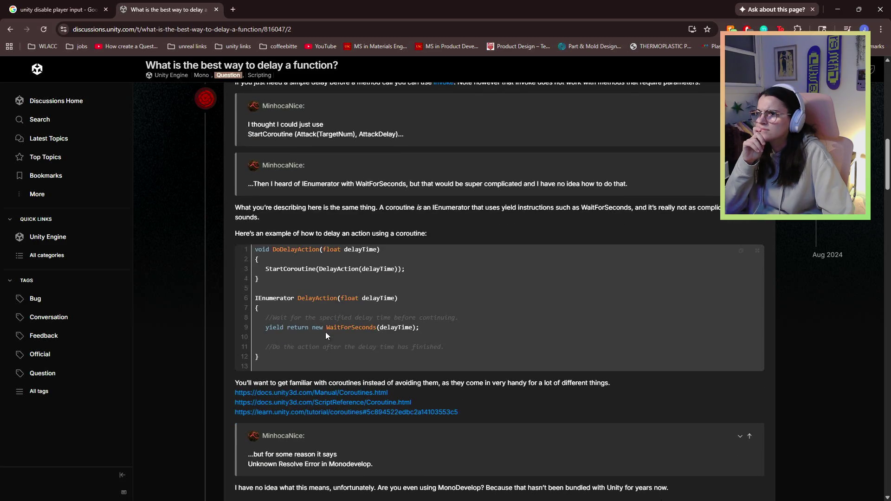
drag(261, 248, 456, 274)
click(299, 287)
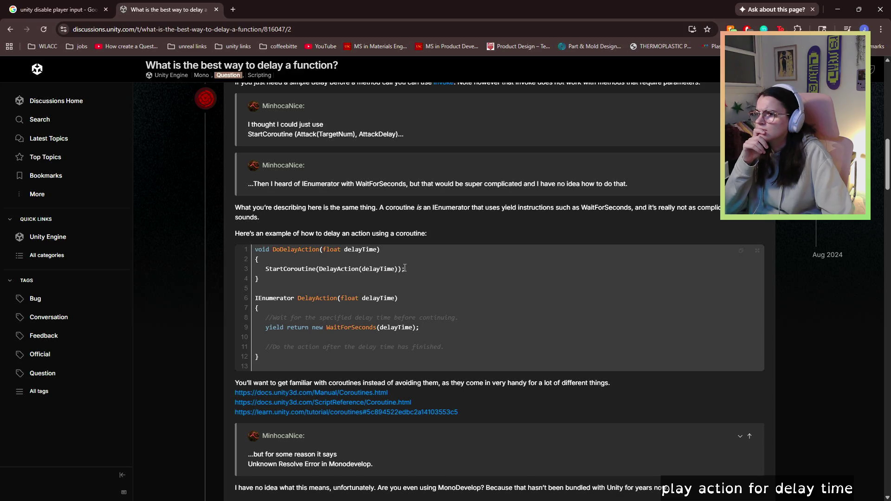
scroll(405, 268, down, 1)
scroll(405, 268, down, 2)
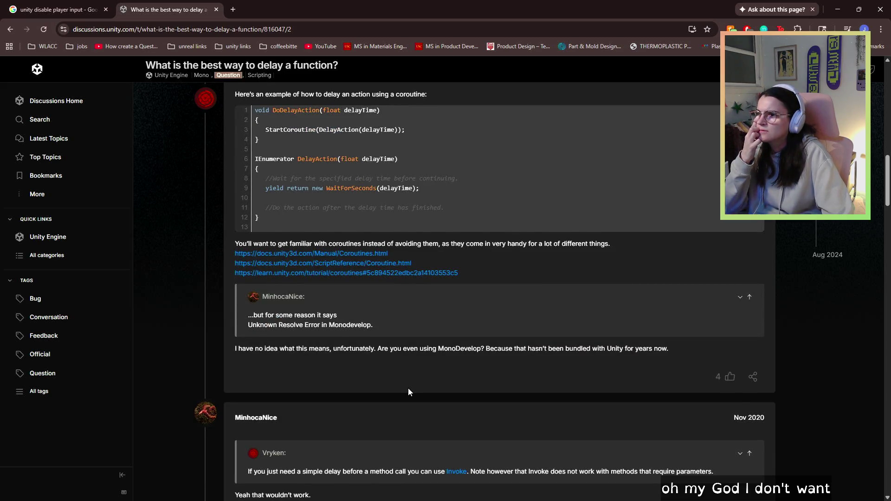
scroll(408, 388, down, 2)
scroll(408, 392, down, 8)
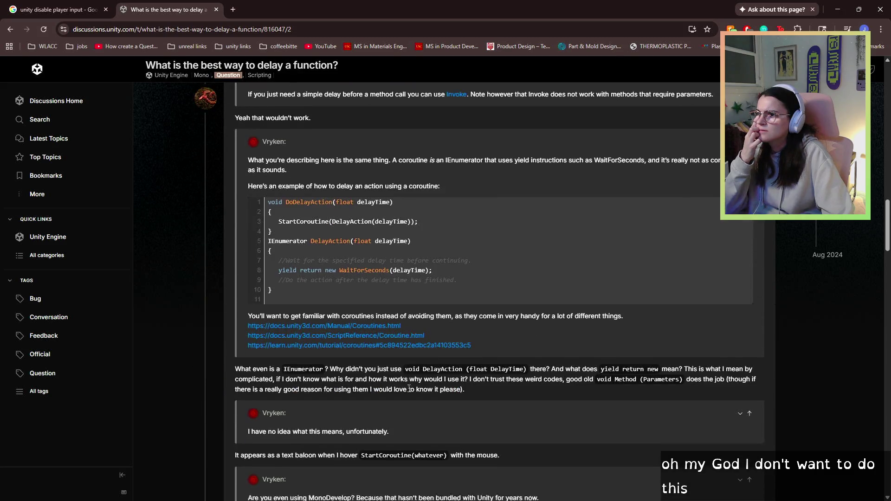
scroll(408, 393, down, 7)
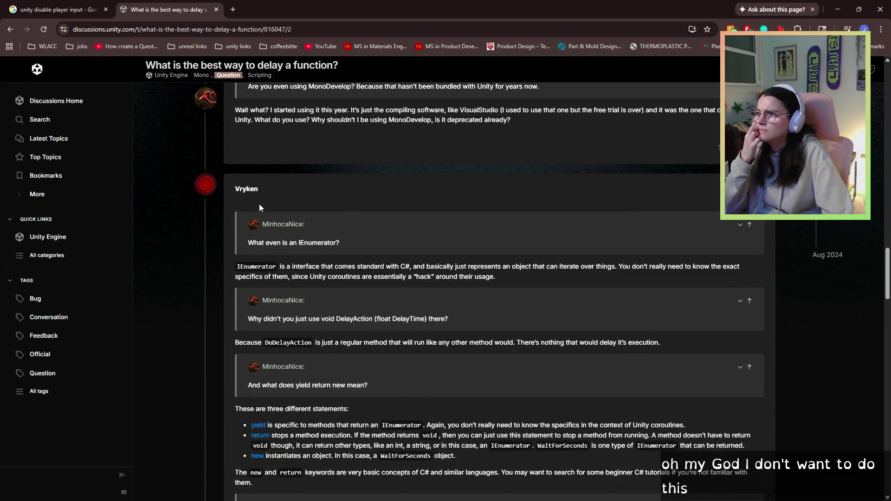
click(173, 31)
Load google.com, briefly hide Chrome to view the code, then return to the browser.
text(google.com)
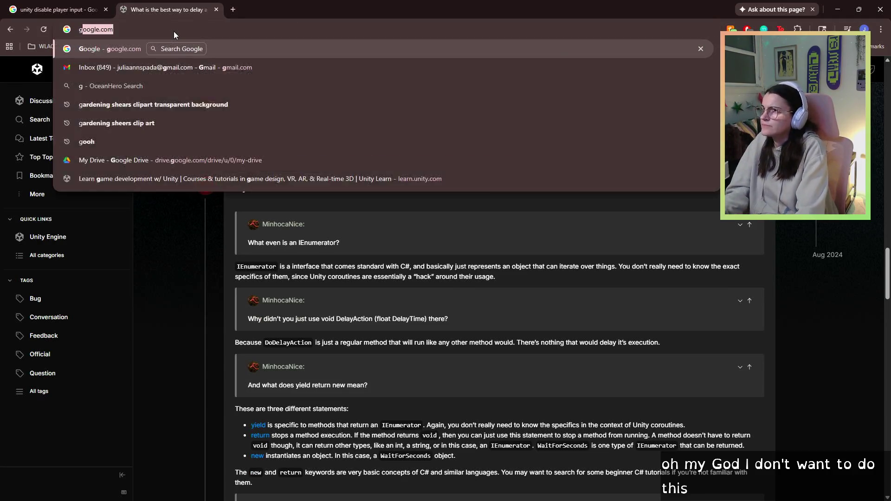
key(Return)
key(super+Down)
key(super+Down)
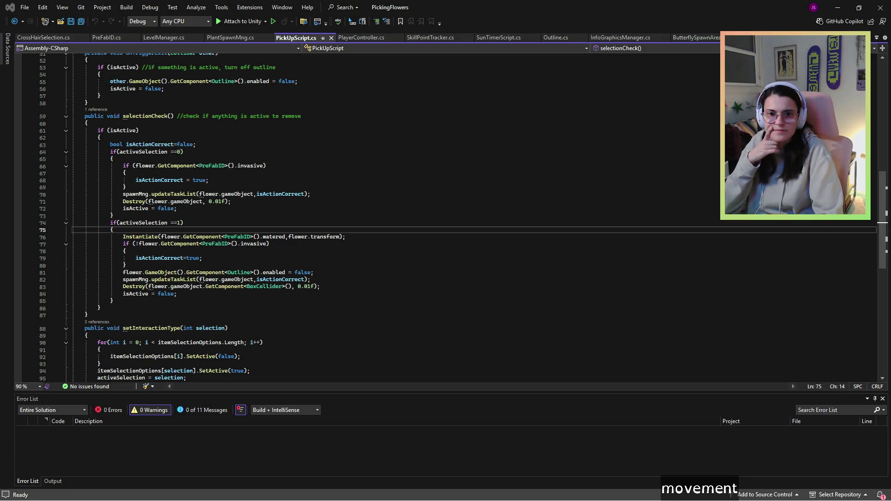
key(alt+Tab)
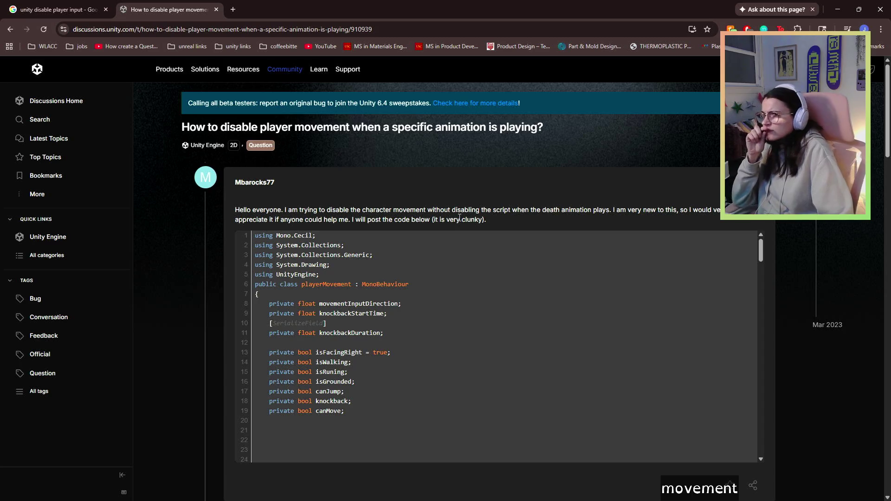
Read the player-movement thread down to the Debug.Log() reply, then minimize the browser.
scroll(458, 223, down, 8)
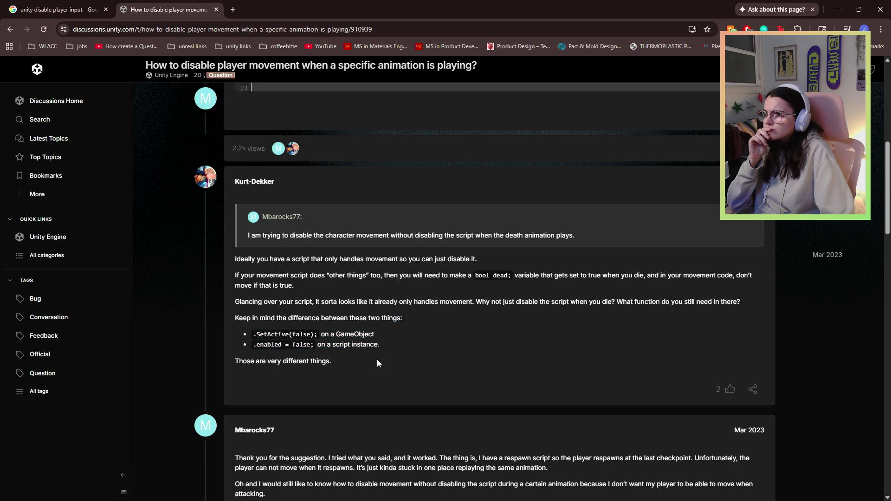
triple_click(382, 346)
click(380, 328)
scroll(379, 332, down, 2)
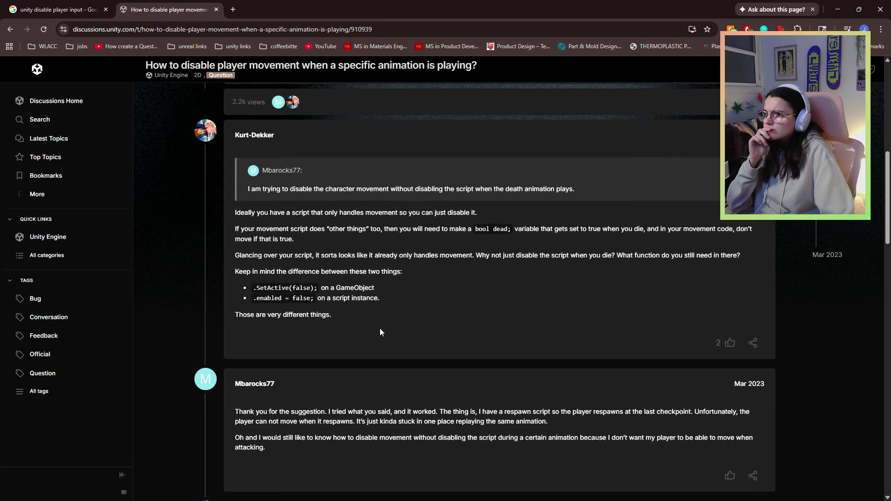
scroll(380, 330, down, 3)
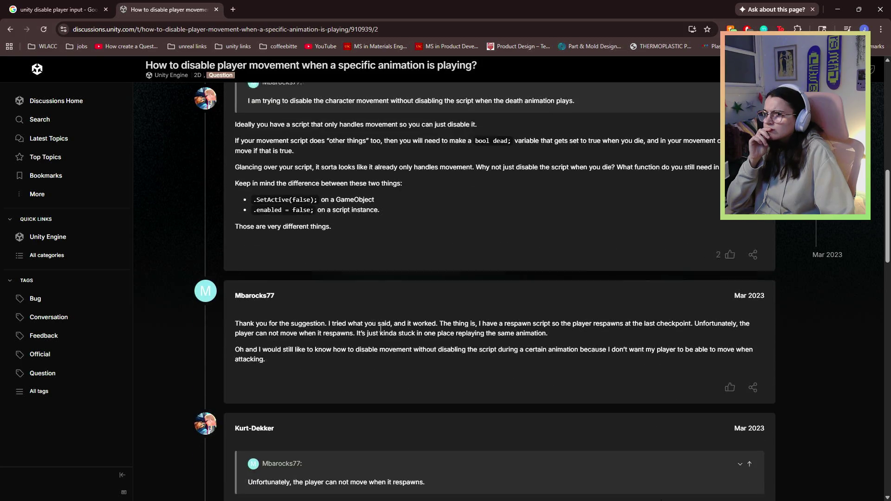
scroll(380, 328, down, 6)
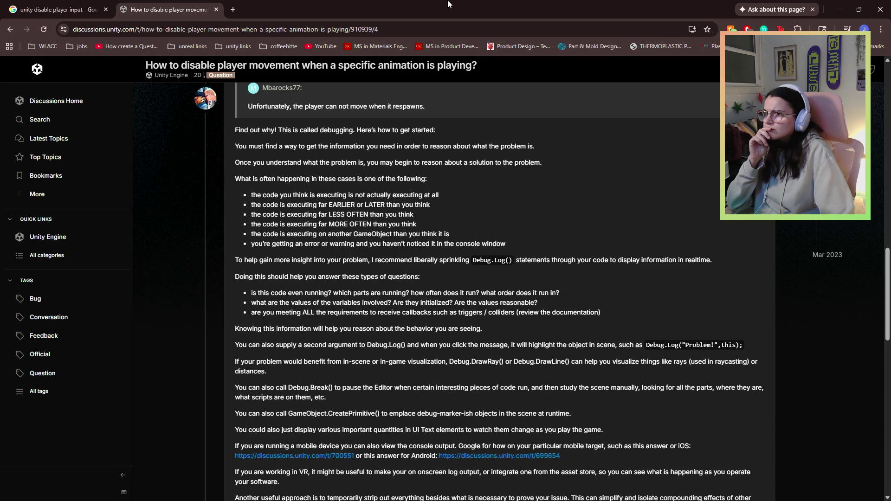
click(838, 10)
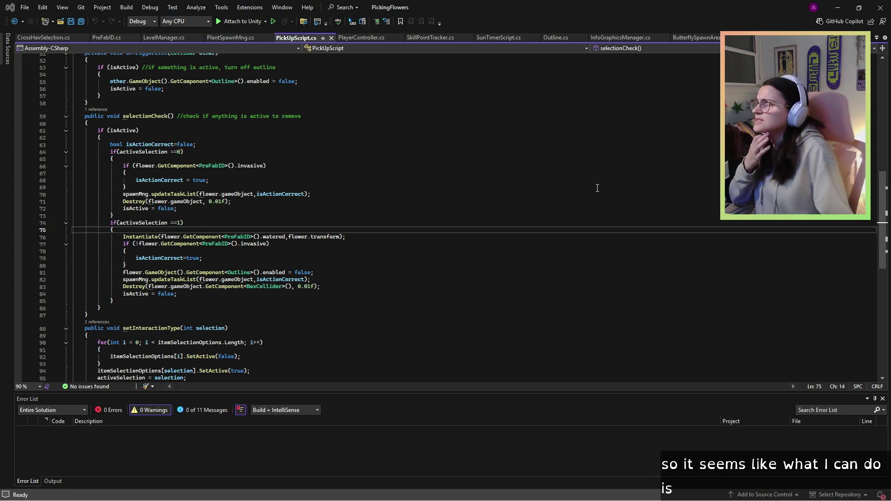
Declare a public PlayerController field below the activeSelection declaration.
scroll(261, 161, up, 17)
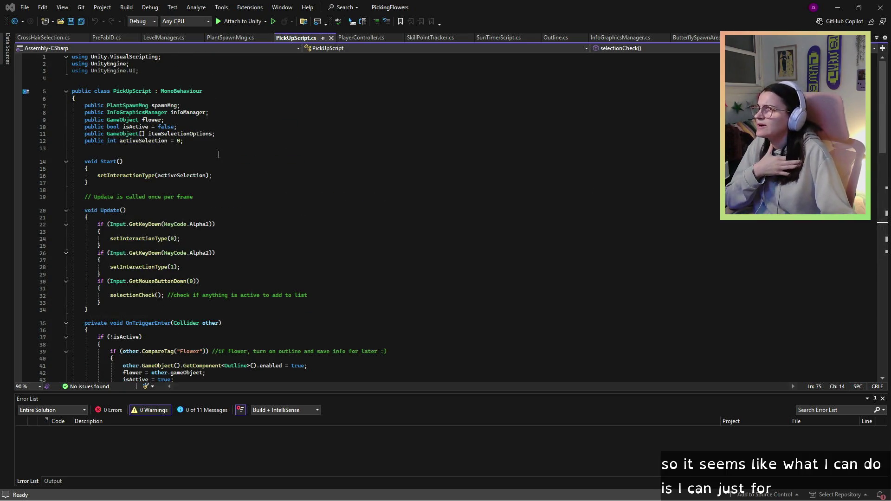
click(181, 141)
key(Return)
text(publuic)
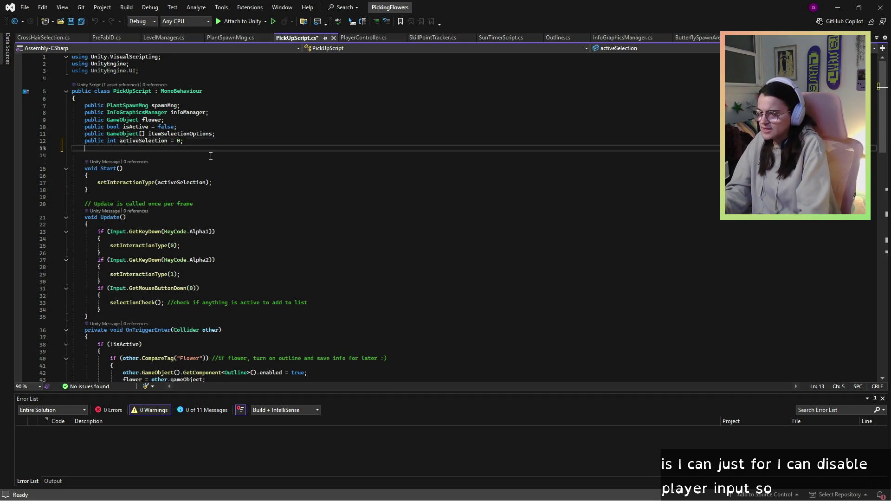
key(BackSpace)
key(BackSpace)
key(BackSpace)
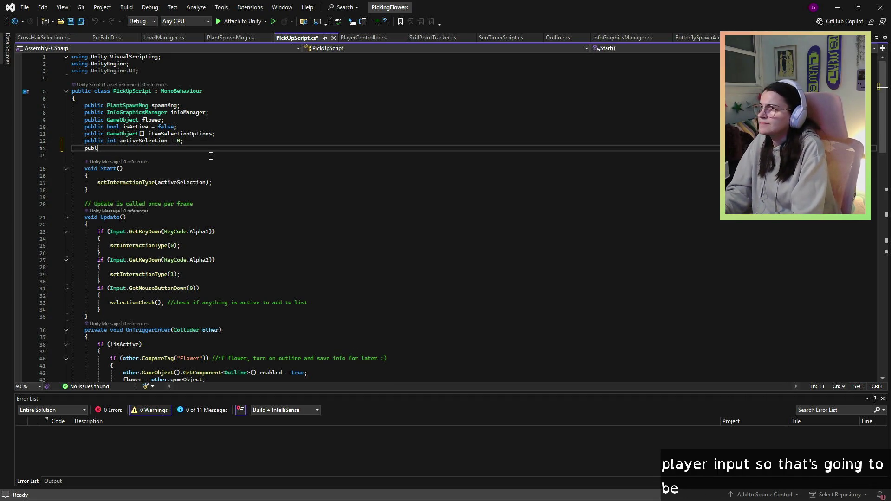
text(ic pla)
key(BackSpace)
key(BackSpace)
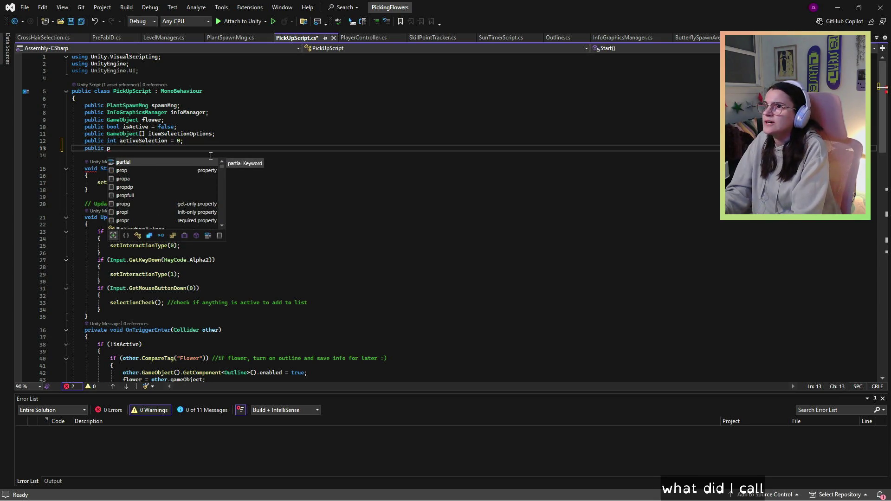
key(BackSpace)
text(Player)
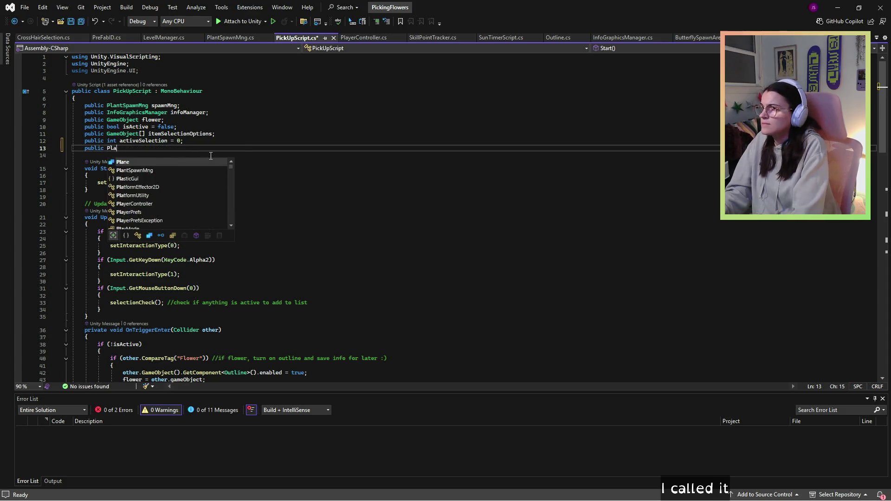
key(Tab)
key(Tab)
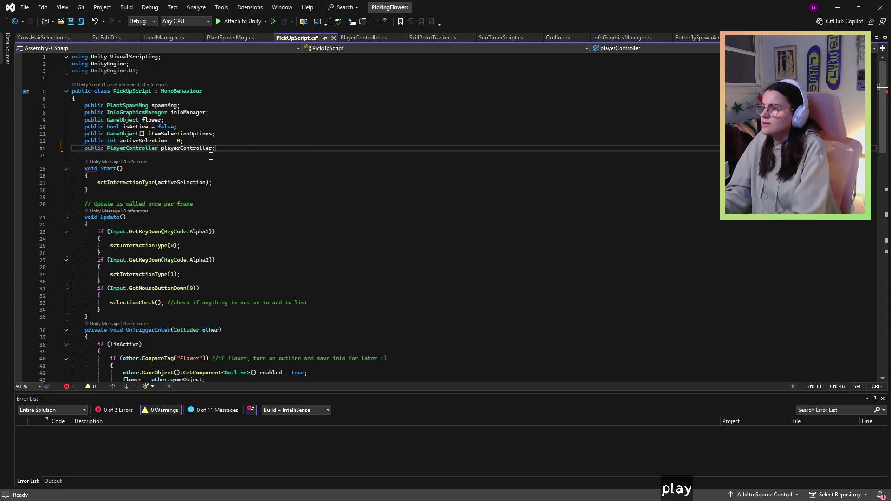
After isActionCorrect in selectionCheck, add the statement playerController.DeactivateInput();.
scroll(261, 195, down, 3)
scroll(262, 196, down, 7)
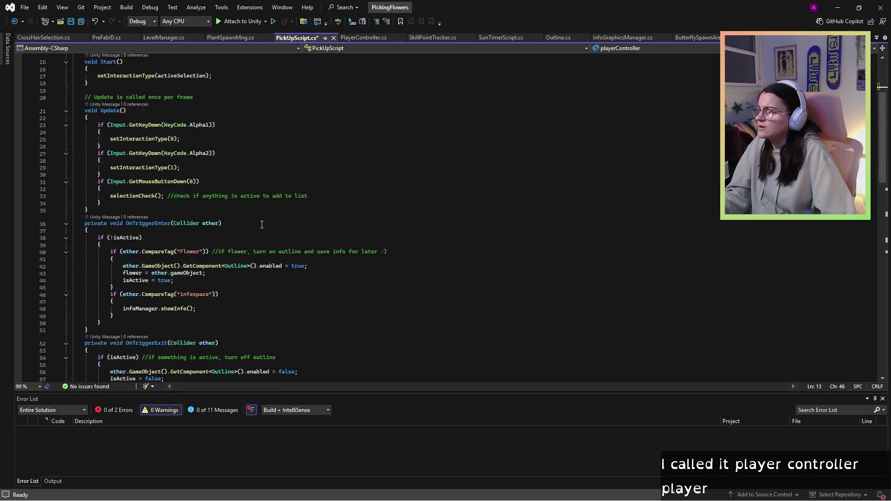
scroll(219, 259, down, 3)
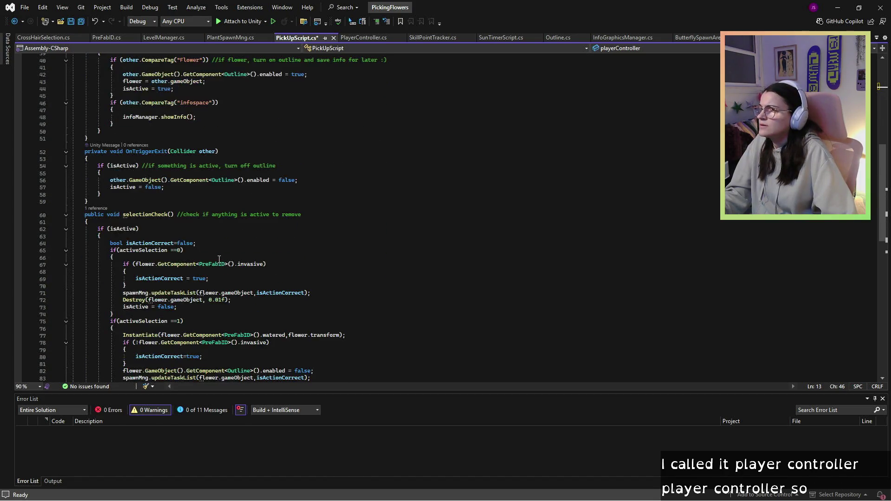
click(234, 245)
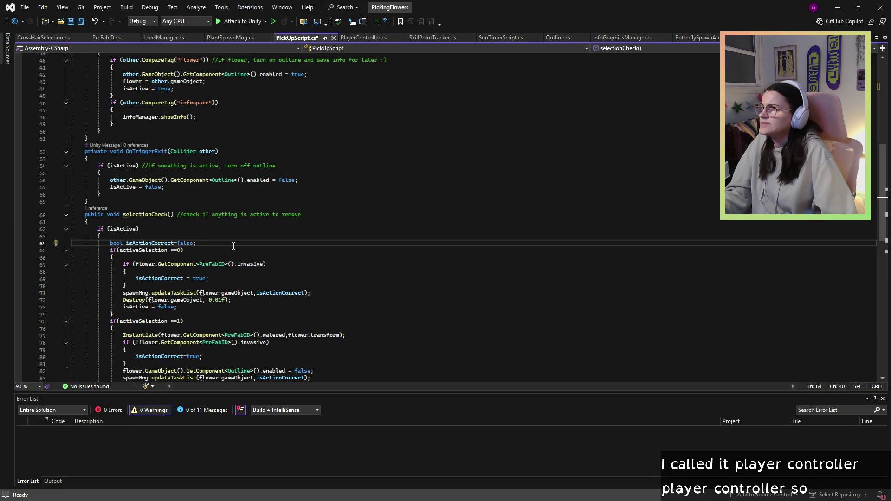
scroll(233, 245, down, 1)
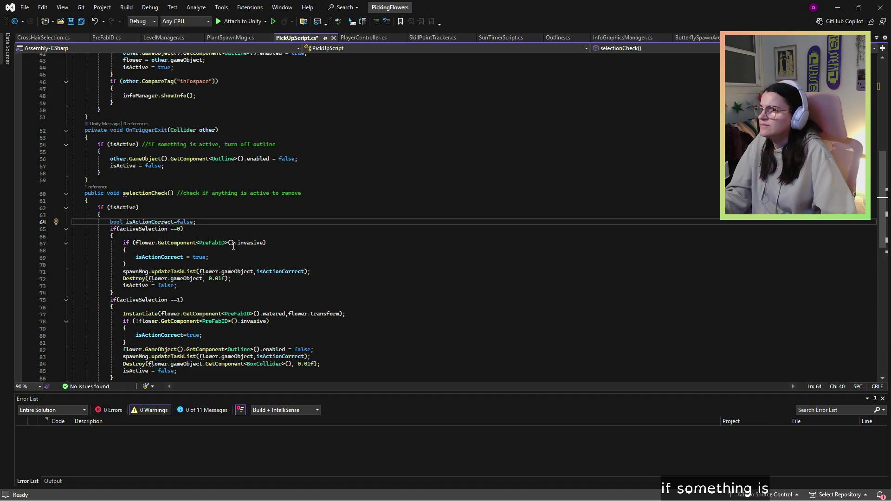
key(Return)
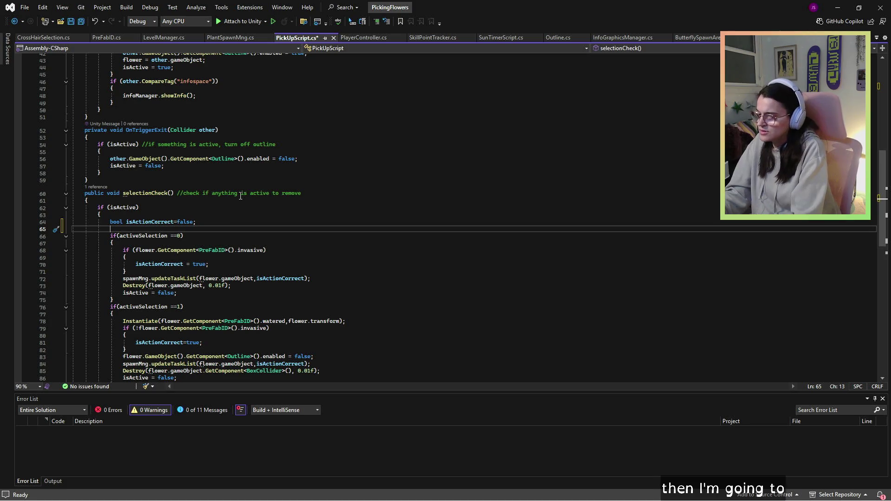
text(pla)
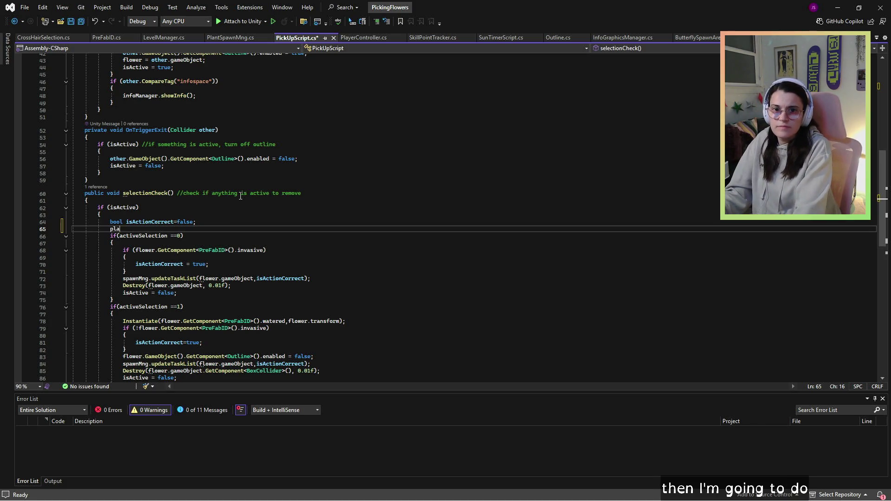
text(PlayerInput.)
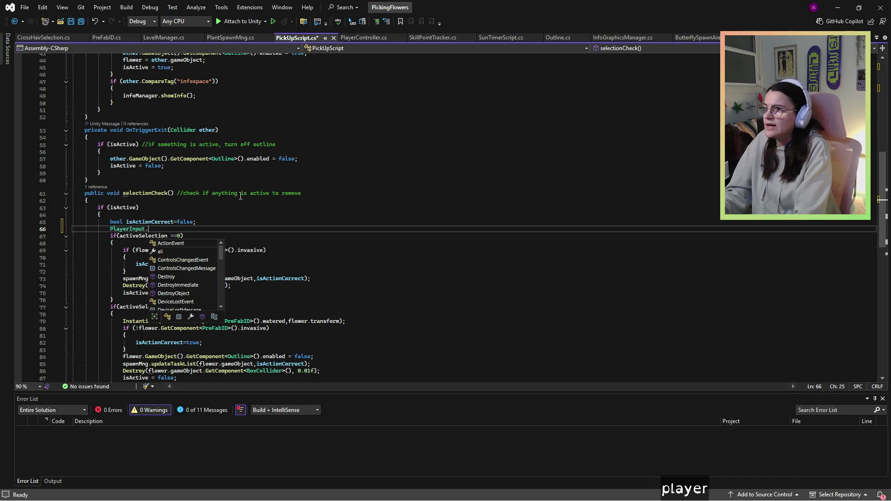
text(Disab)
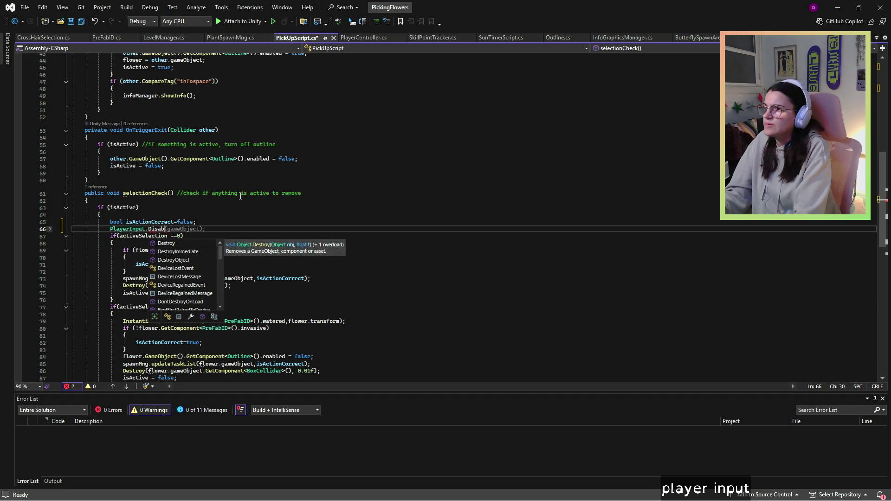
text(le (game)
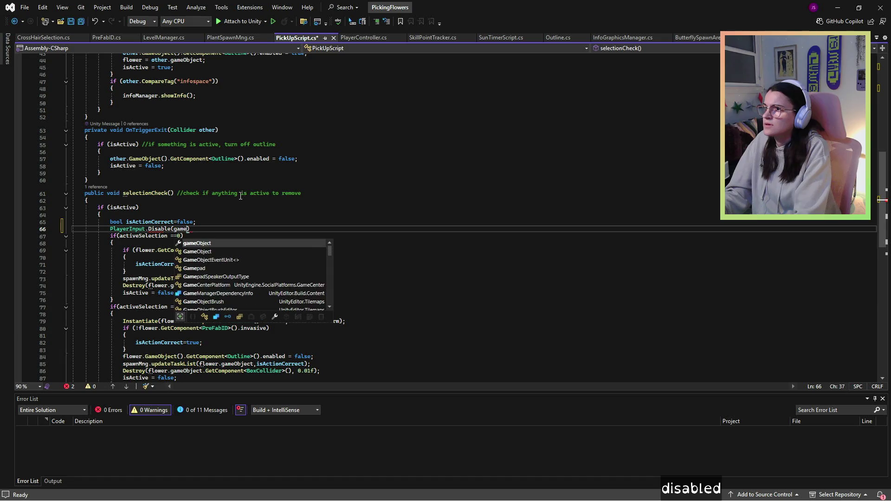
key(Tab)
key(BackSpace)
key(BackSpace)
key(BackSpace)
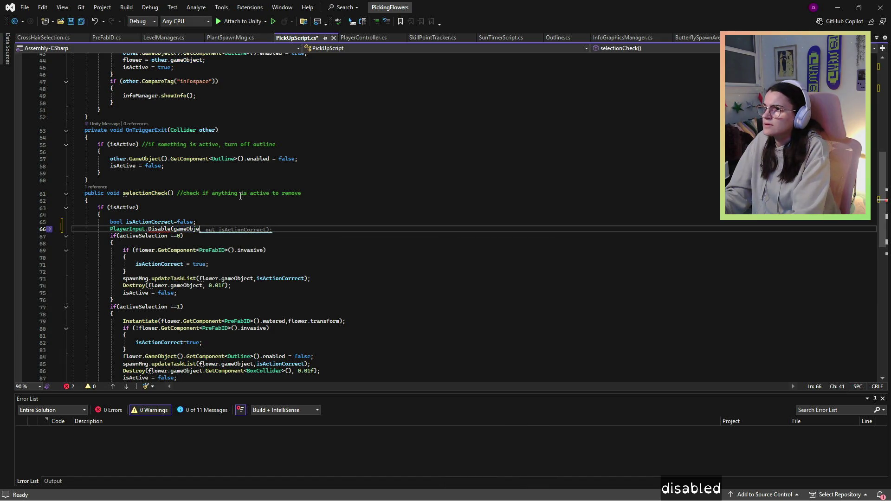
key(BackSpace)
key(BackSpace)
key(BackSpace)
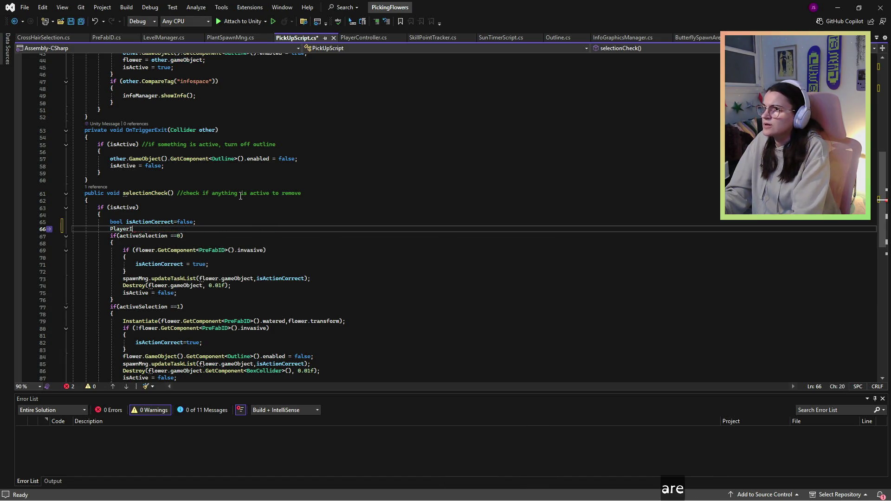
text(Controller)
key(Escape)
key(BackSpace)
key(BackSpace)
key(BackSpace)
key(BackSpace)
key(BackSpace)
key(BackSpace)
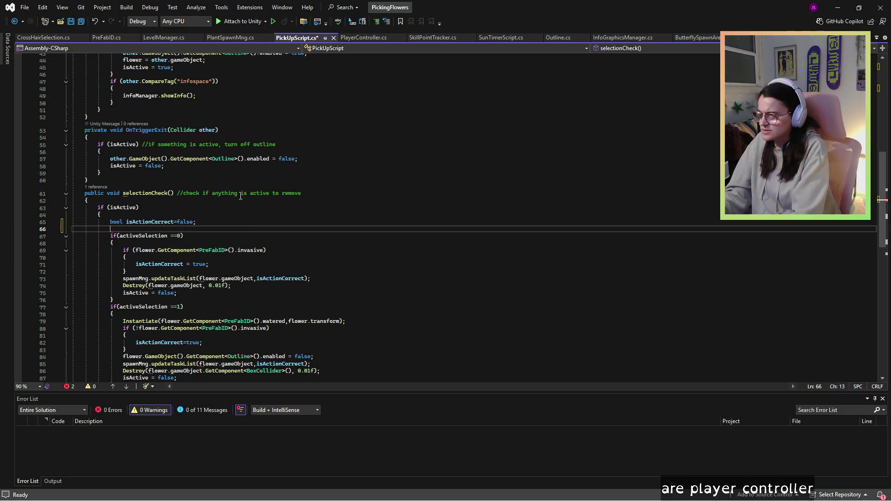
text(player)
text(Controler.)
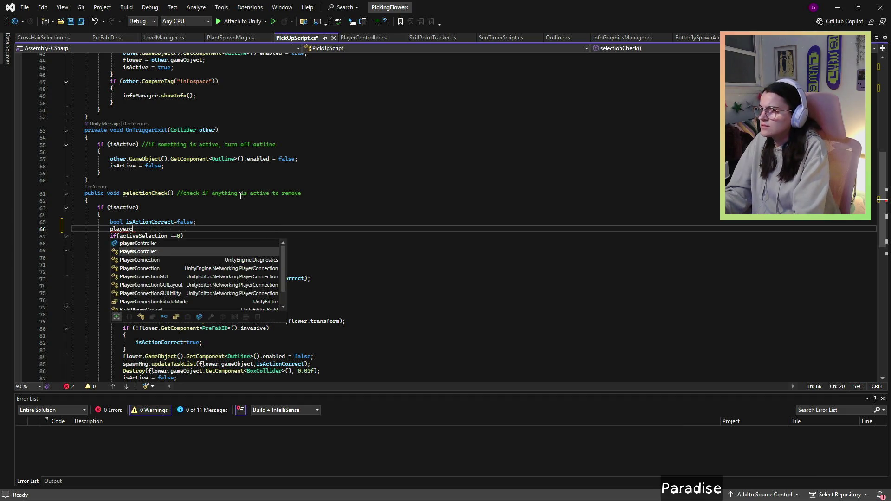
text(dis)
key(BackSpace)
key(BackSpace)
key(BackSpace)
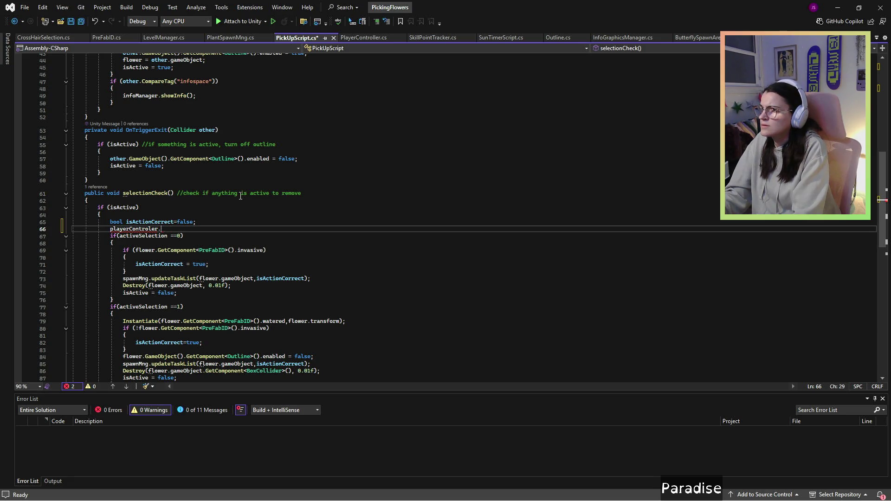
text(oller.)
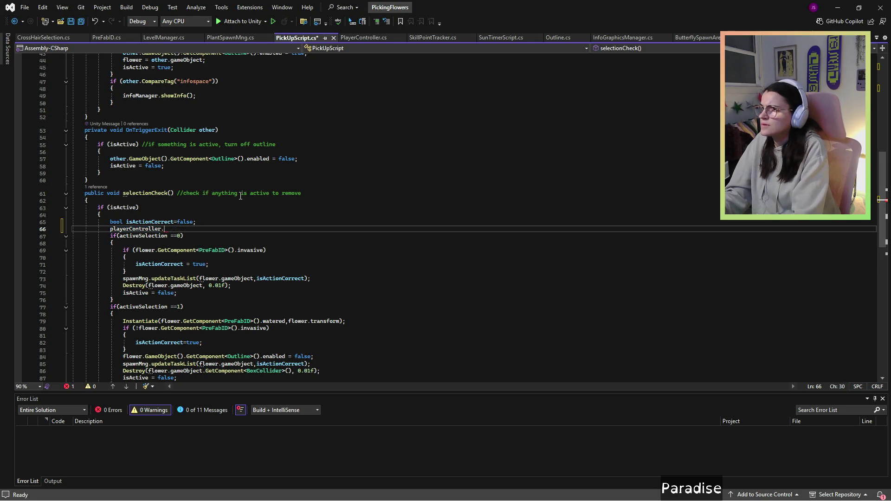
text(Disable)
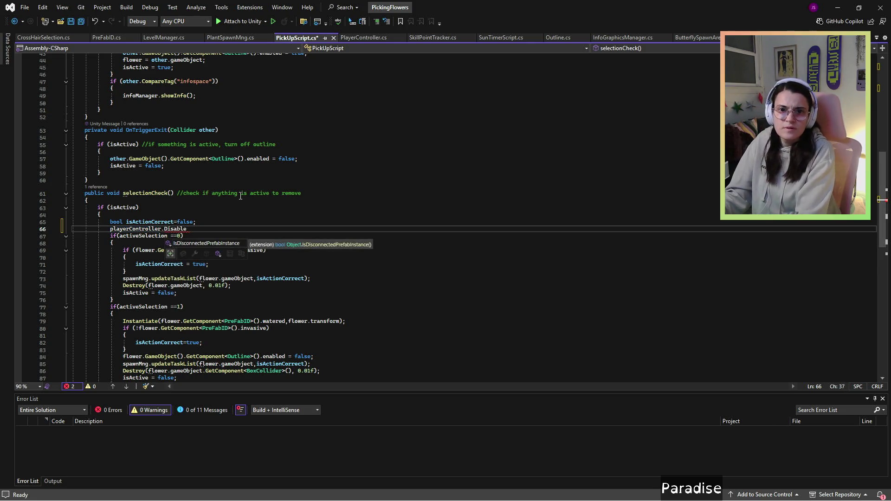
key(BackSpace)
key(BackSpace)
key(BackSpace)
text(ea)
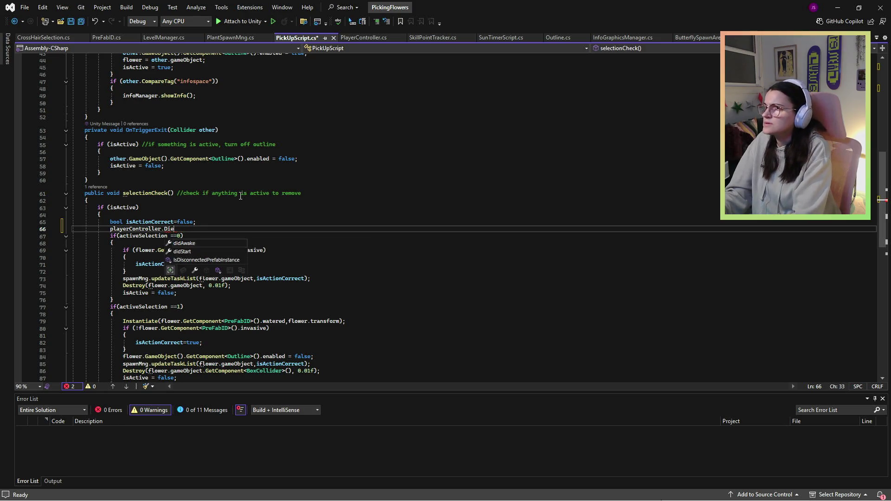
text(cti)
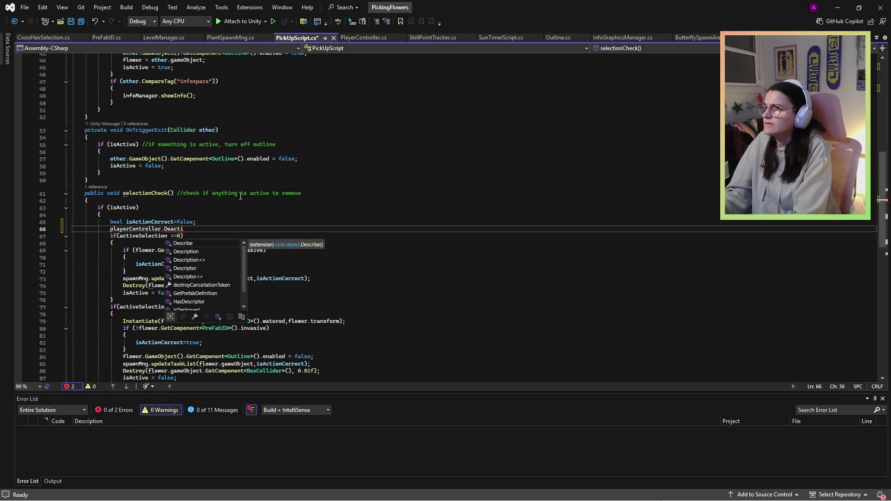
text(vat)
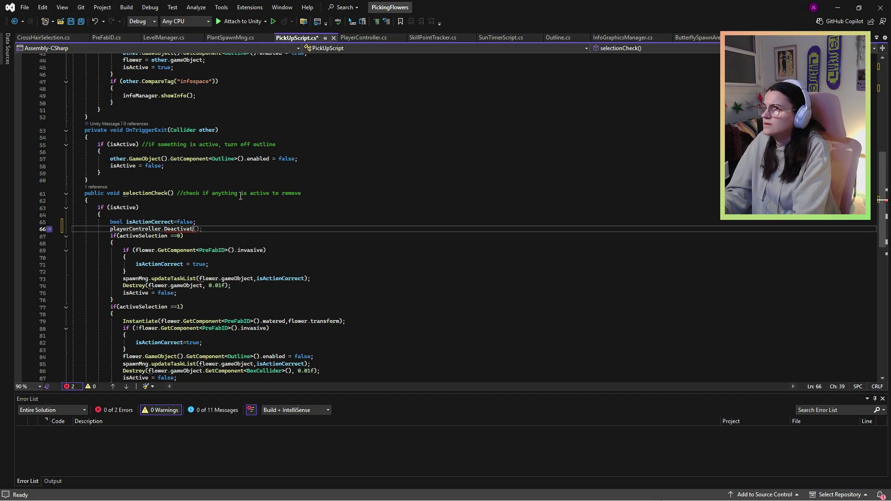
text(eInput)
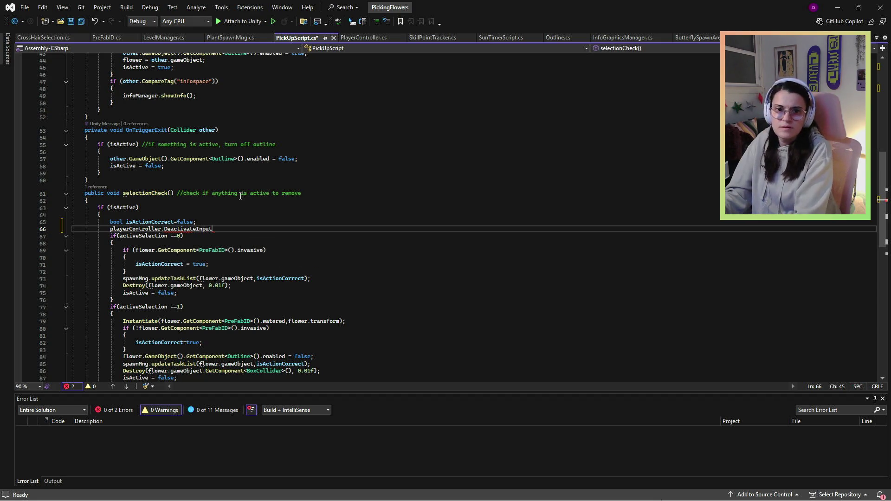
text(();)
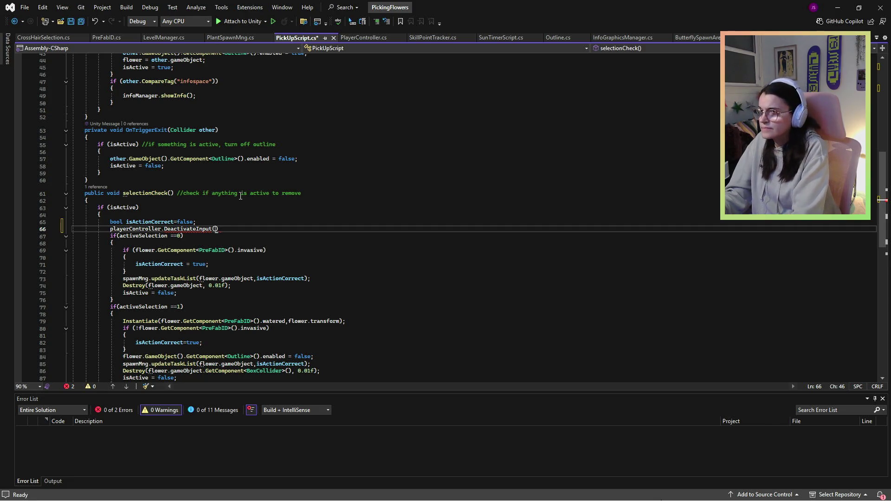
click(247, 193)
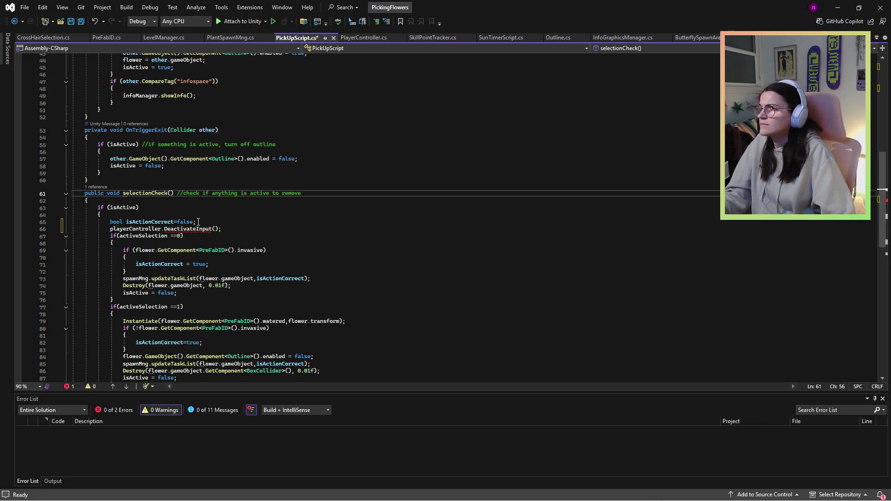
Cut the playerController.DeactivateInput(); statement from line 66.
mouse_move(198, 228)
drag(222, 228, 164, 229)
scroll(227, 236, up, 11)
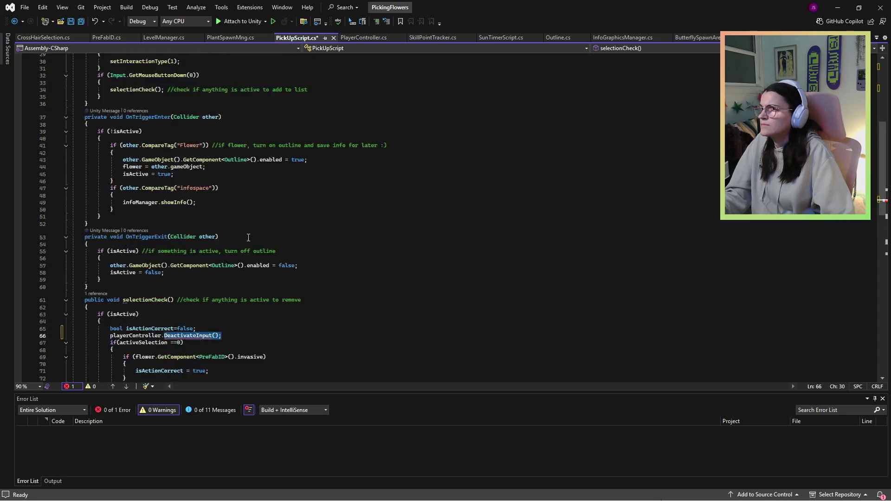
scroll(242, 237, down, 10)
click(186, 257)
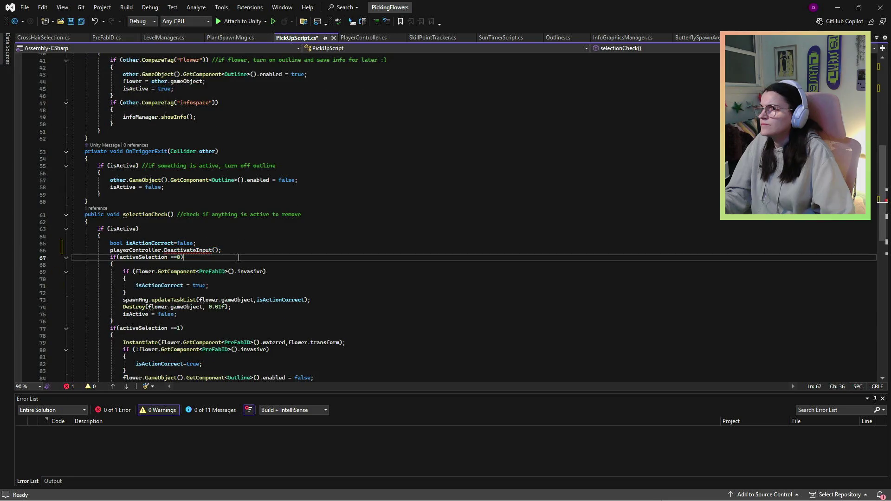
drag(223, 250, 113, 254)
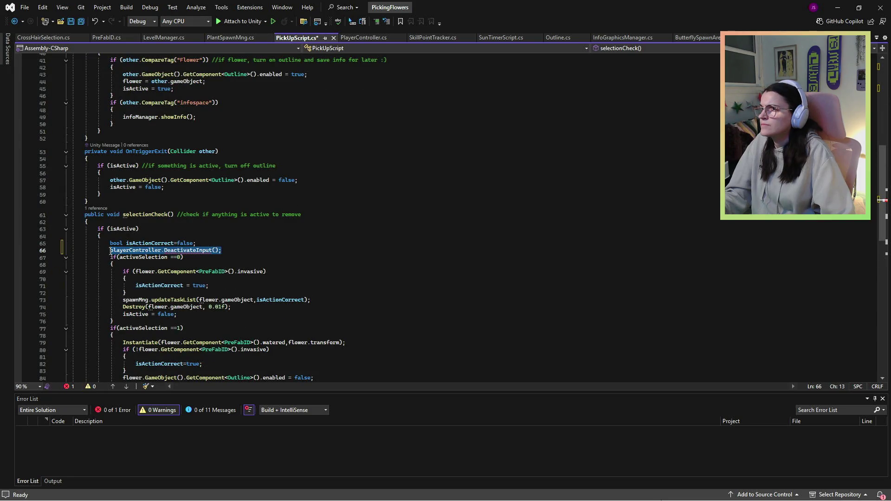
key(ctrl+x)
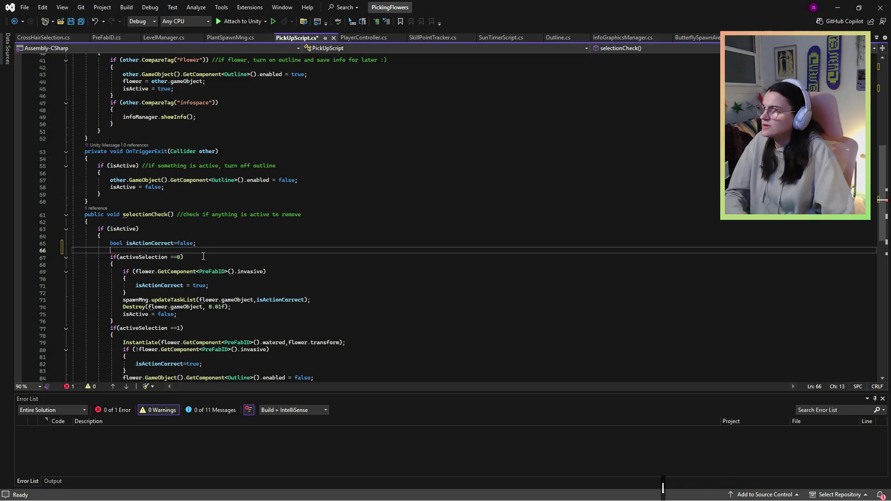
Check the playerController field and Start method, then start typing playerController. on line 66.
scroll(190, 281, up, 13)
click(215, 141)
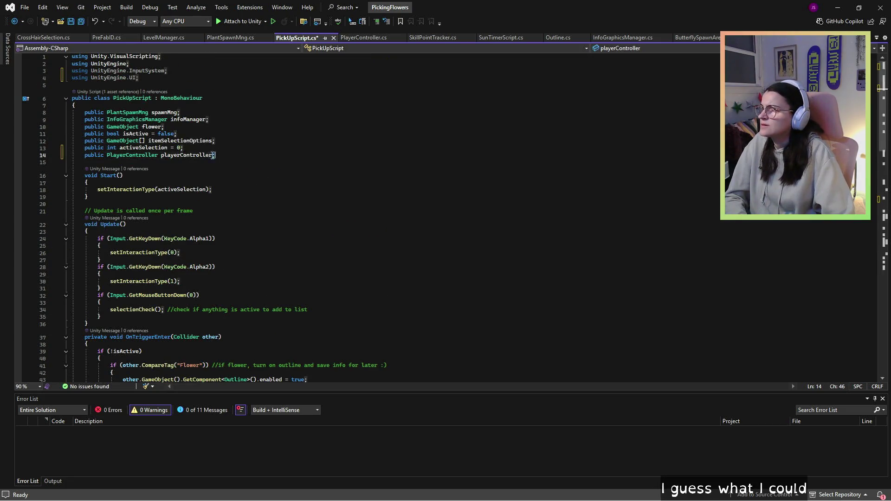
drag(216, 155, 108, 155)
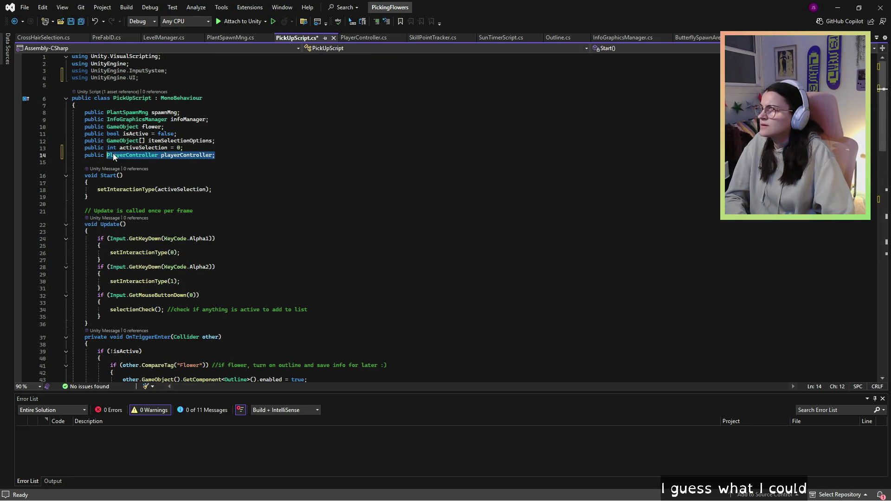
click(146, 172)
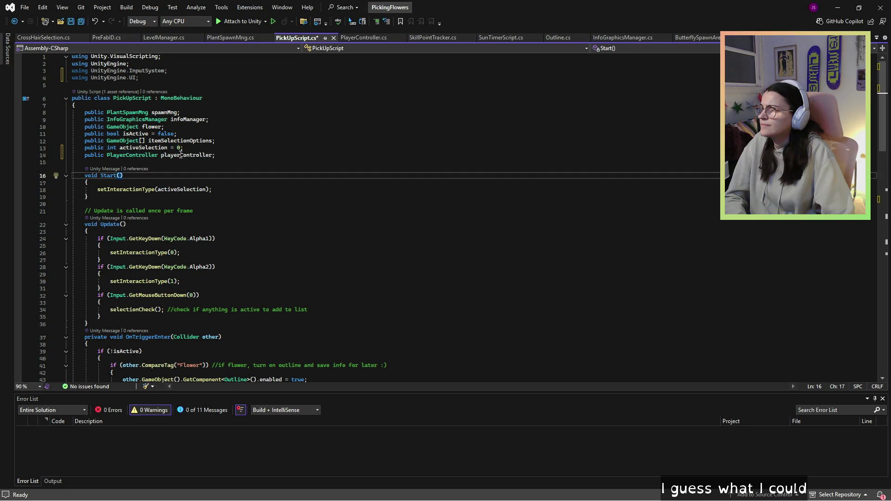
scroll(181, 153, down, 11)
click(157, 300)
text(pl)
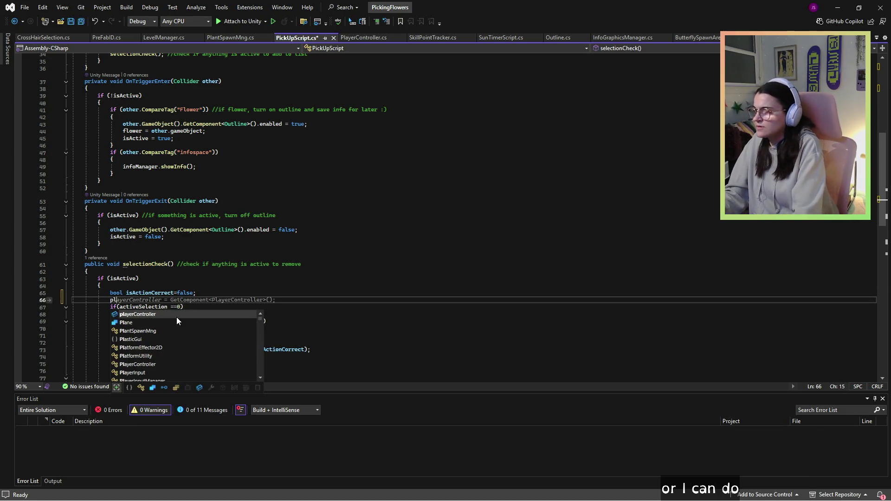
text(ayerController)
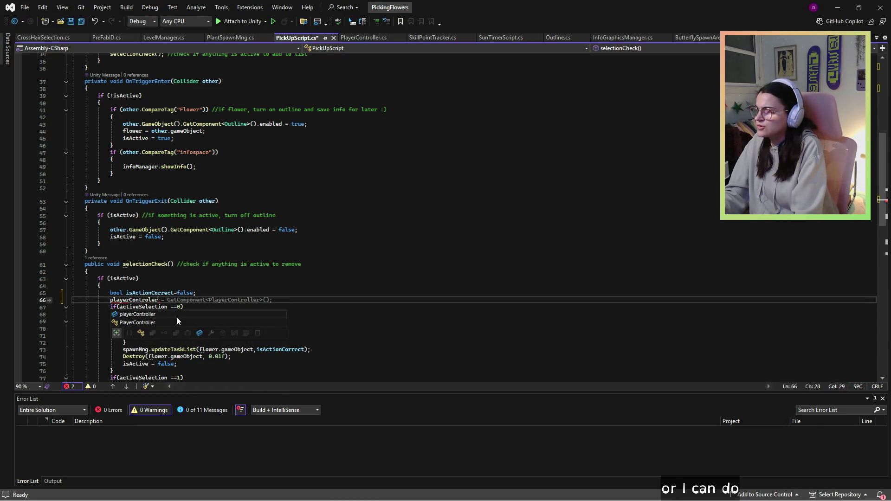
text(.)
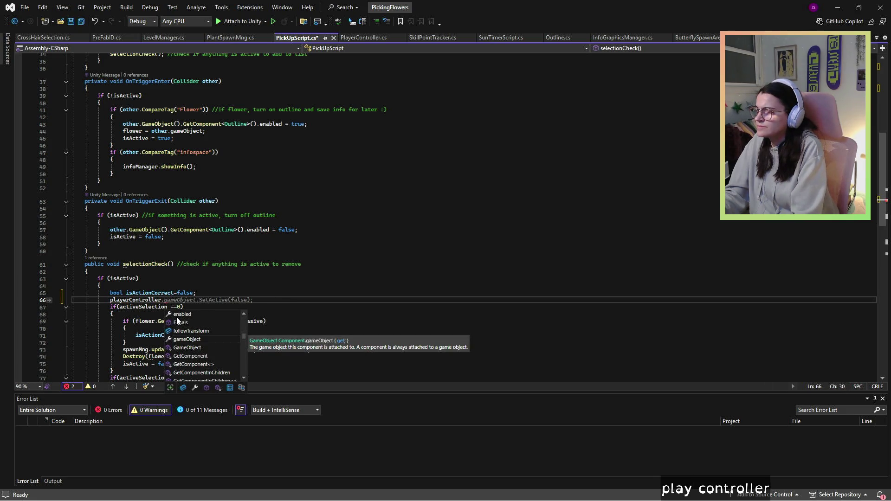
Complete playerController.gameObject.SetActive(false) on line 66 and add SetActive(true) after the selection blocks.
key(Tab)
key(Tab)
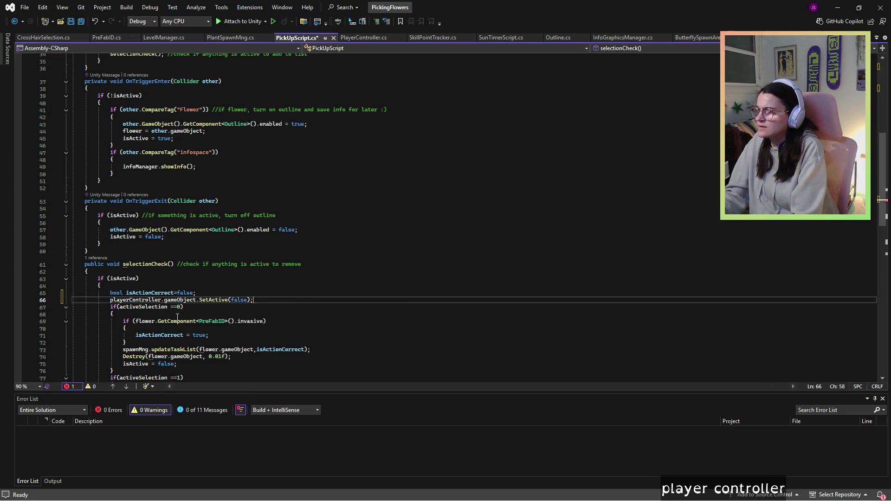
scroll(196, 319, down, 4)
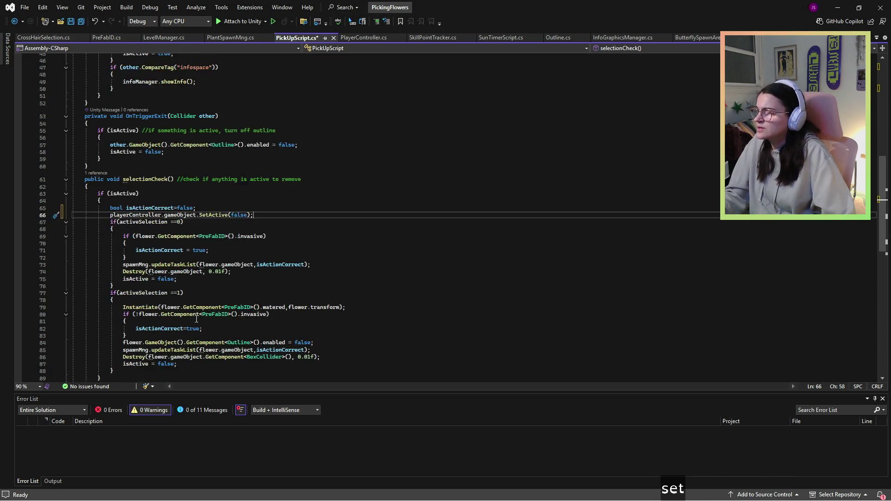
scroll(196, 319, down, 2)
click(151, 328)
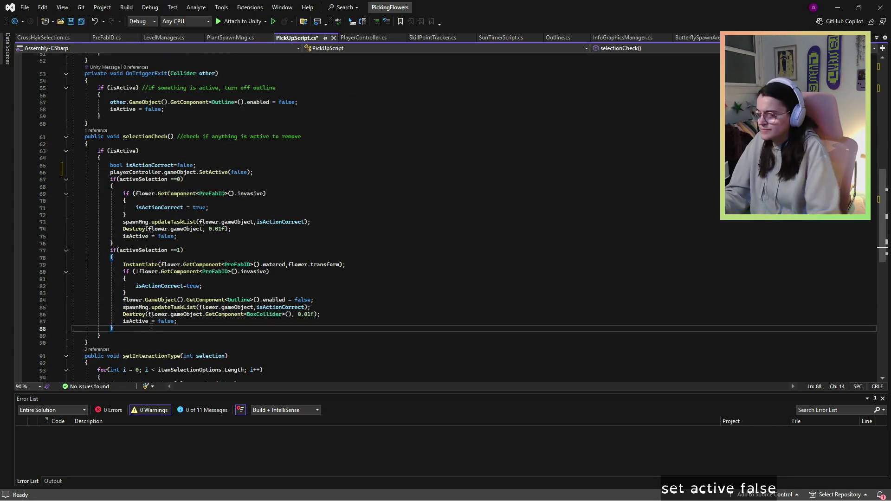
key(Return)
text(playerControl)
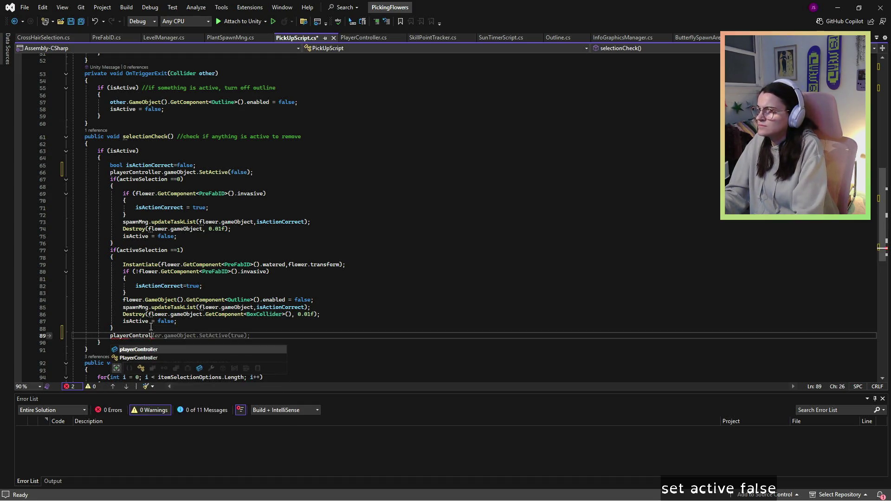
key(Tab)
key(Tab)
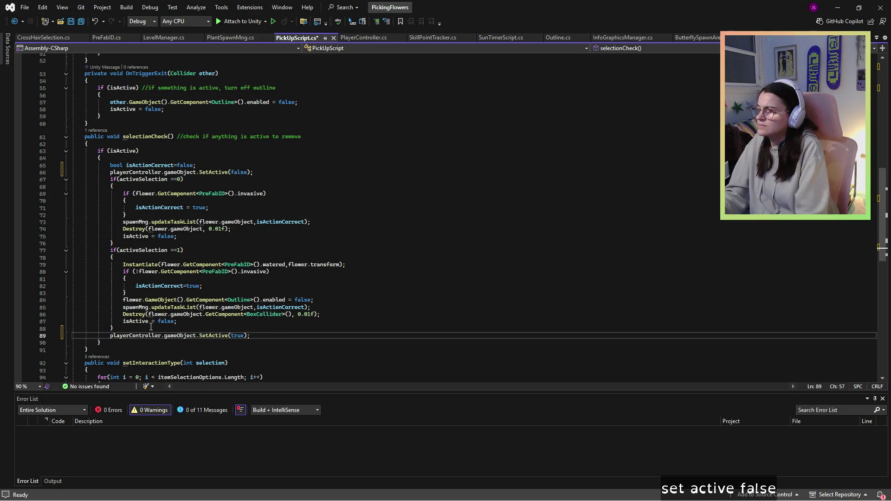
scroll(266, 222, up, 1)
click(266, 222)
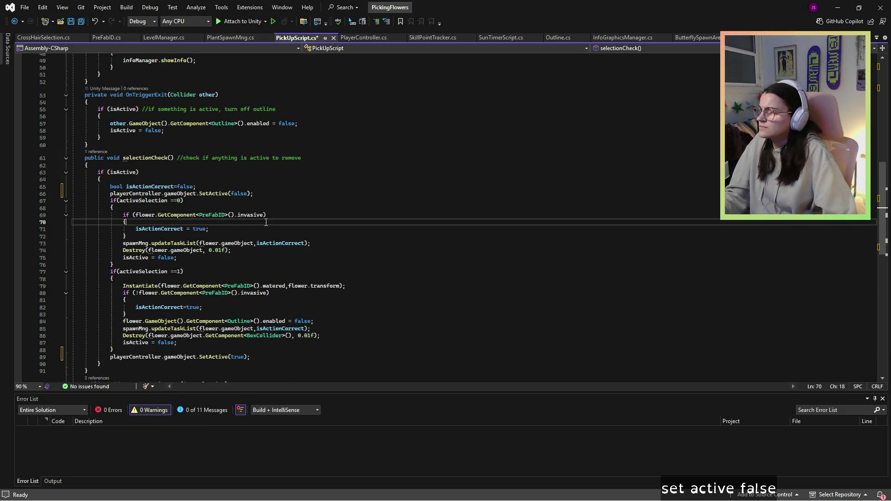
click(270, 208)
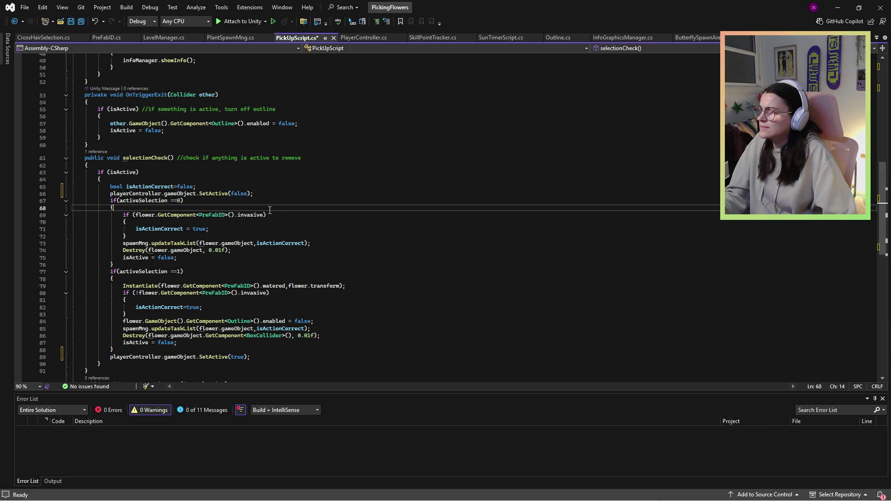
click(274, 229)
click(274, 249)
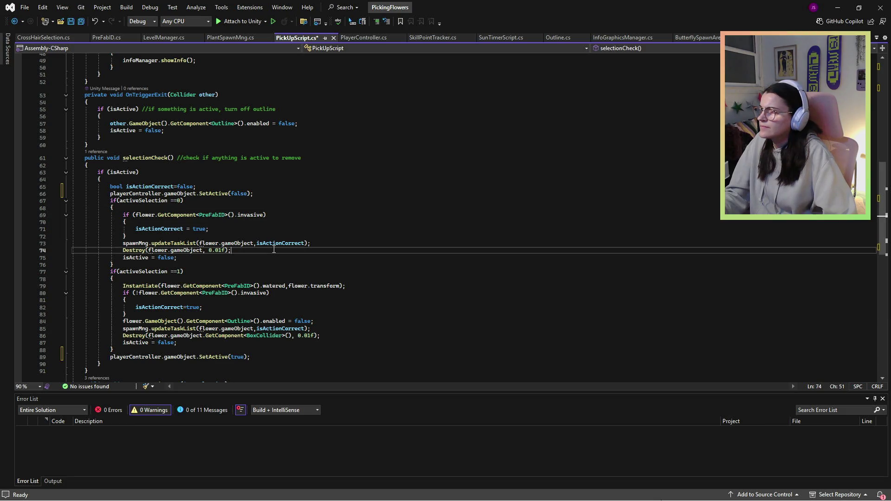
click(267, 271)
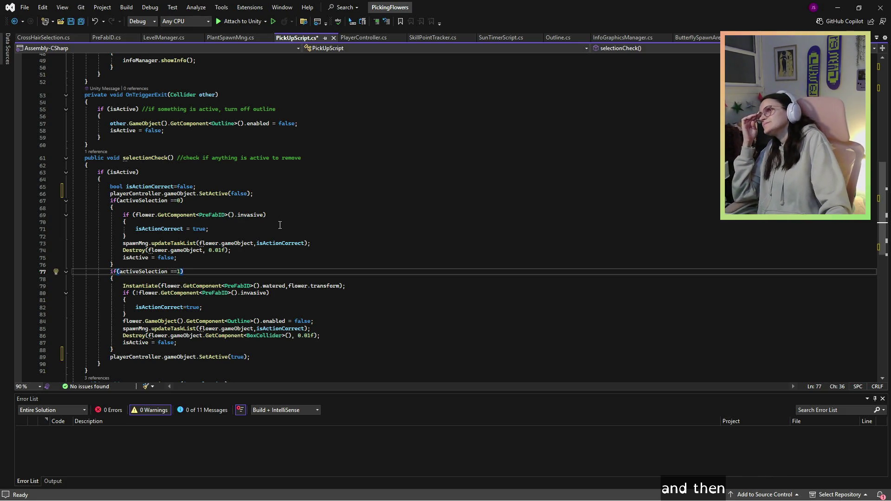
scroll(280, 226, down, 2)
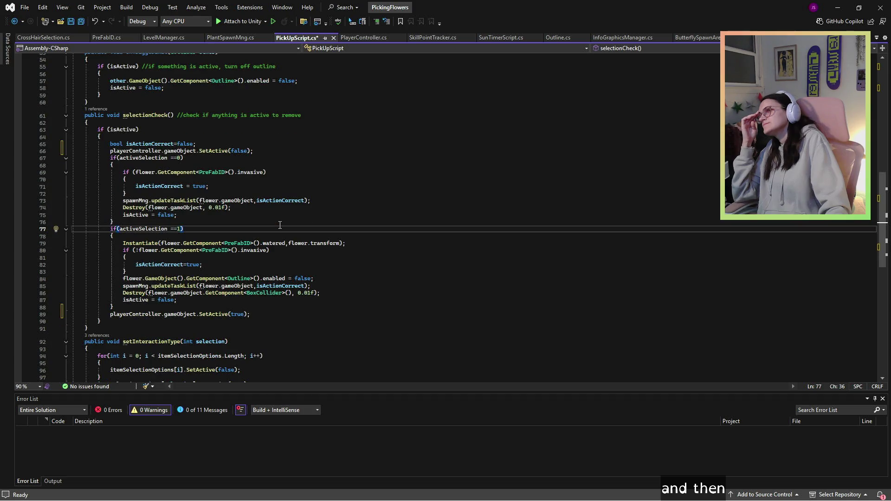